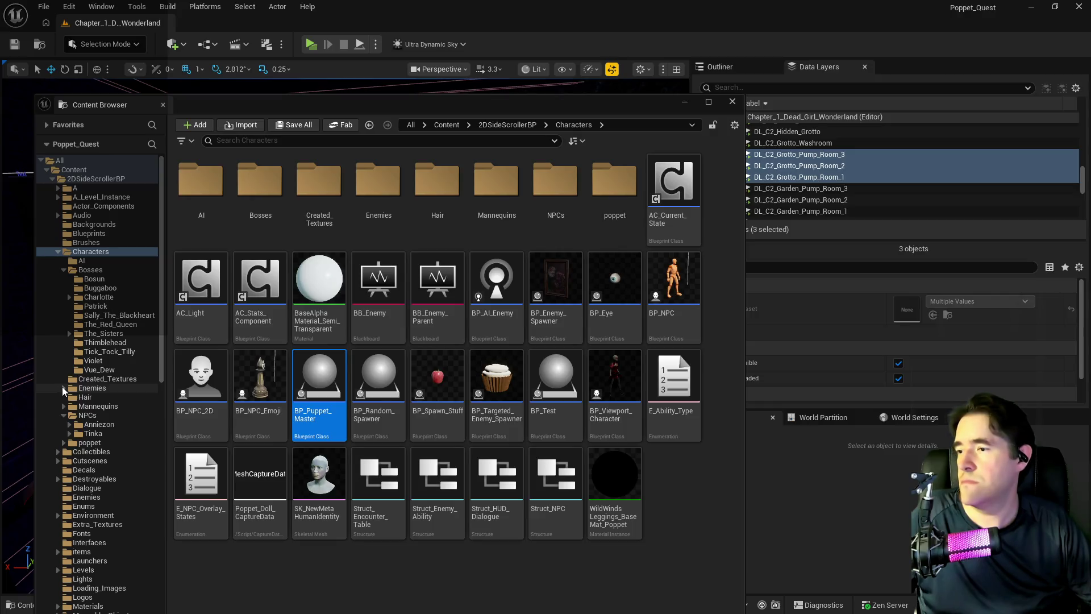
Step: Browse the Hidden_Fear and Dead_Girl_Wonderland enemy folders under Characters > Enemies
click(84, 416)
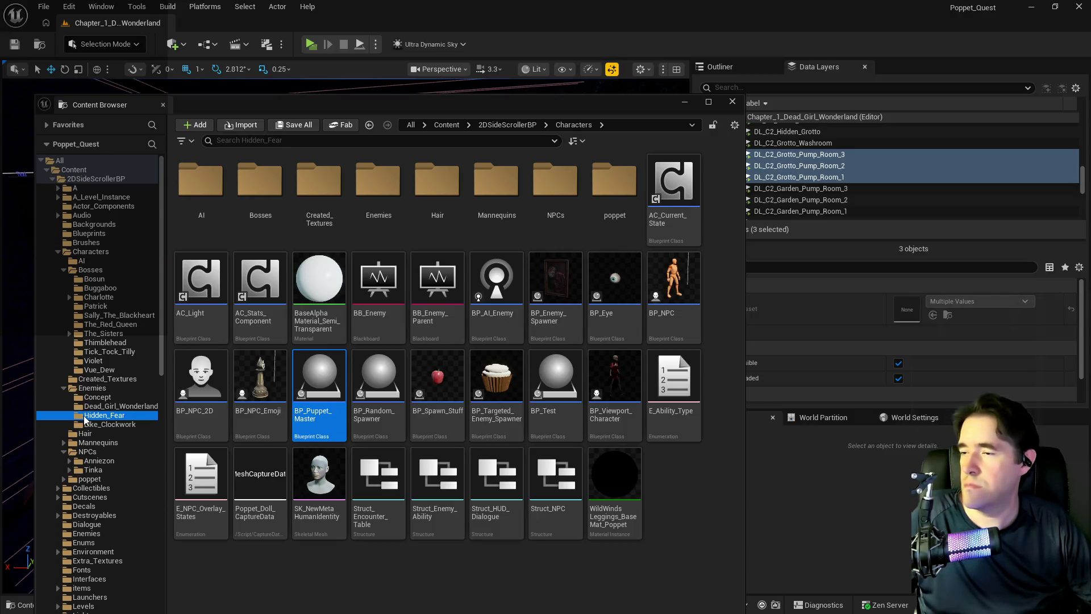
click(116, 407)
click(114, 416)
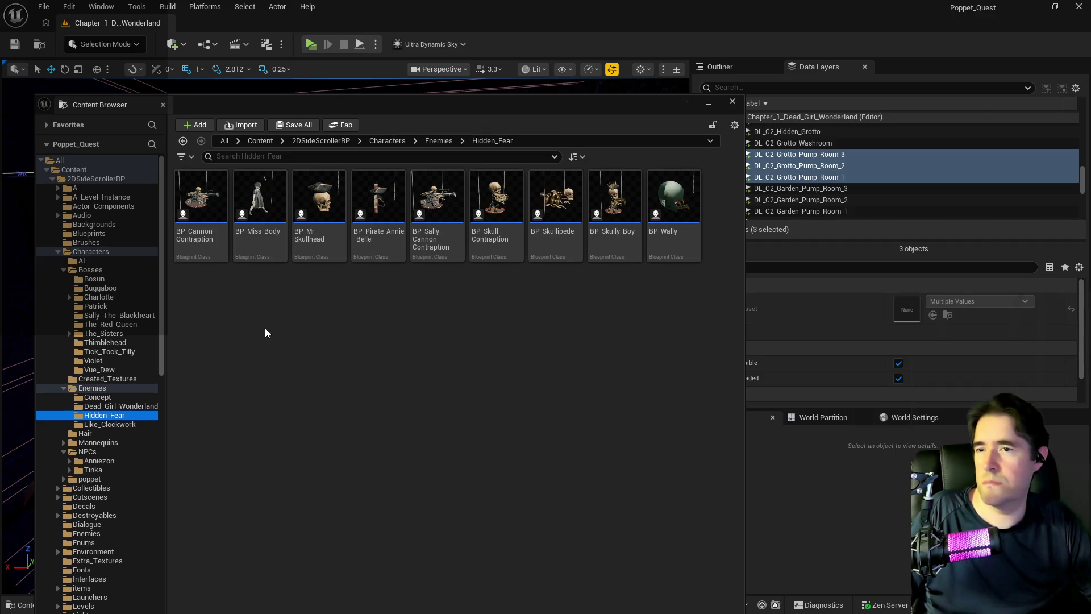
click(95, 408)
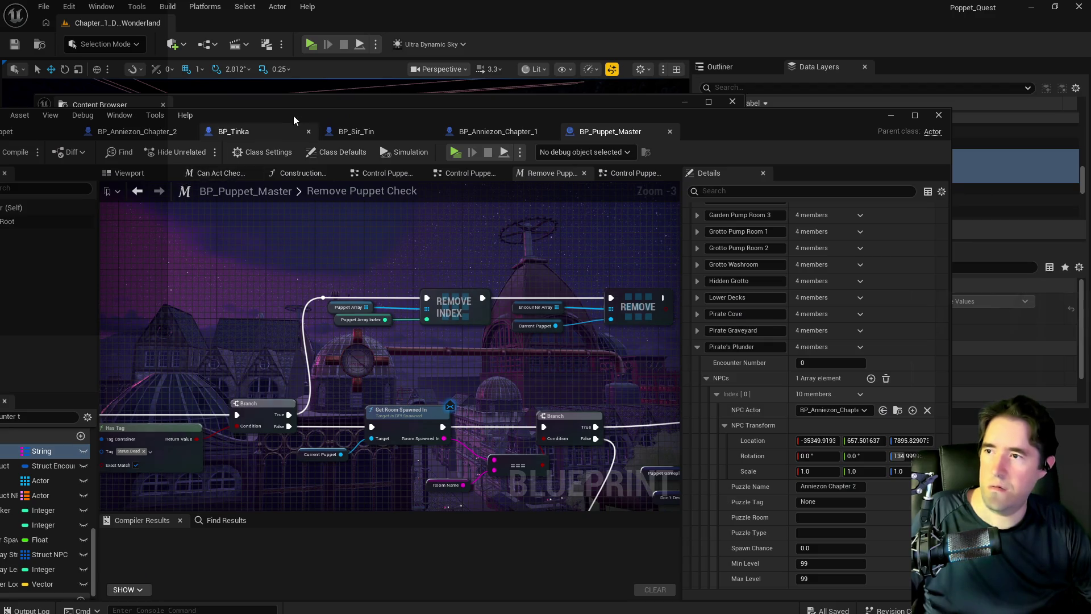
Step: Expand the Hidden Grotto encounter's NPCs in the Encounter Table and copy the list
drag(294, 115, 410, 98)
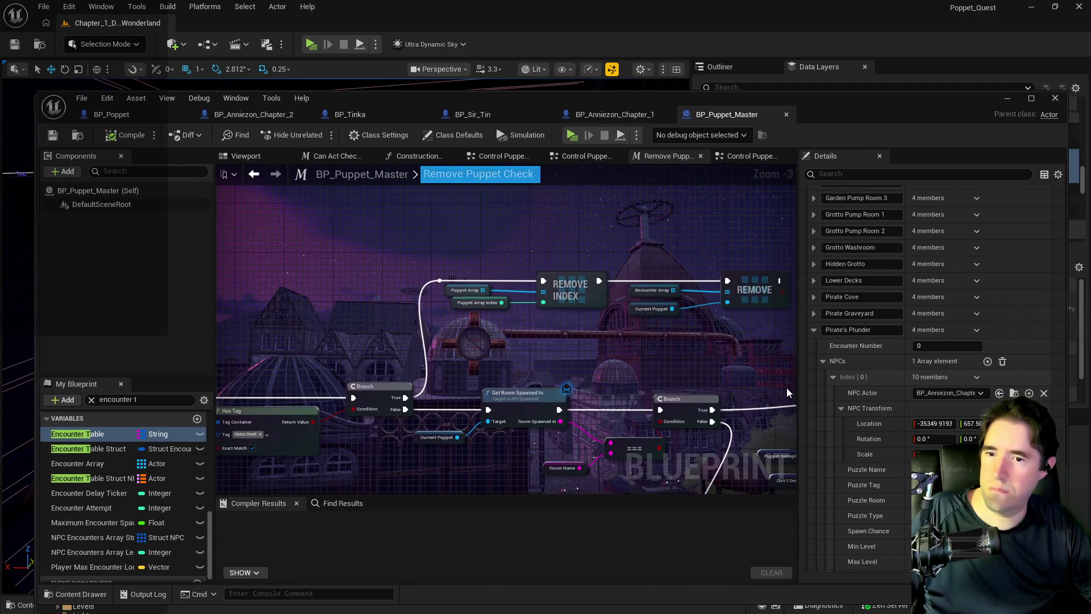
click(815, 330)
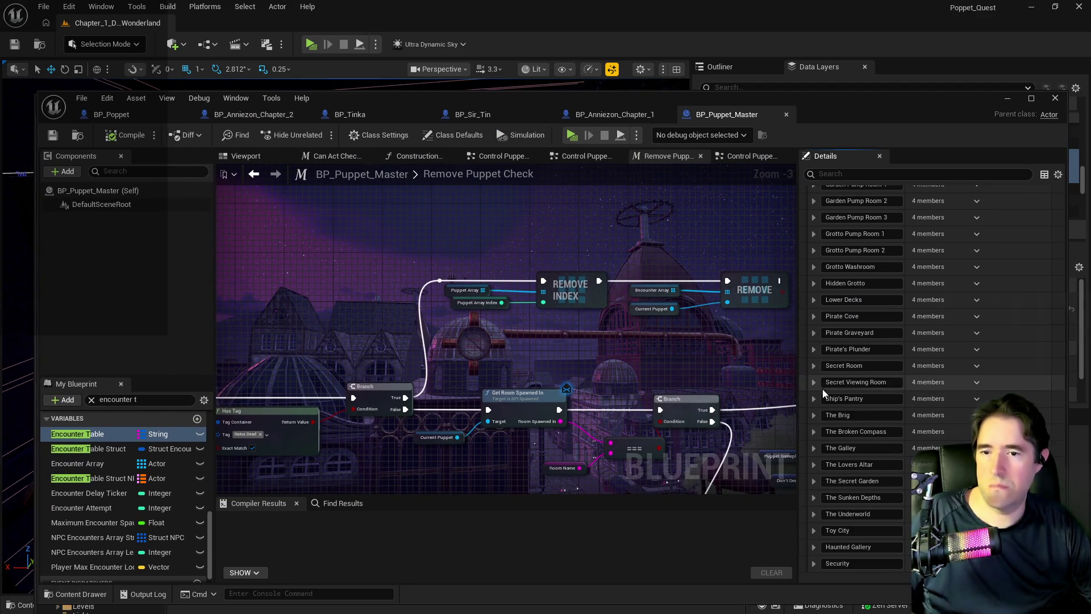
scroll(821, 369, up, 2)
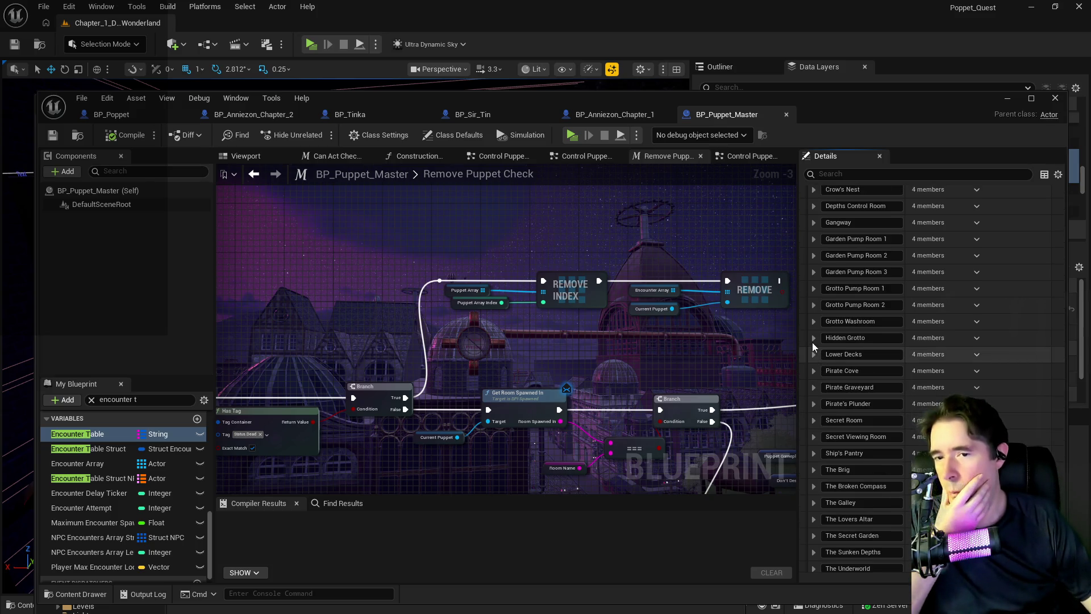
click(813, 339)
click(824, 369)
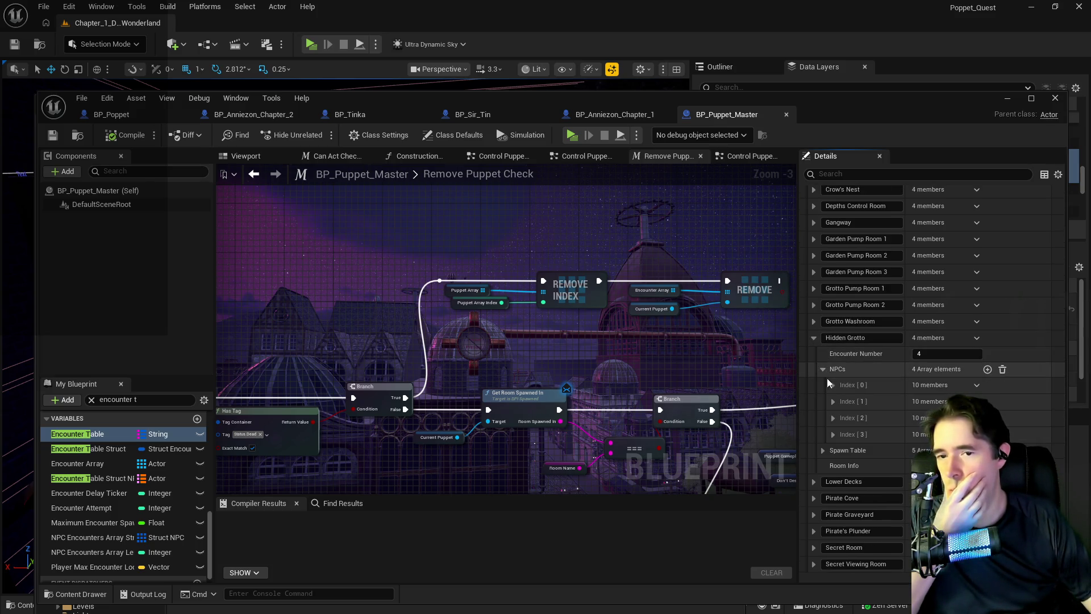
click(834, 384)
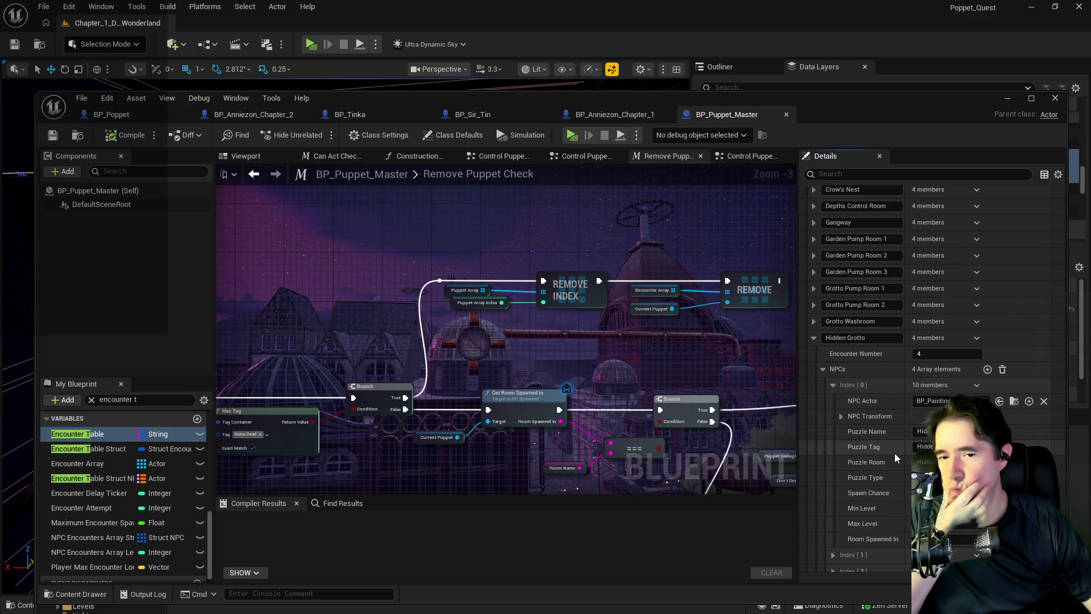
scroll(895, 453, down, 1)
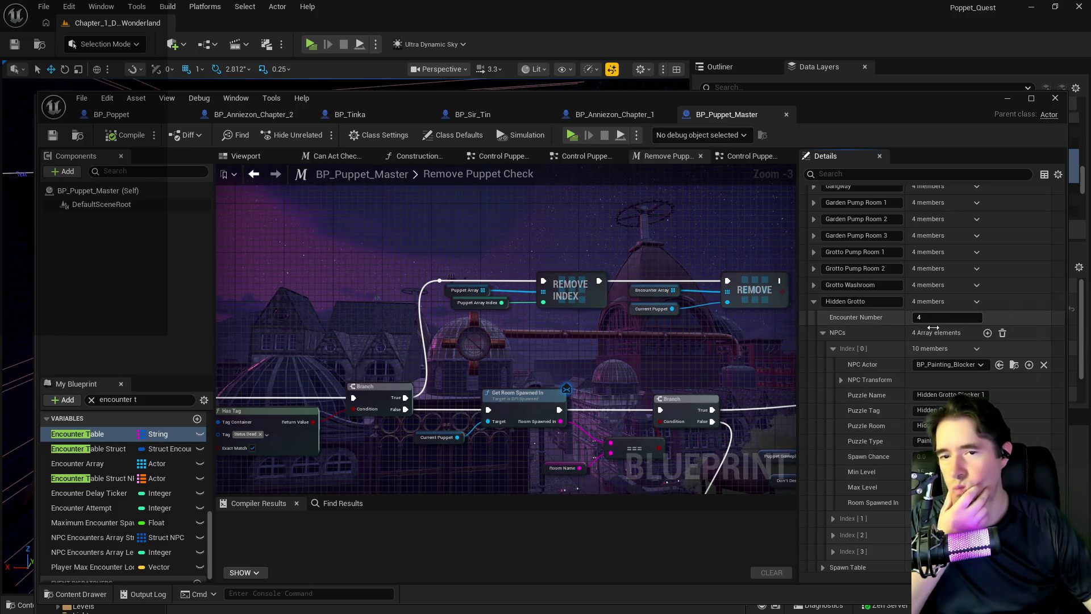
right_click(880, 334)
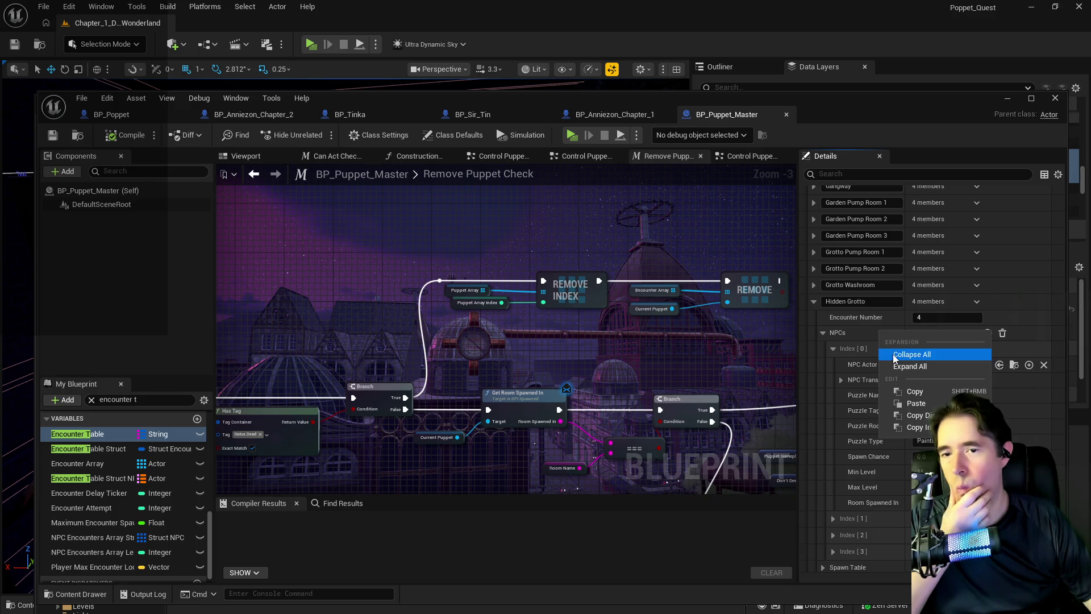
click(899, 389)
Step: Search the Details for 'toymak' to check for a Toymaker entry, then clear the filter
scroll(898, 390, down, 3)
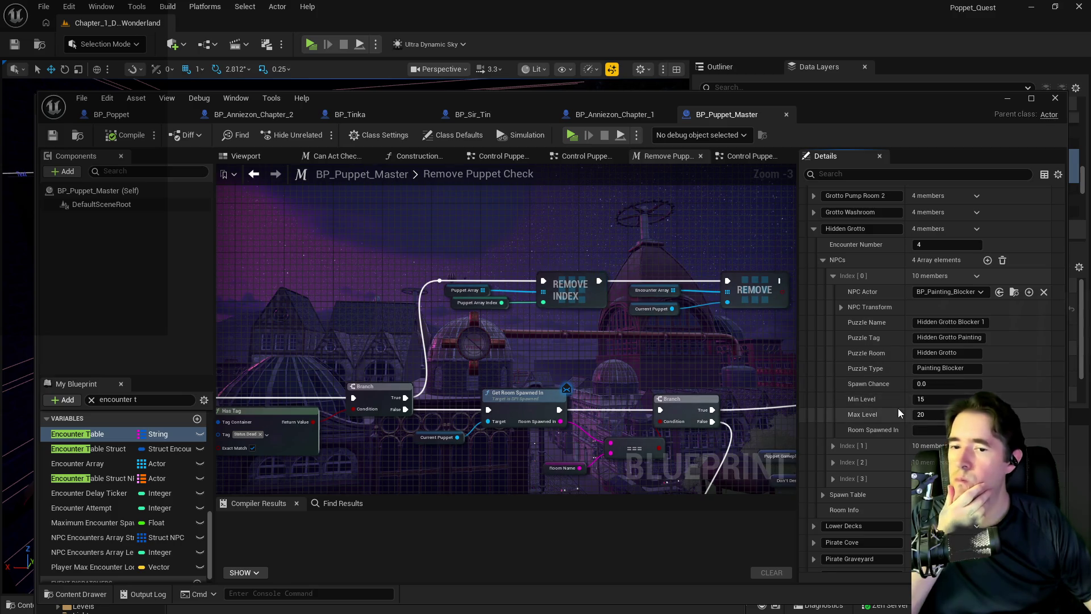
scroll(898, 408, down, 3)
click(865, 172)
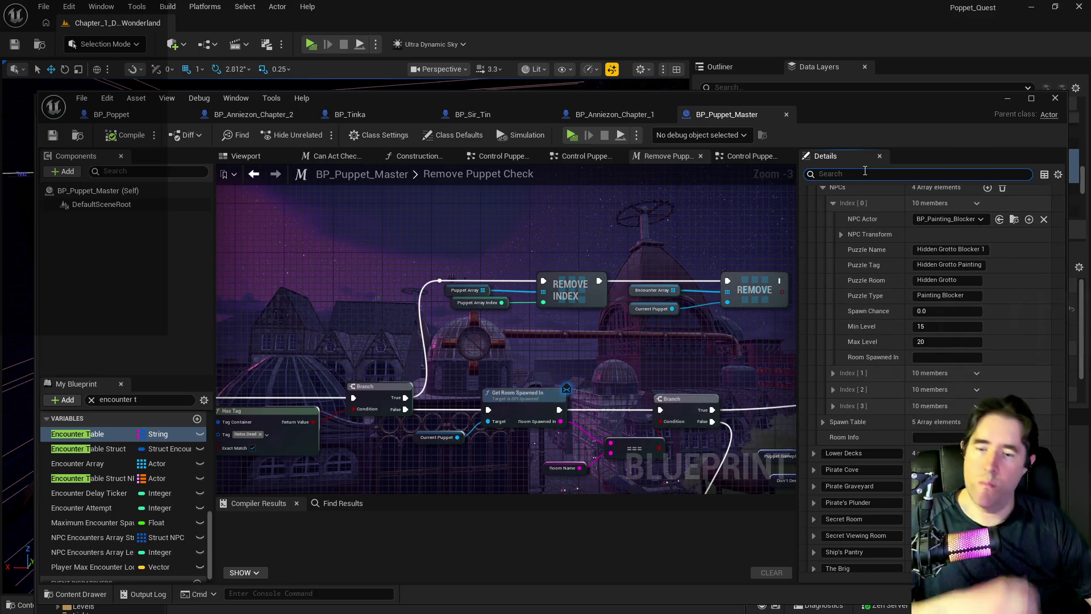
text(toymak)
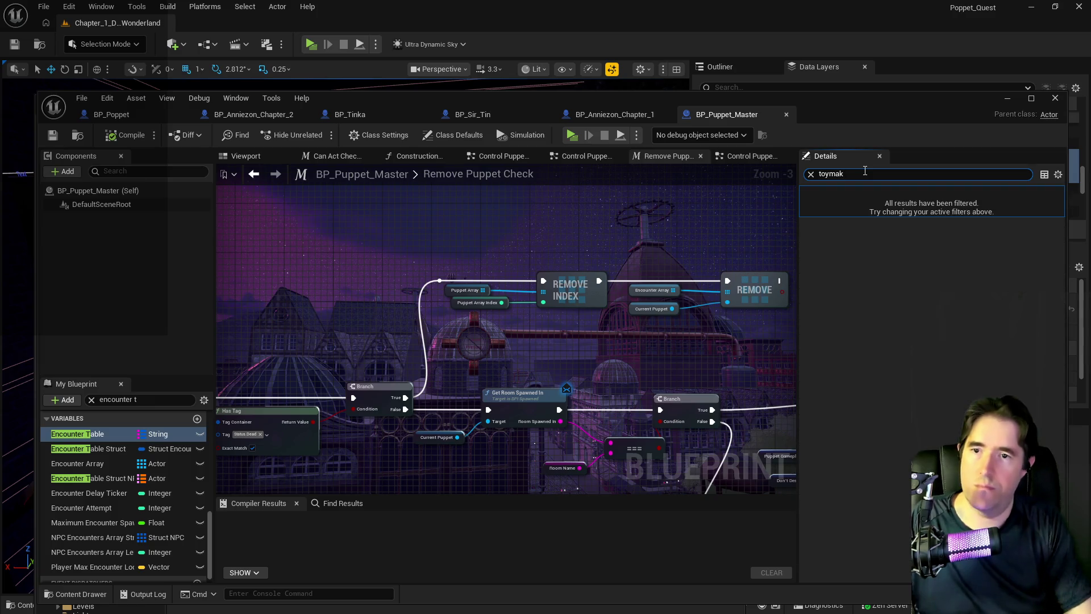
click(811, 174)
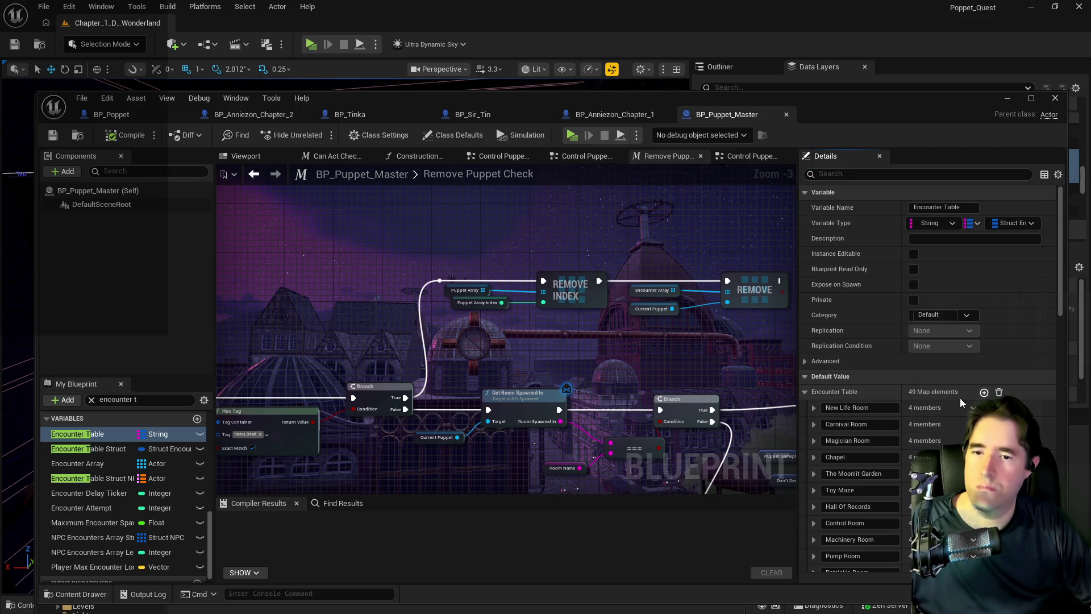
Step: Add a new Encounter Table element keyed The Toymaker's Office
click(854, 504)
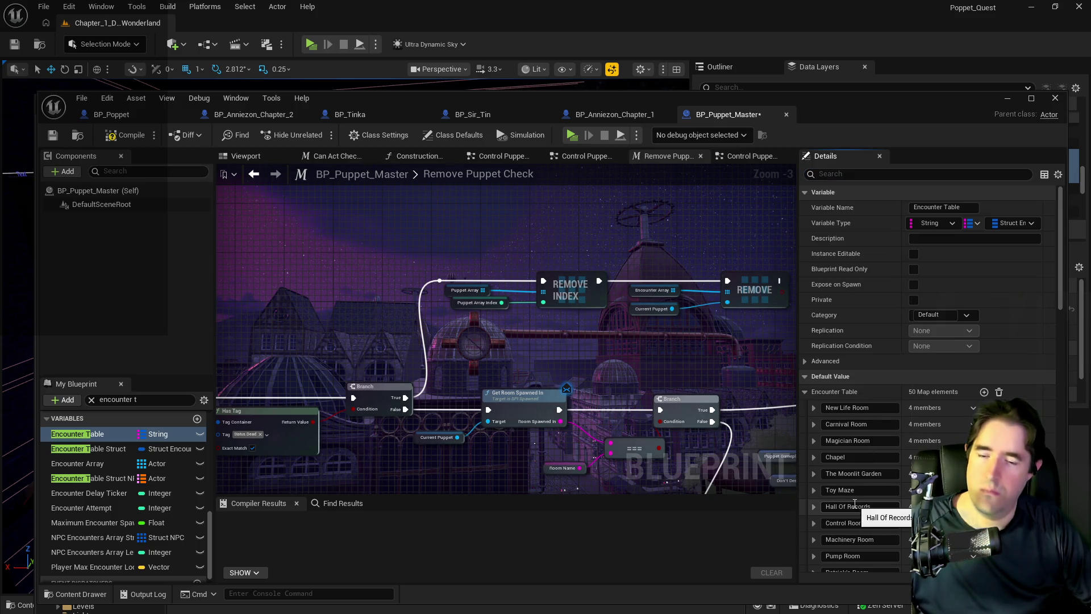
scroll(854, 505, down, 15)
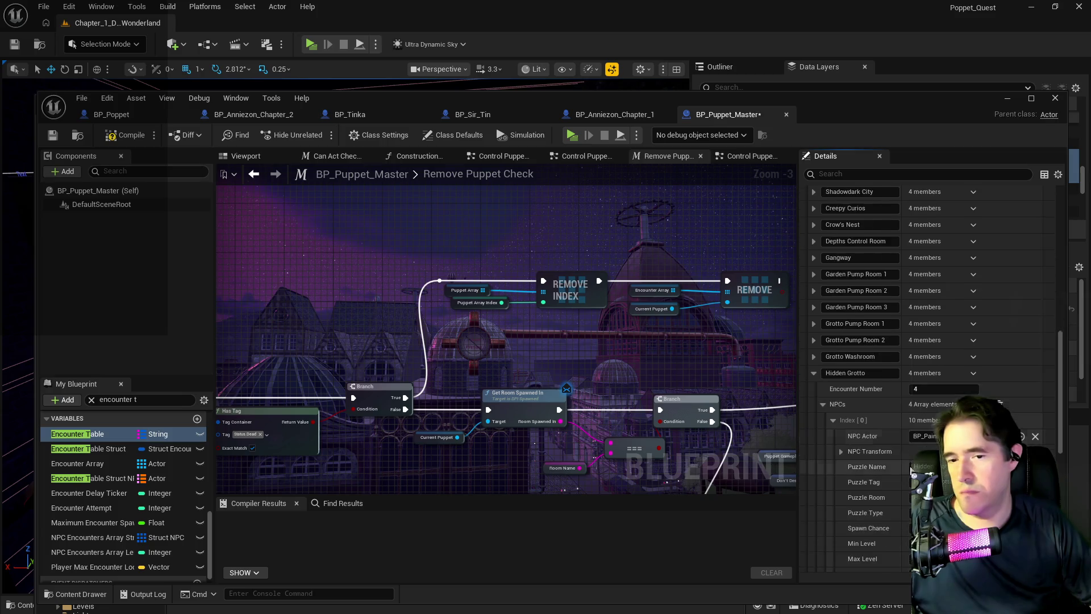
scroll(912, 471, down, 5)
click(813, 230)
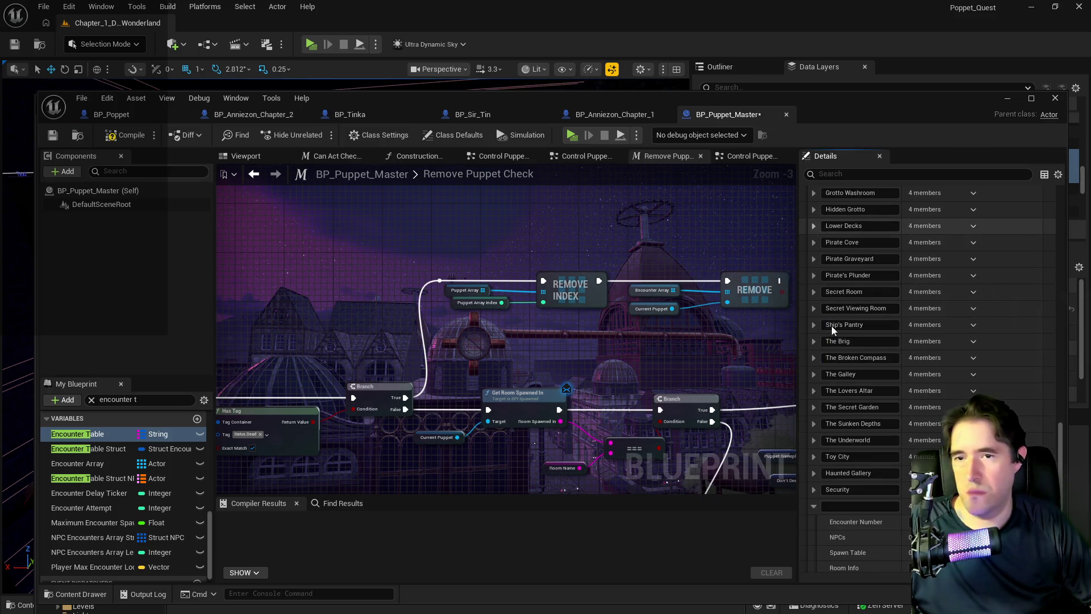
click(839, 507)
text(The Toymaker's O)
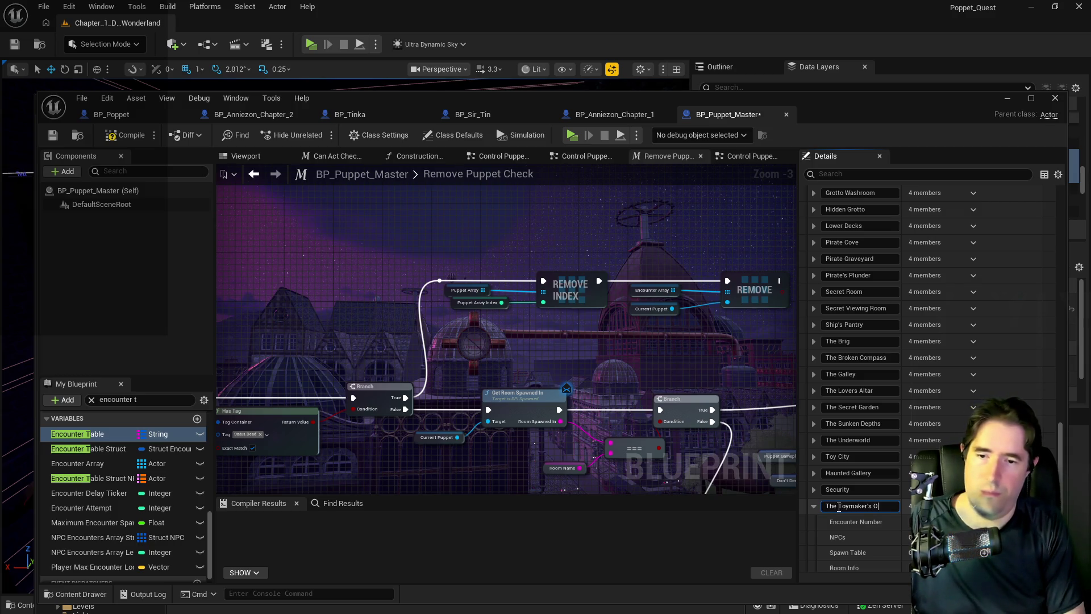
text(ffice)
key(Return)
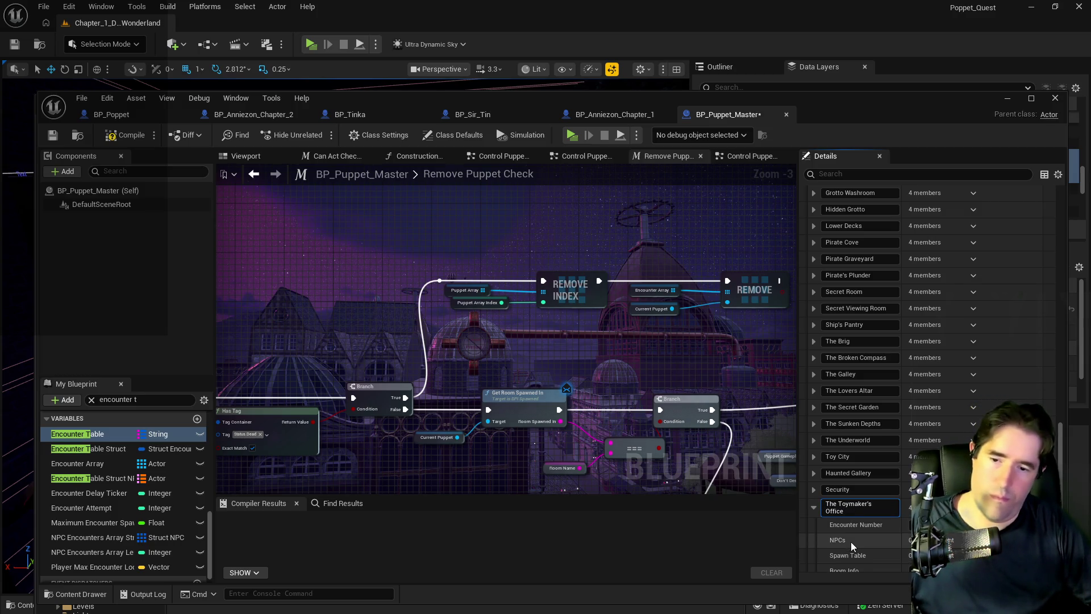
Step: Paste the copied painting blocker NPC list into the new entry's NPCs
right_click(867, 545)
click(887, 578)
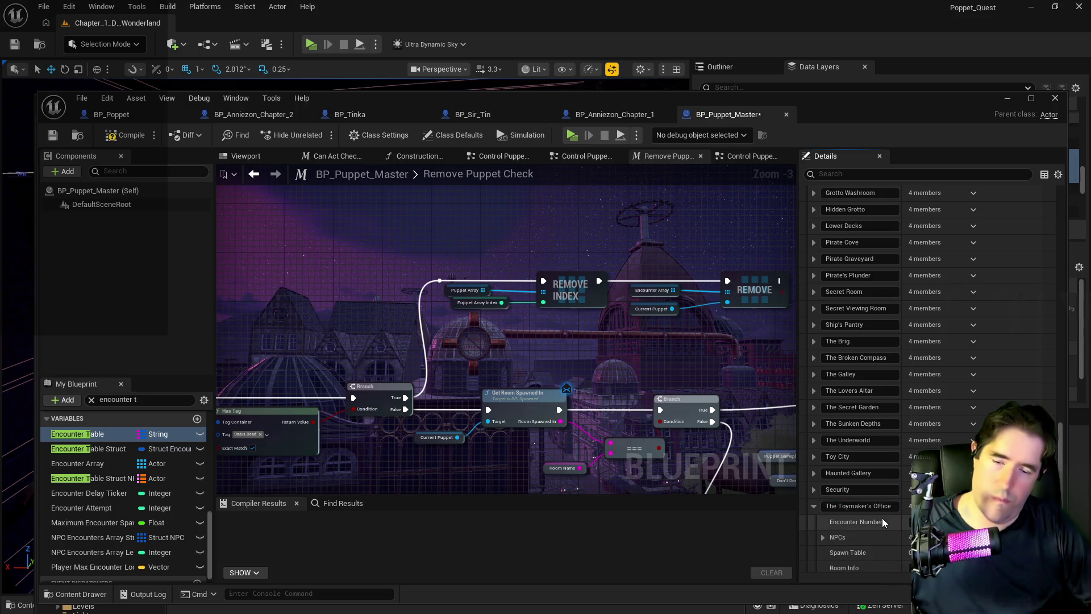
scroll(875, 520, down, 1)
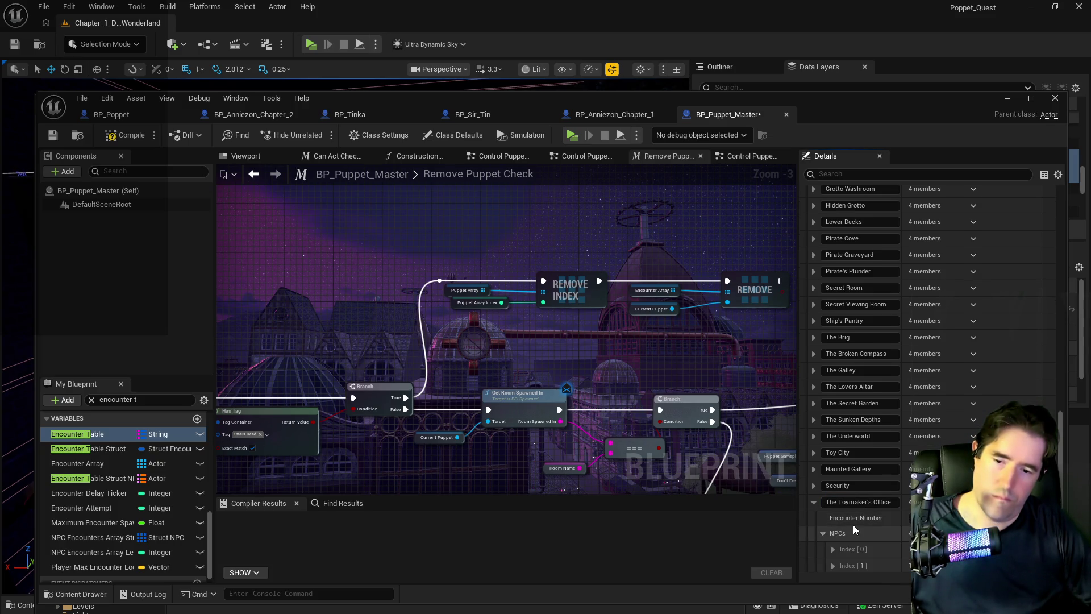
scroll(854, 524, down, 3)
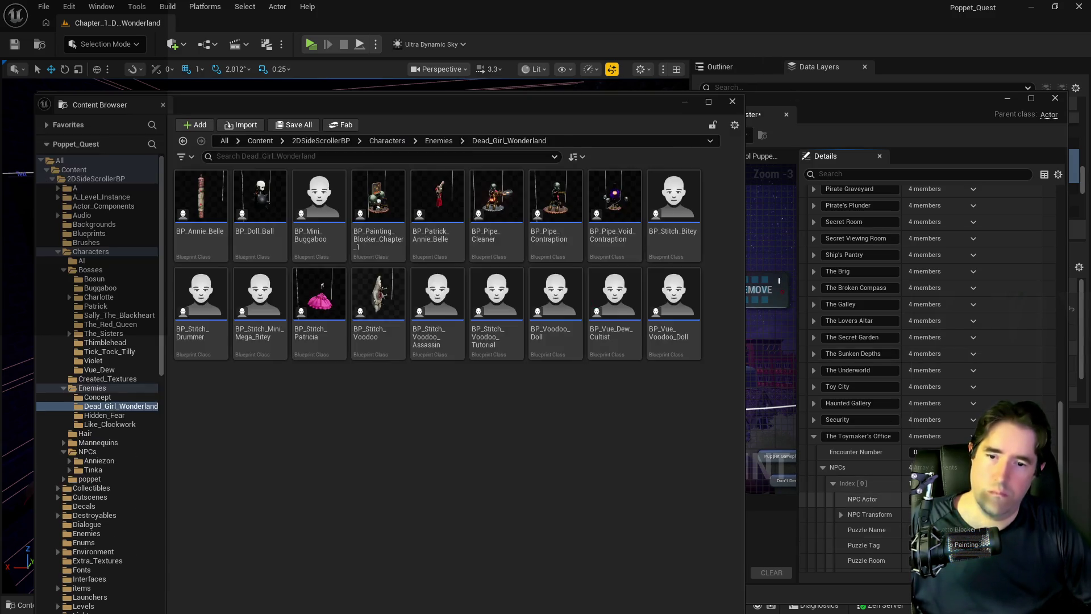
Step: Bring up the Content Browser, move it aside, and return to the level editor
key(ctrl+b)
drag(737, 108, 1090, 166)
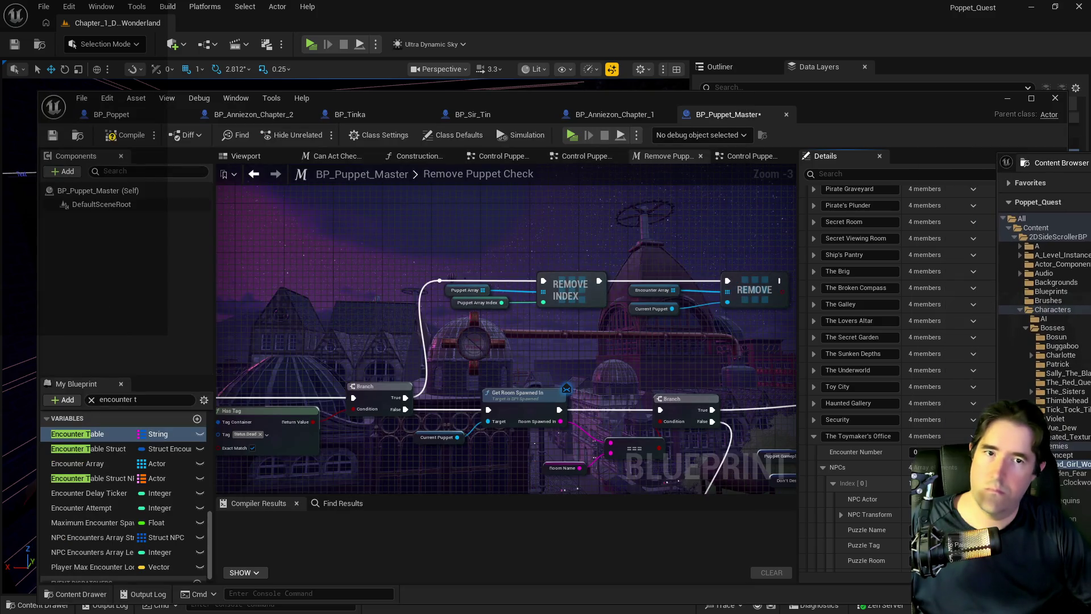
mouse_move(568, 28)
mouse_down()
mouse_move(841, 30)
mouse_move(581, 30)
mouse_move(498, 42)
mouse_move(364, 23)
mouse_move(363, 0)
mouse_up()
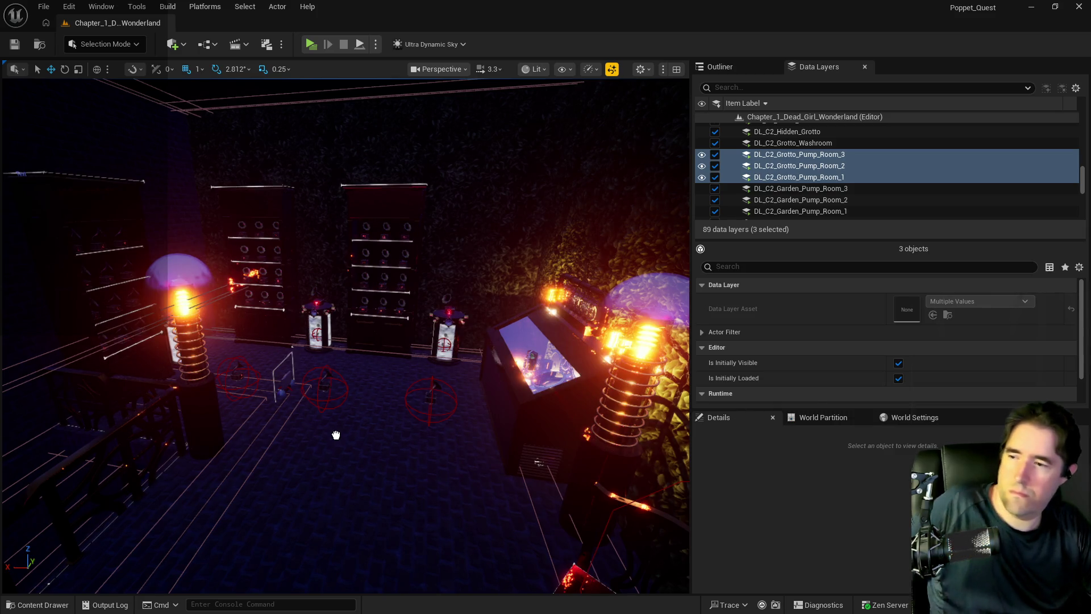
Step: Focus on BP_Painting_Blocker_Chapter_1 and rotate it to face into the room
click(379, 438)
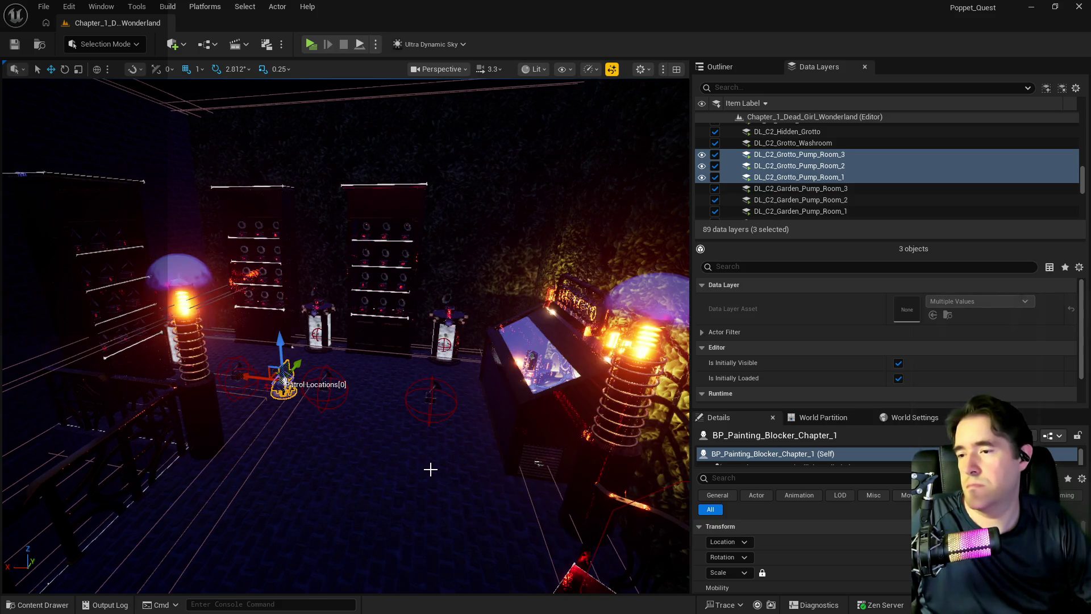
key(f)
drag(151, 370, 152, 438)
drag(519, 410, 519, 410)
key(e)
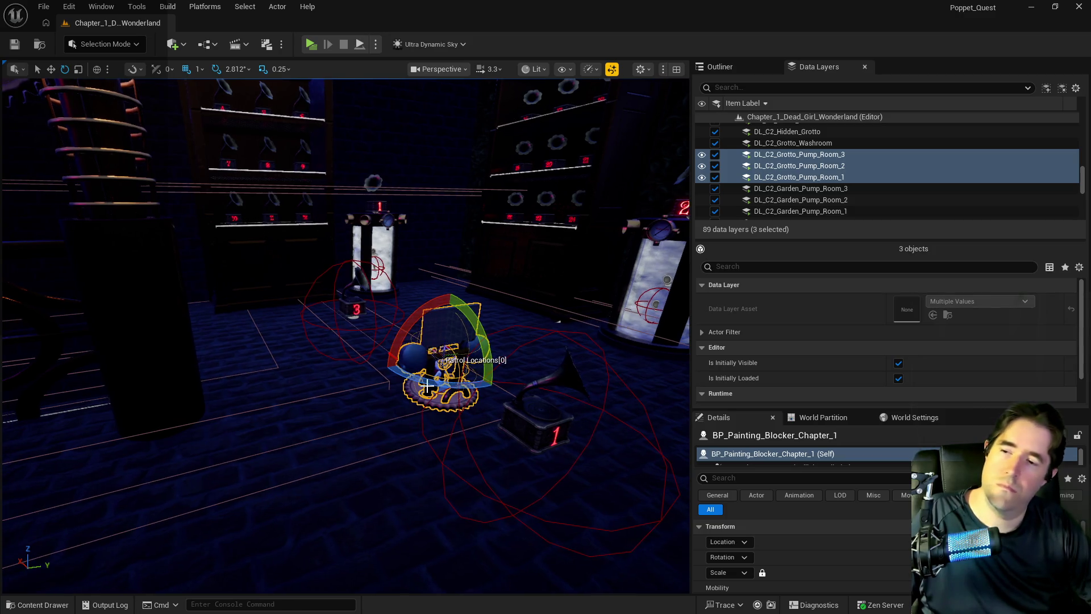
mouse_move(431, 384)
mouse_down()
mouse_move(480, 388)
mouse_move(380, 338)
mouse_move(441, 386)
mouse_up()
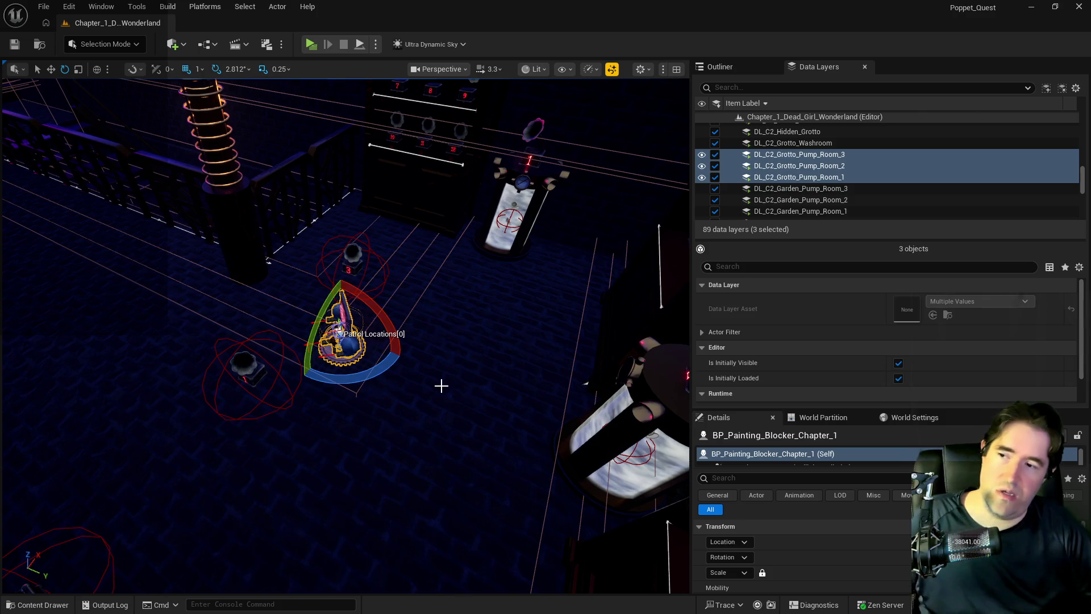
mouse_move(329, 372)
mouse_down()
mouse_move(347, 379)
mouse_move(296, 330)
mouse_move(378, 343)
mouse_move(341, 364)
mouse_up()
Step: Alt-drag the blocker to place a duplicate, BP_Painting_Blocker_Chapter_2, beside it
key(r)
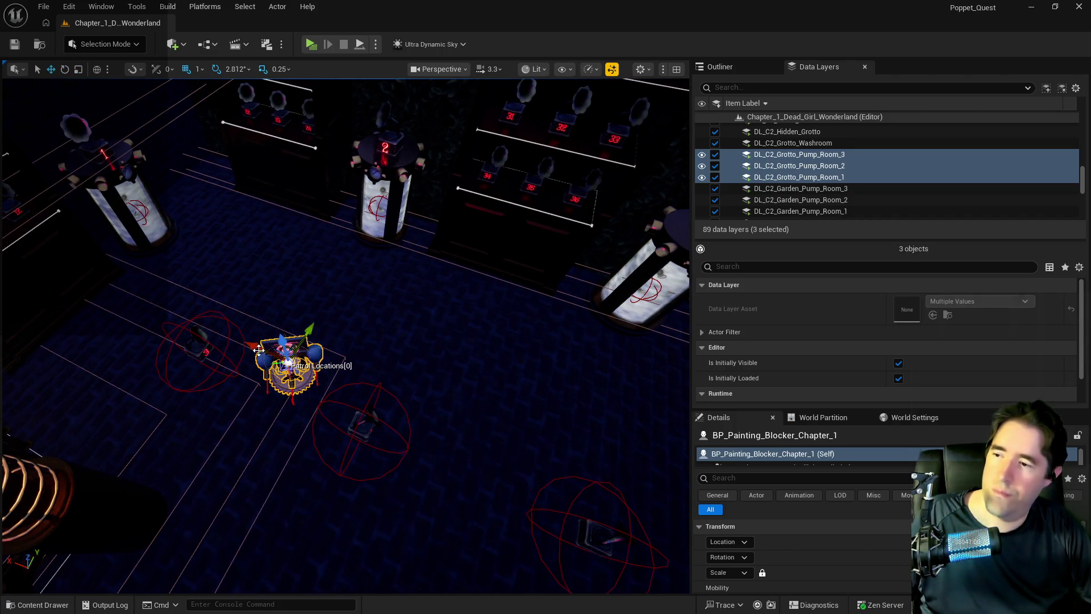
mouse_move(287, 365)
mouse_down()
mouse_move(412, 429)
mouse_move(397, 426)
mouse_move(387, 407)
mouse_move(426, 414)
mouse_up()
key(e)
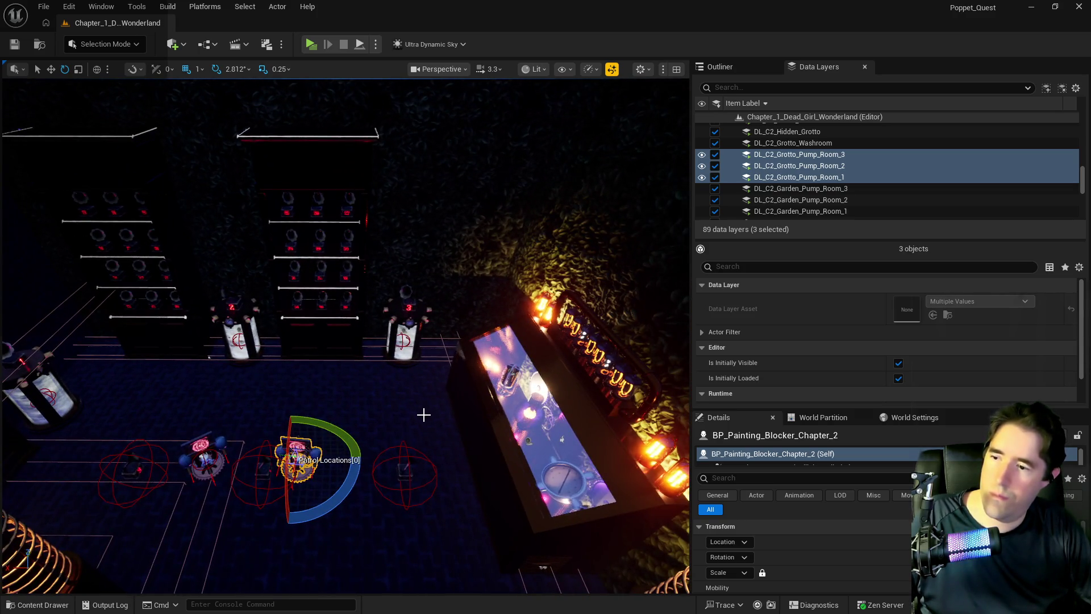
Step: Alt-drag the Chapter_1 blocker into a third copy to the right, then select Chapter_2
mouse_move(209, 357)
mouse_down()
mouse_move(341, 353)
mouse_move(503, 437)
mouse_up()
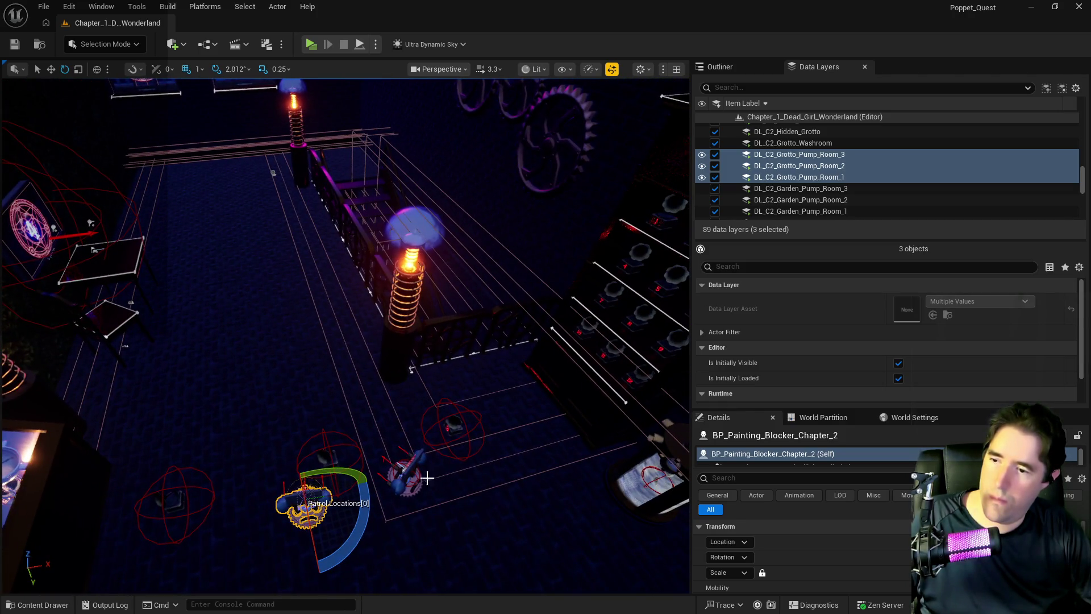
click(403, 470)
key(w)
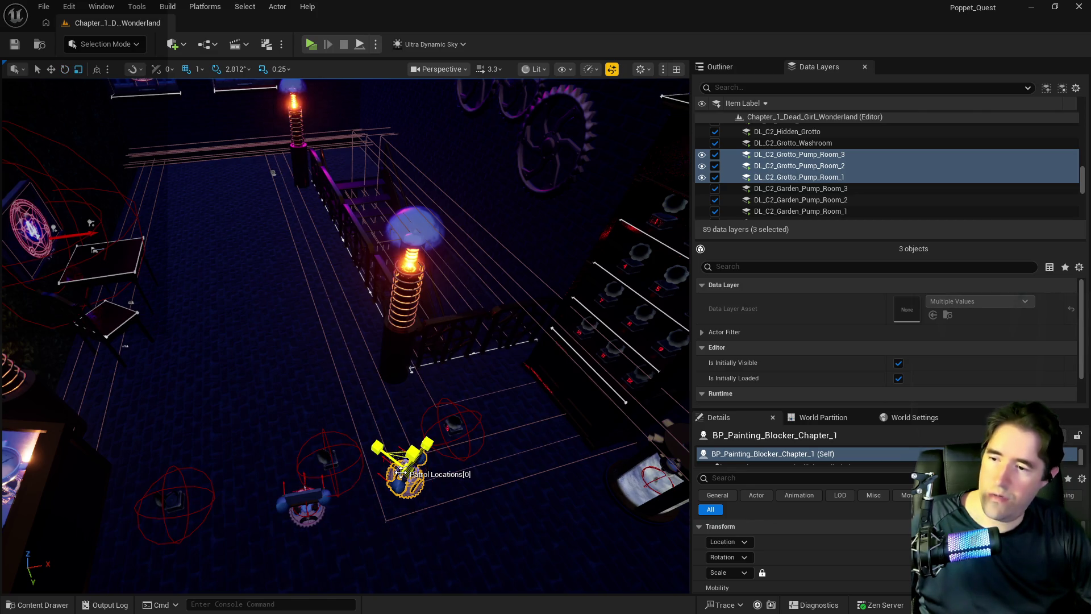
mouse_move(437, 459)
mouse_down()
mouse_move(531, 449)
mouse_move(398, 493)
mouse_move(228, 500)
mouse_up()
click(328, 500)
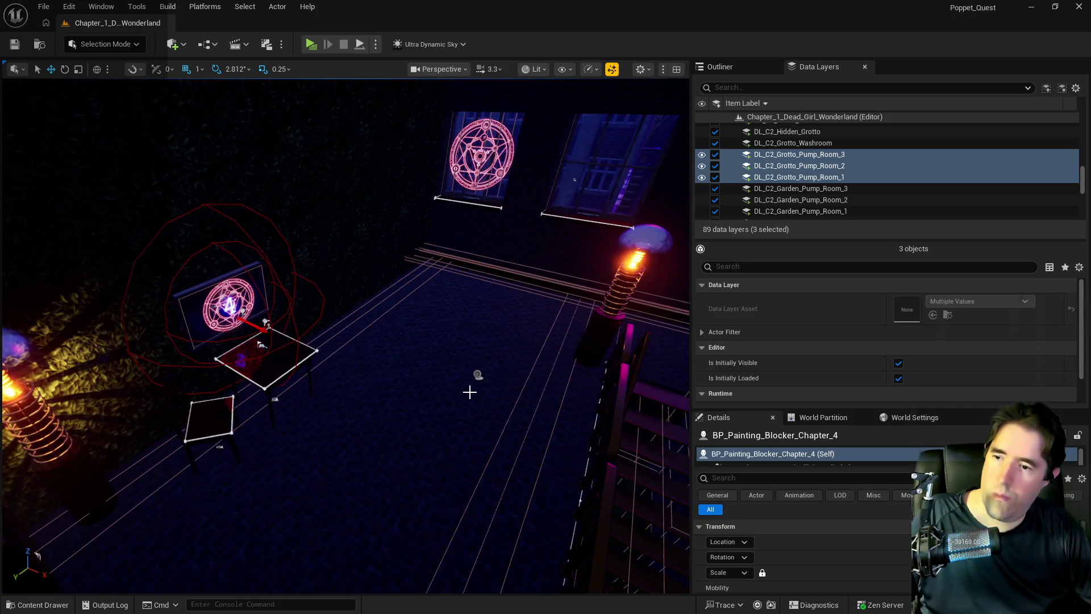
click(477, 374)
scroll(882, 517, down, 5)
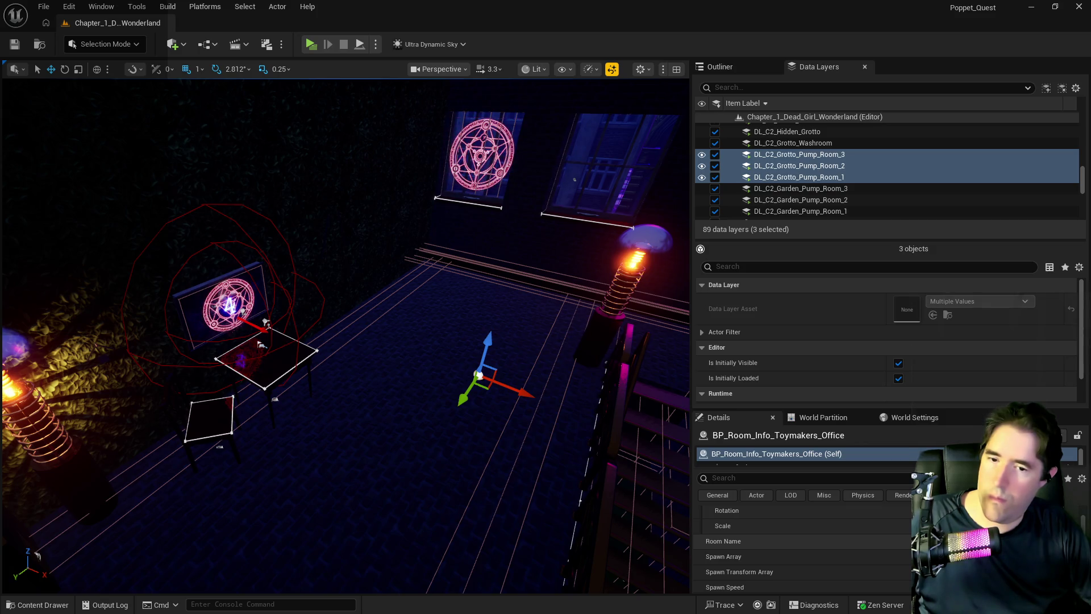
mouse_move(439, 444)
mouse_down()
mouse_move(398, 432)
mouse_move(369, 404)
mouse_move(452, 378)
mouse_up()
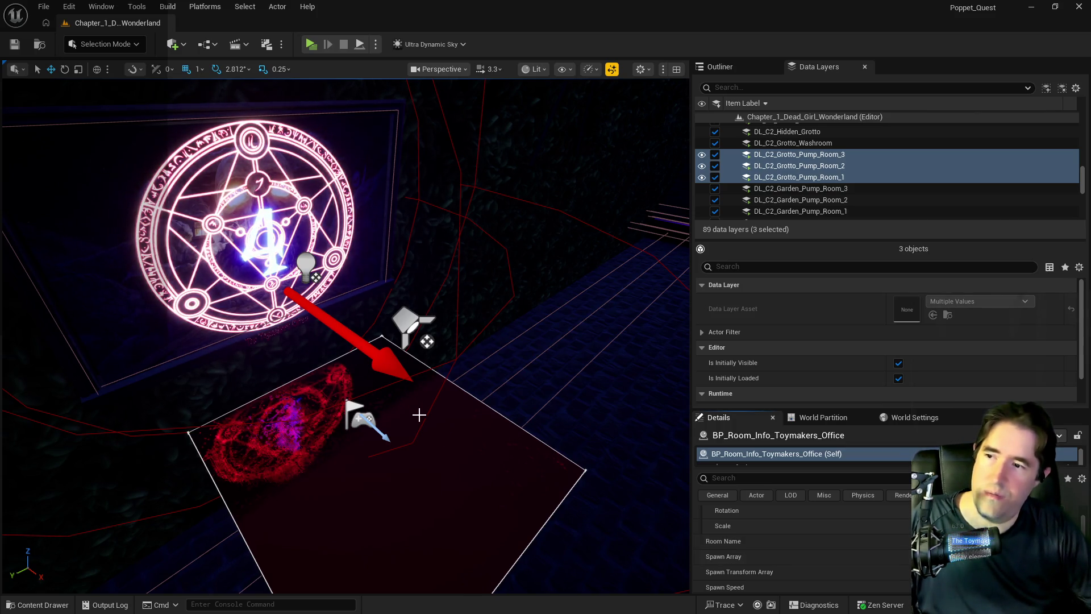
key(f)
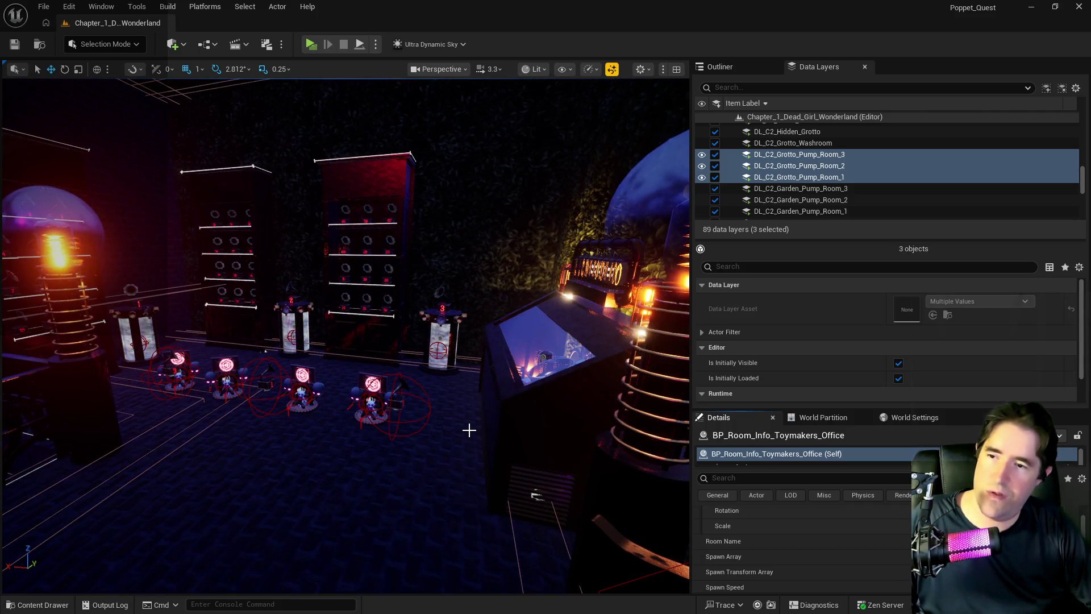
drag(470, 429, 137, 354)
click(414, 405)
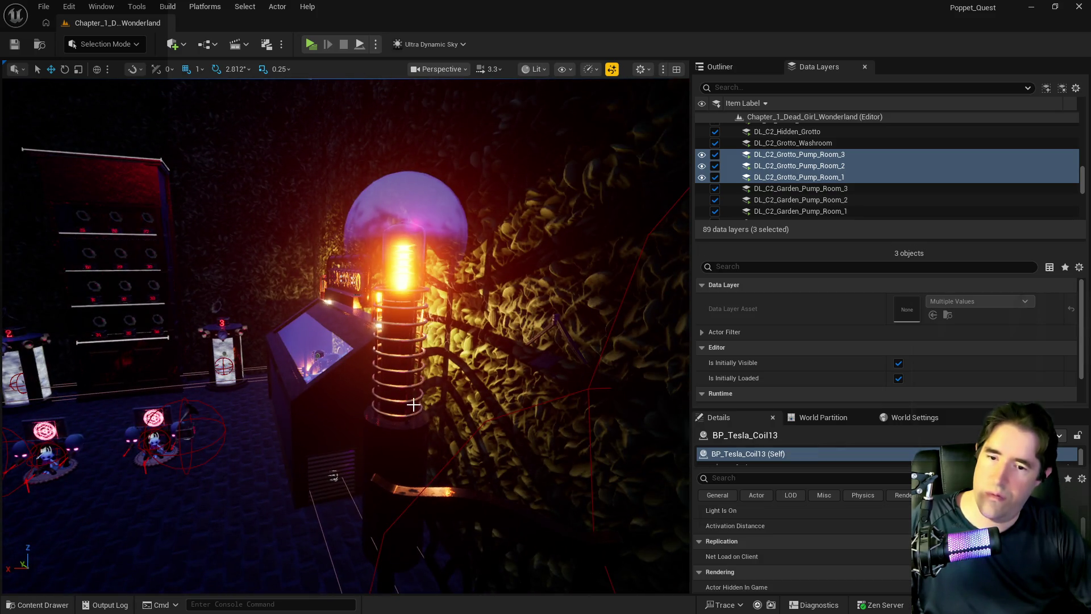
key(f)
scroll(833, 574, up, 3)
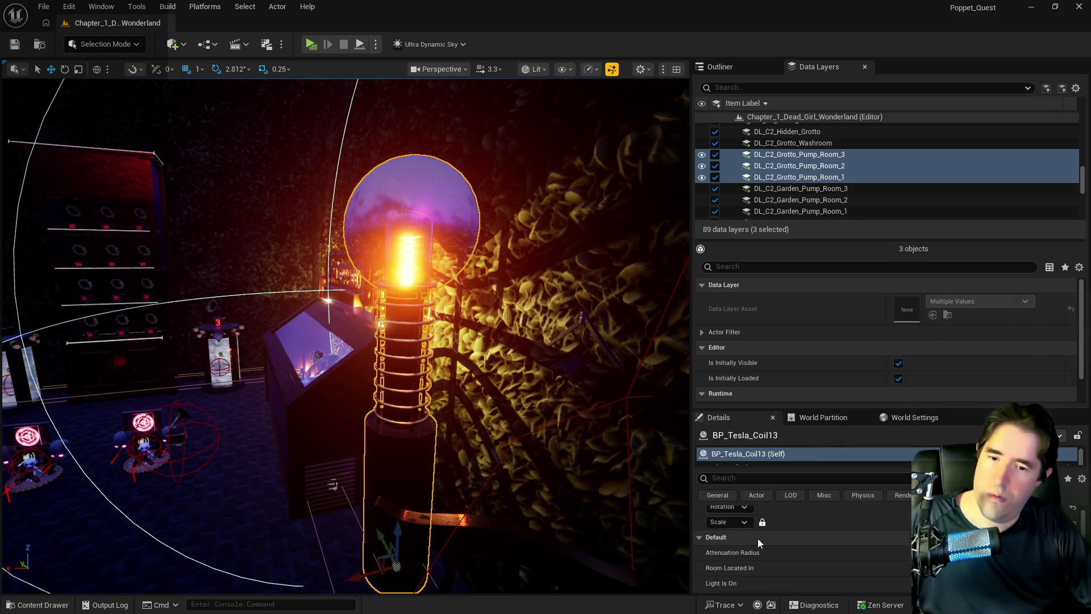
mouse_move(341, 341)
mouse_down()
mouse_move(273, 330)
mouse_move(296, 324)
mouse_up()
click(560, 270)
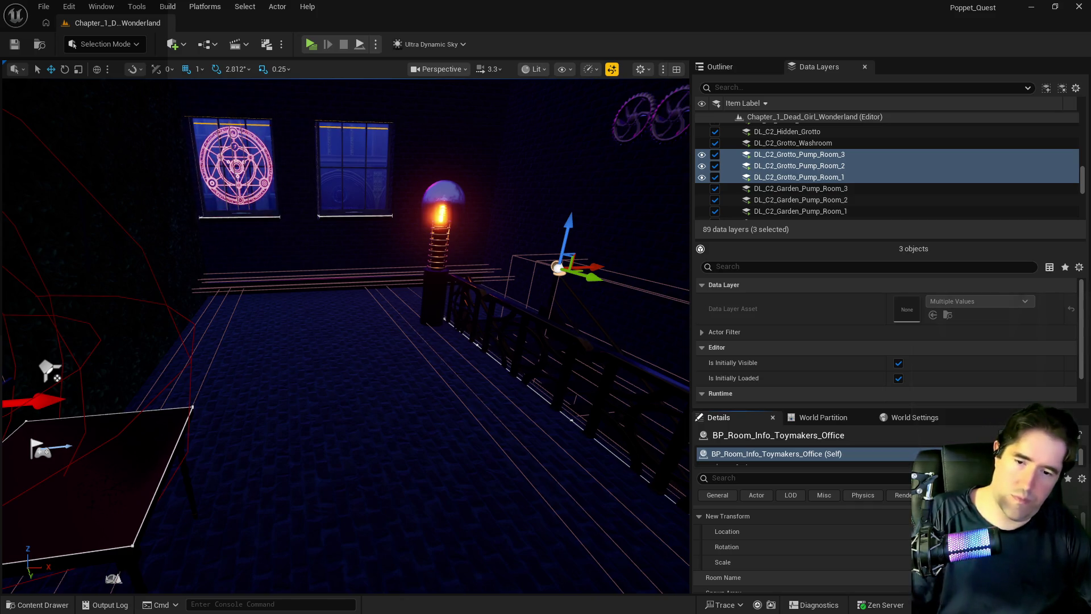
drag(511, 529, 477, 494)
click(432, 412)
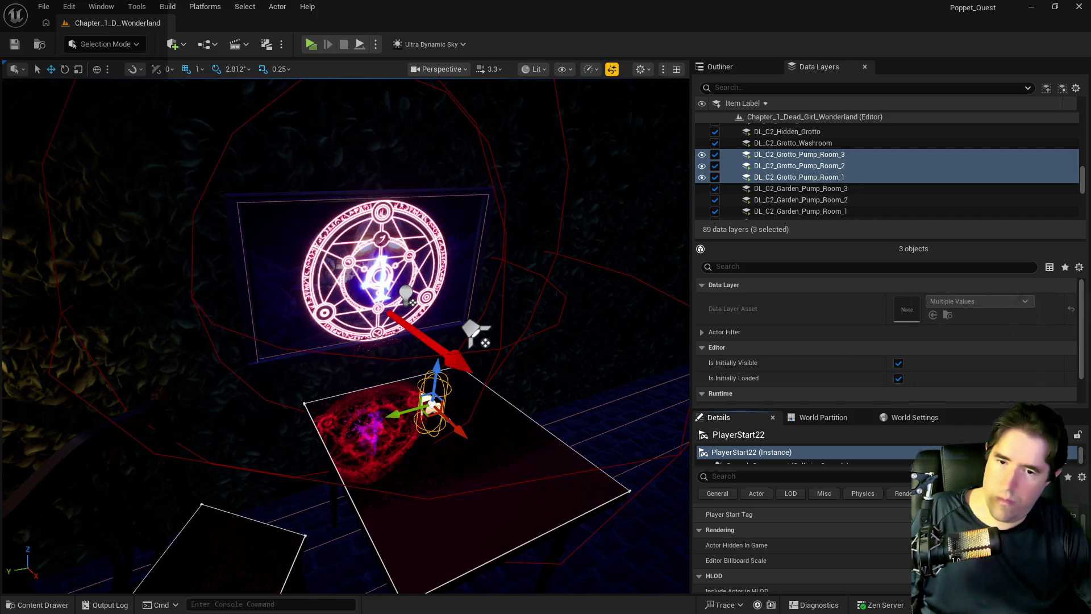
click(322, 312)
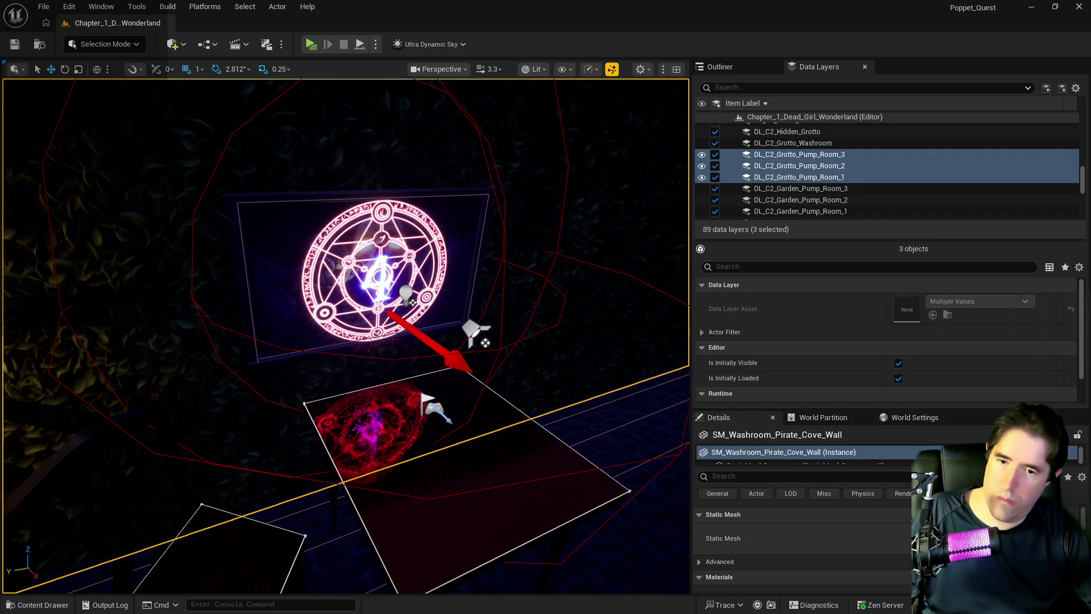
scroll(802, 546, down, 10)
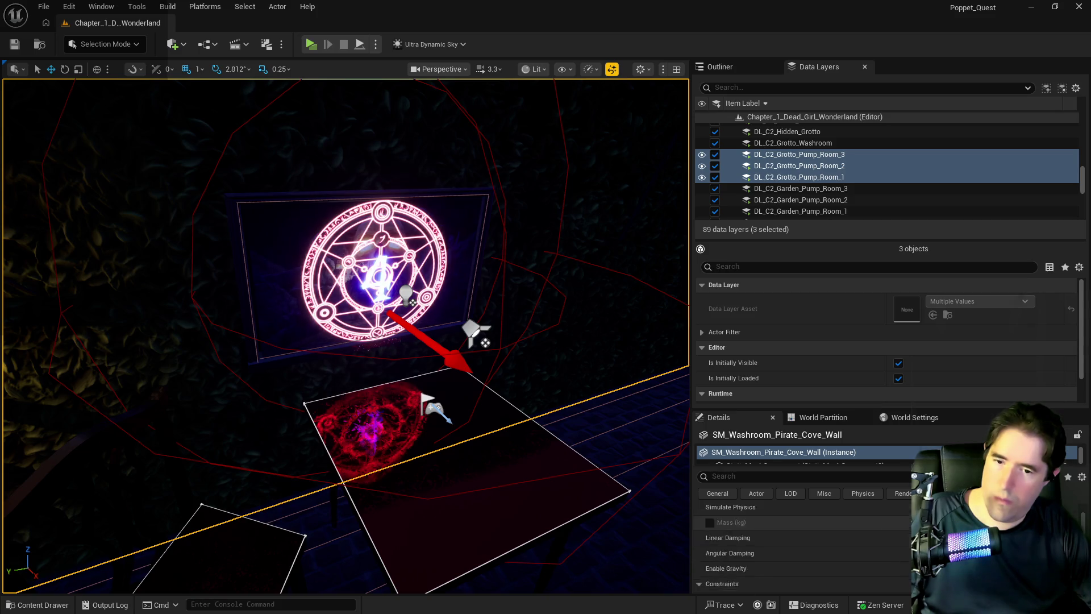
scroll(801, 546, down, 10)
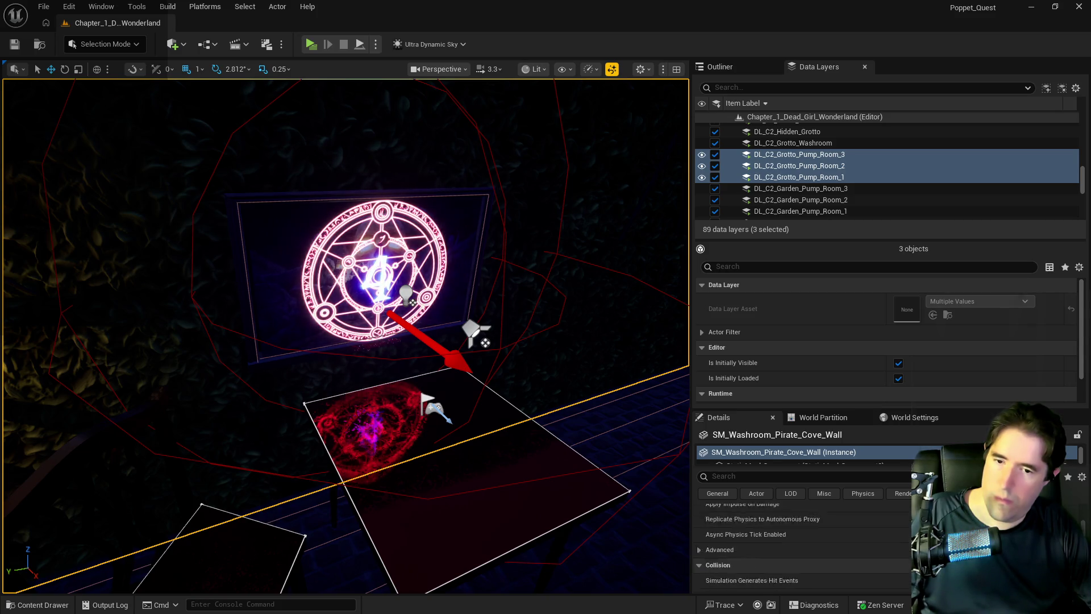
Step: Filter the wall's Details properties for 'room', then clear the filter
scroll(801, 546, down, 1)
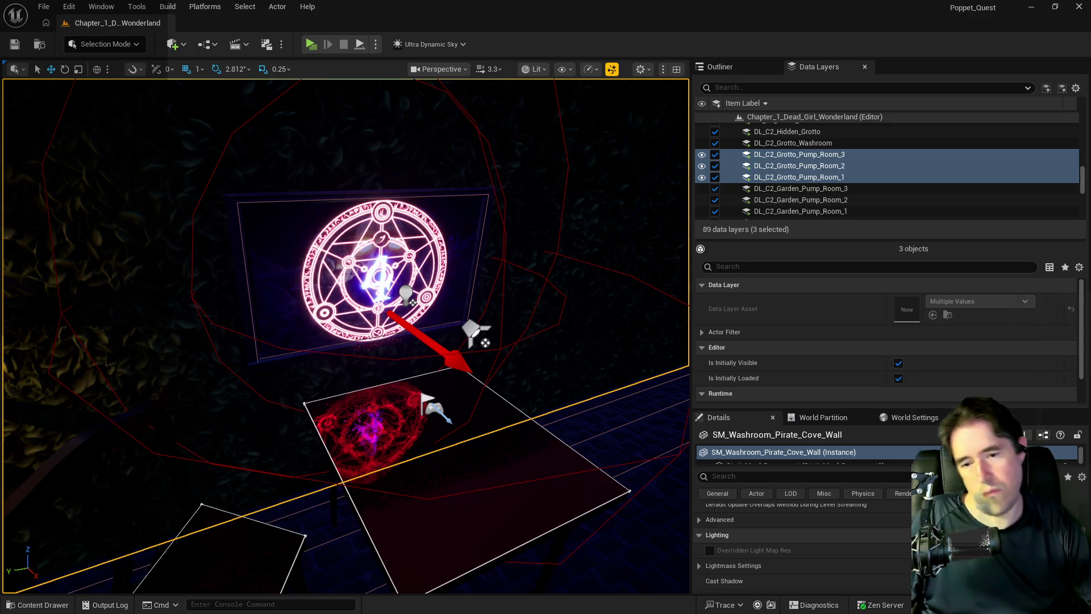
scroll(801, 546, down, 5)
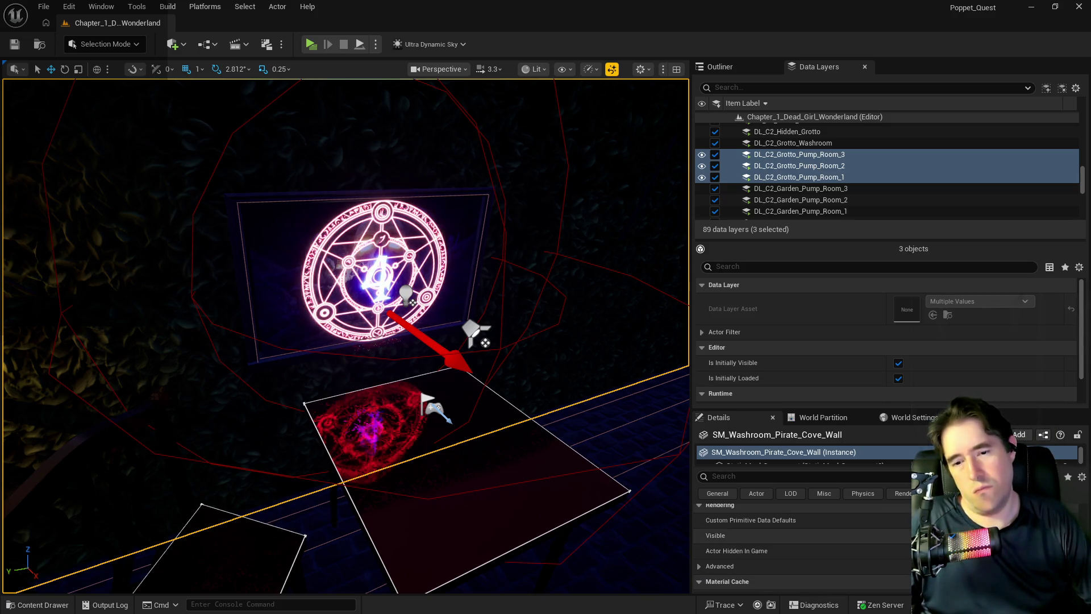
scroll(801, 552, down, 4)
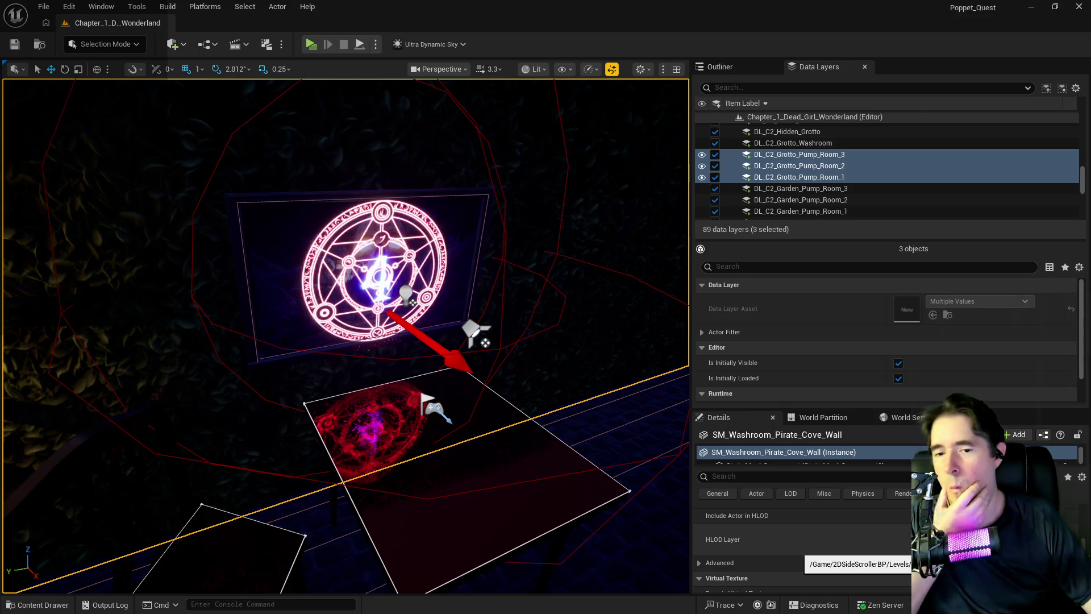
click(785, 476)
text(room)
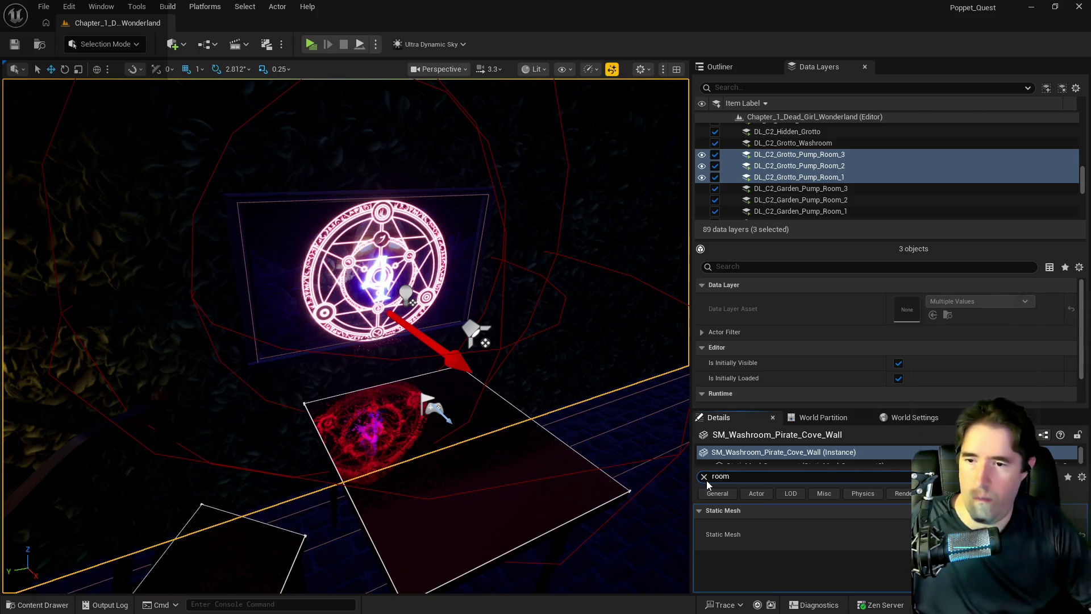
click(704, 476)
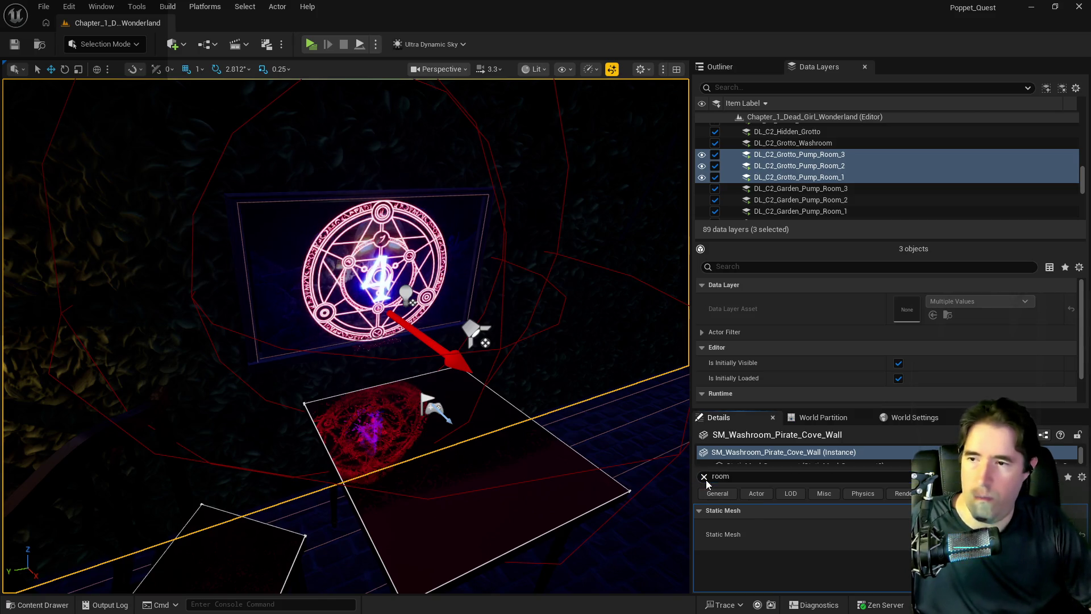
Step: Select Tinkas_Painting_Blueprint27 and review its four-entry Item Name Array
click(310, 295)
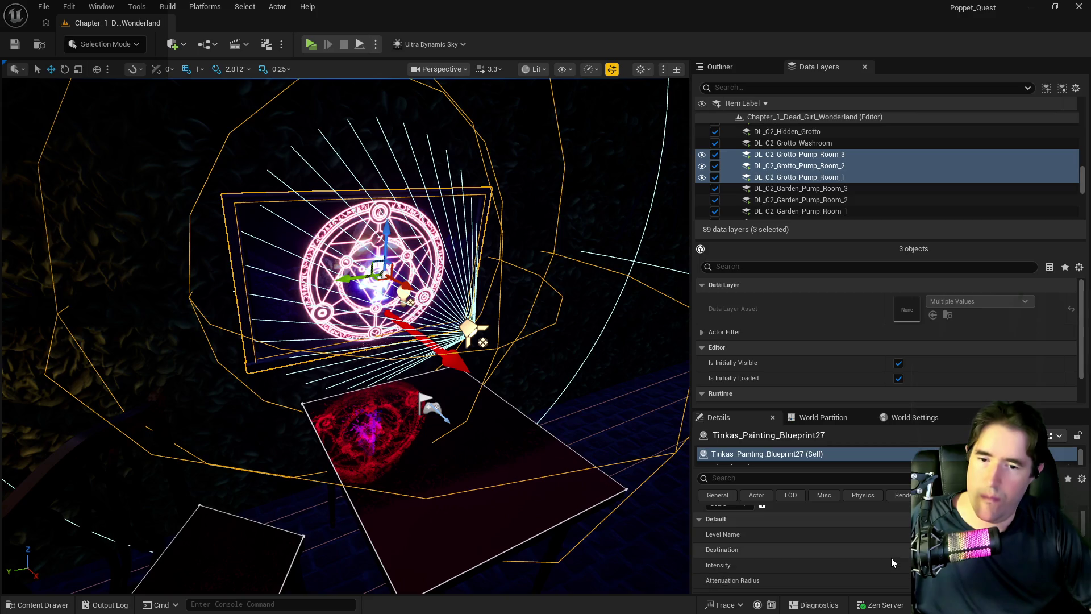
scroll(878, 572, down, 5)
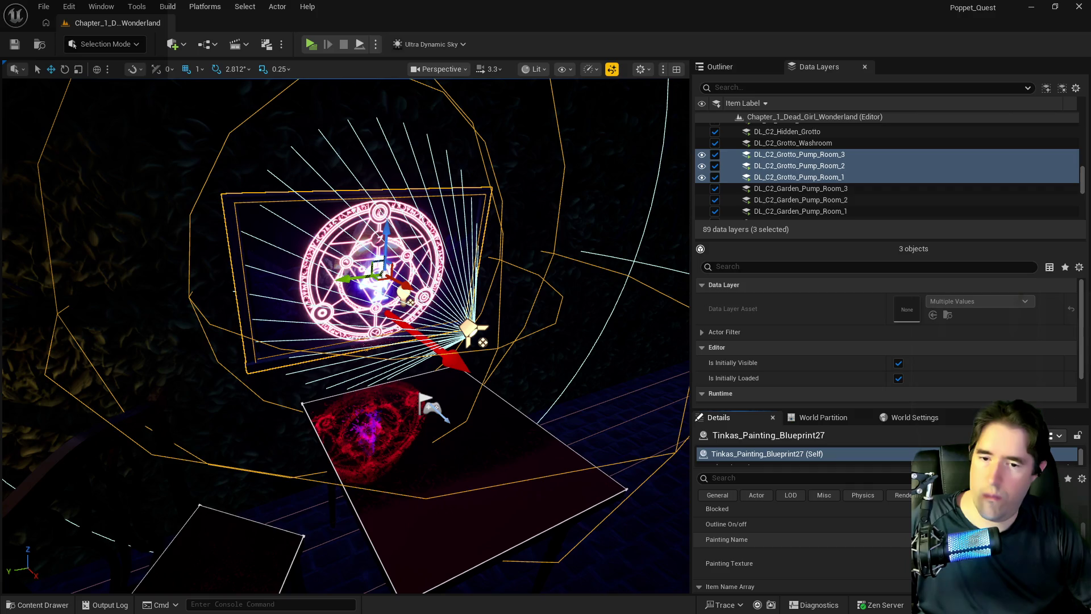
scroll(886, 562, down, 1)
scroll(886, 561, down, 2)
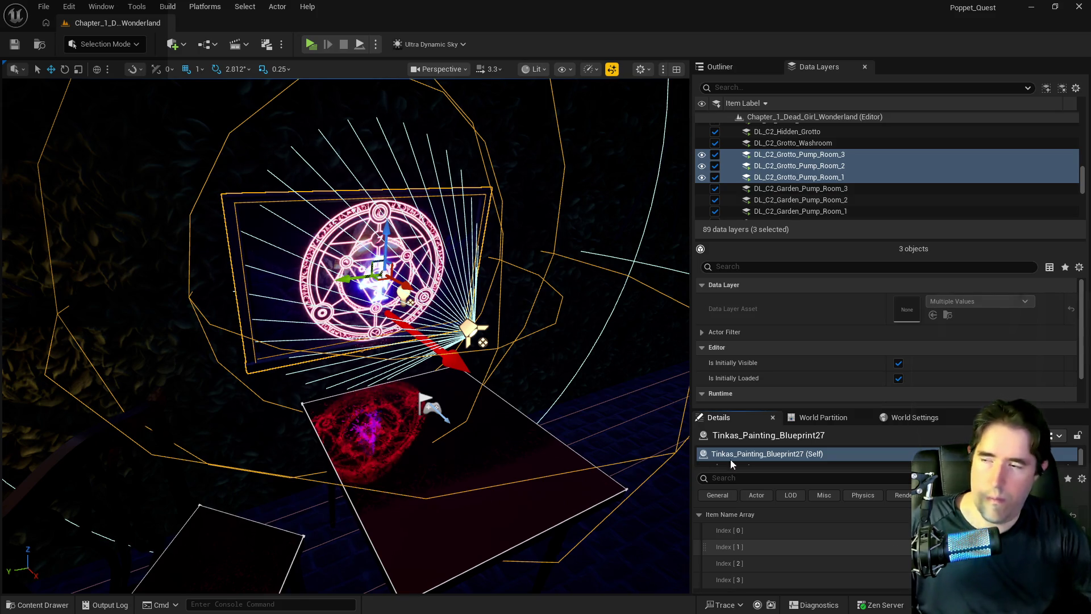
click(43, 7)
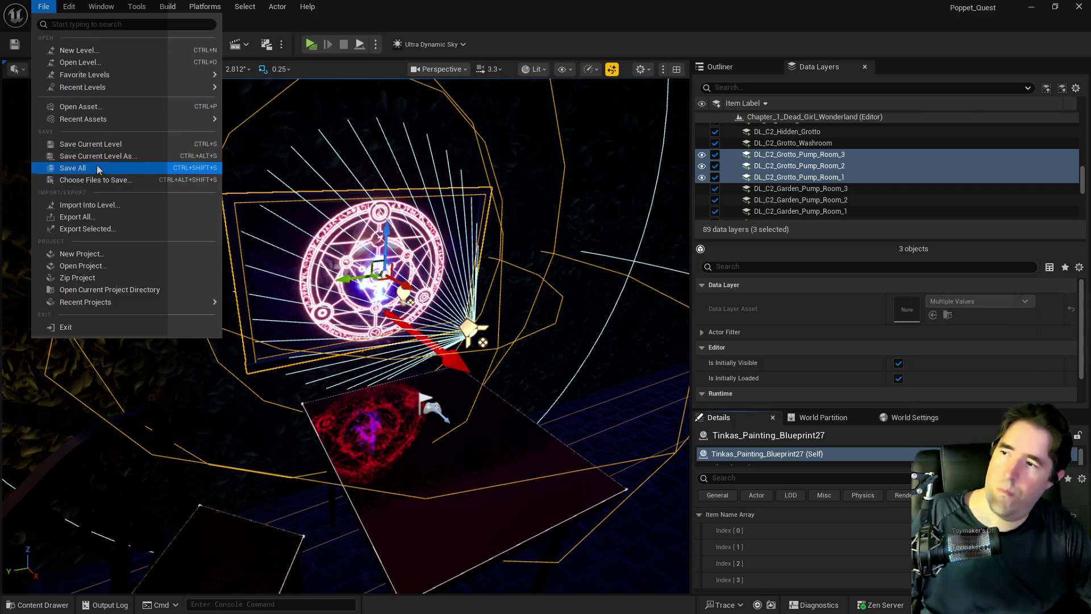
Step: Save All, then recheck the painting's Item Name Array, Painting Name, Texture and Room Name
click(97, 168)
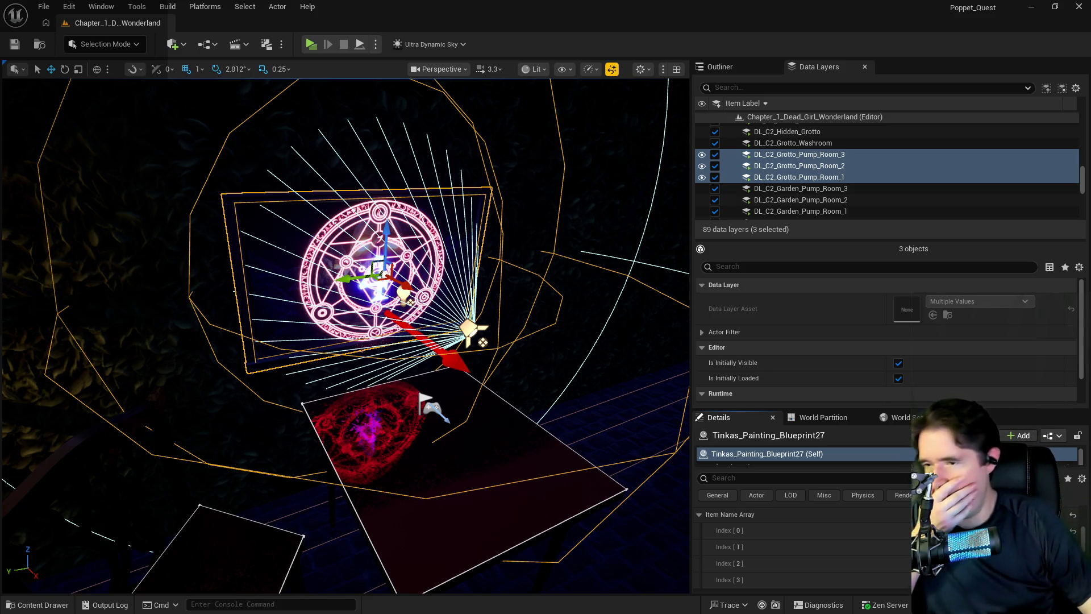
scroll(875, 562, down, 2)
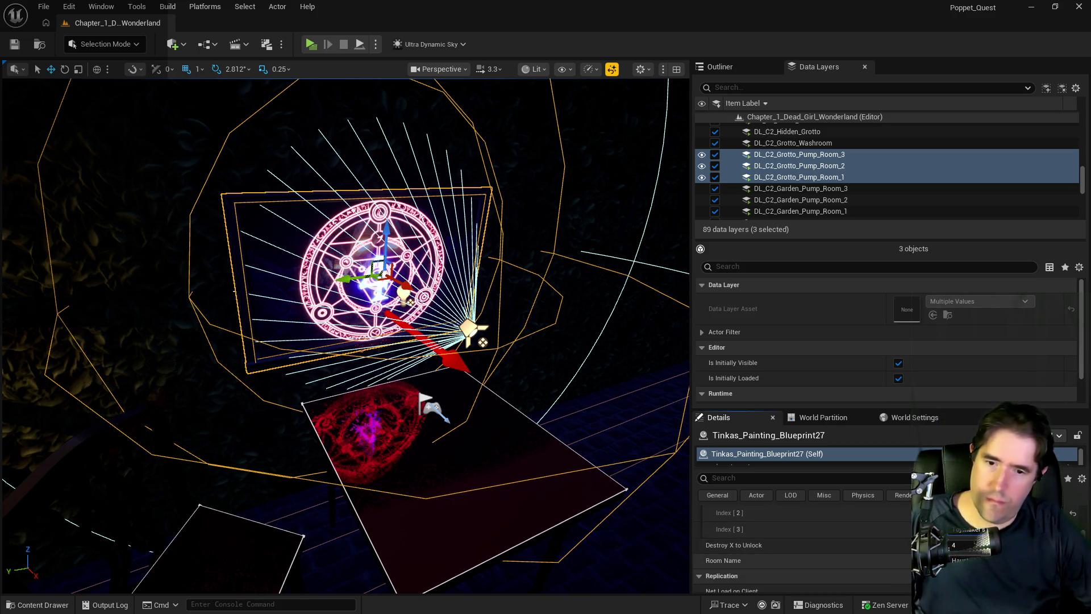
scroll(876, 543, up, 3)
scroll(876, 538, up, 2)
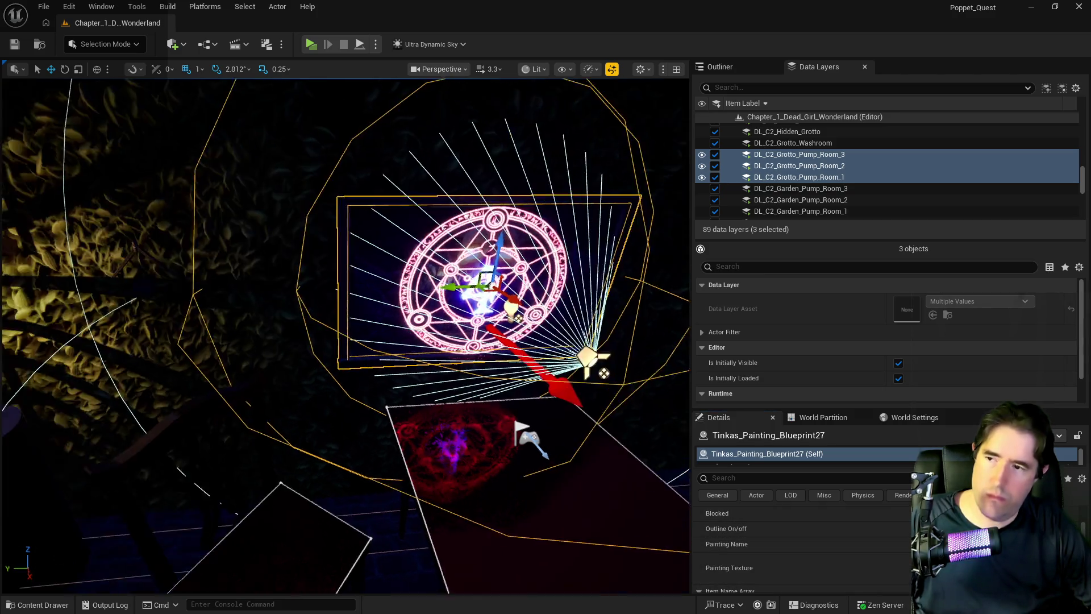
scroll(596, 390, up, 2)
Step: Select PlayerStart22 and edit Poppet_Quest_Game_Mode via the Blueprints GameMode menu
click(606, 405)
scroll(801, 546, up, 4)
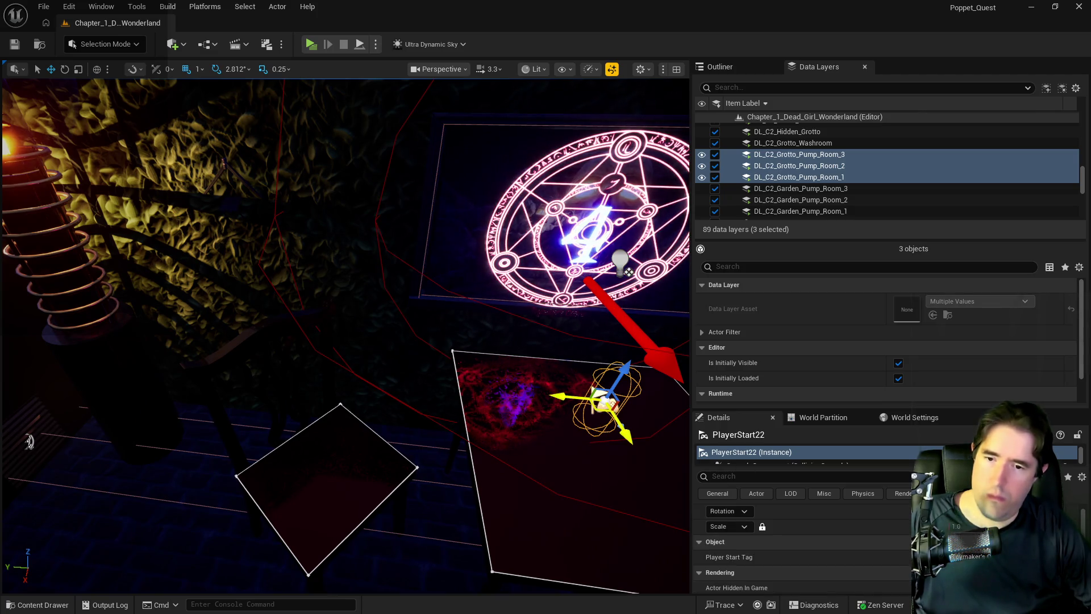
scroll(802, 546, down, 1)
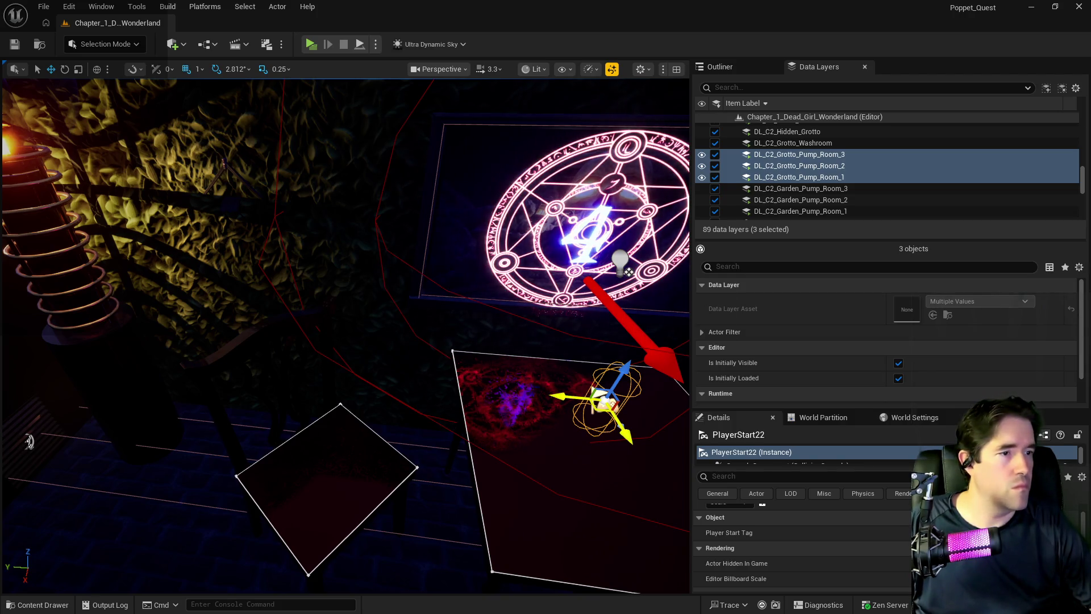
click(206, 45)
mouse_move(327, 166)
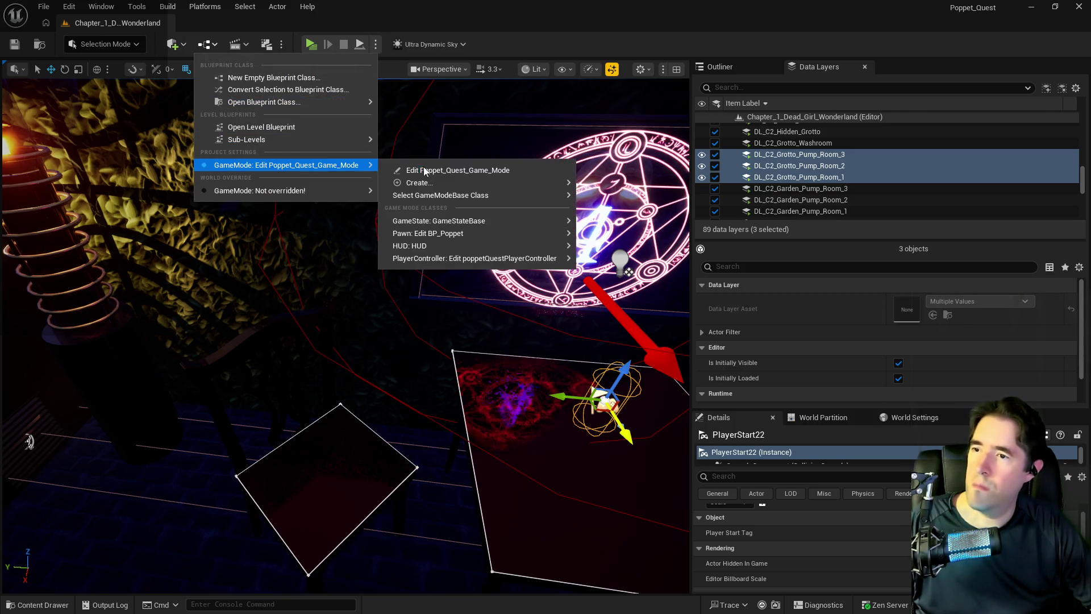
mouse_move(463, 234)
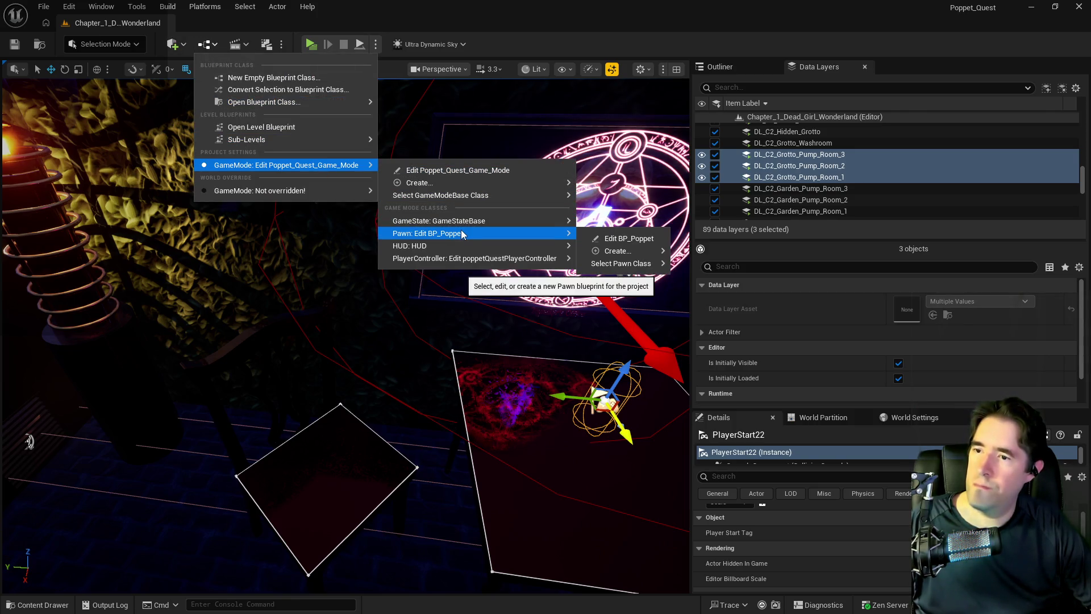
click(513, 171)
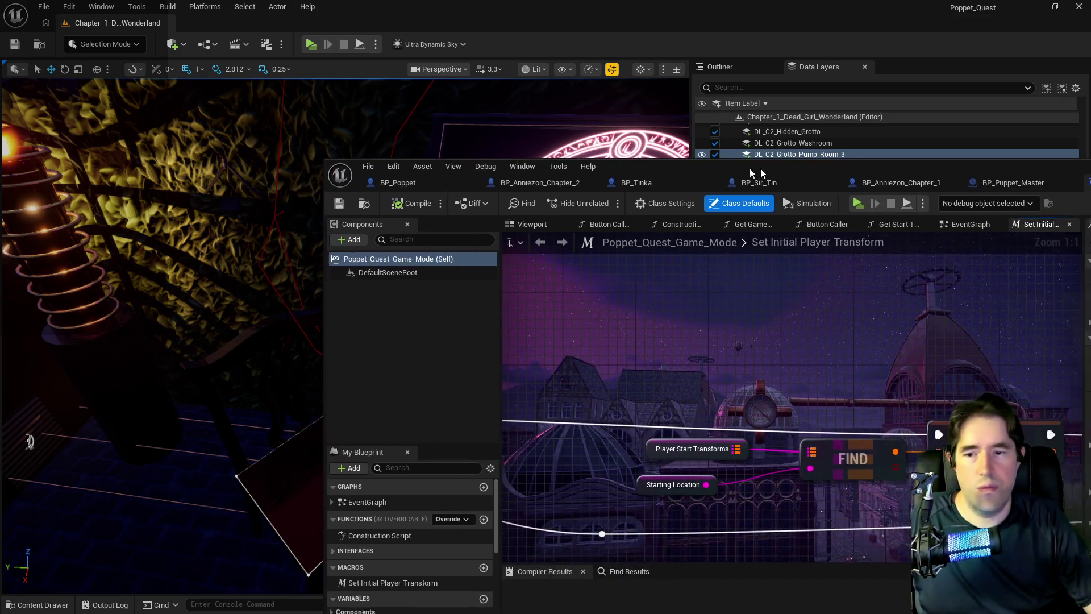
drag(761, 168, 472, 162)
Step: Remove 'The' from the Toymaker's Office key in Player Start Transforms
double_click(472, 163)
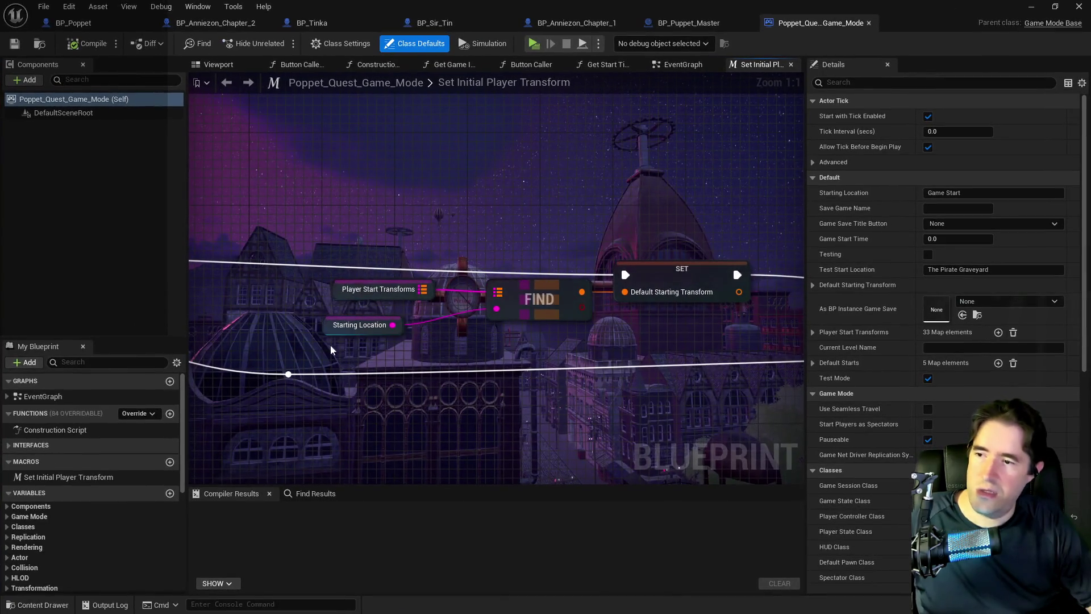
click(332, 292)
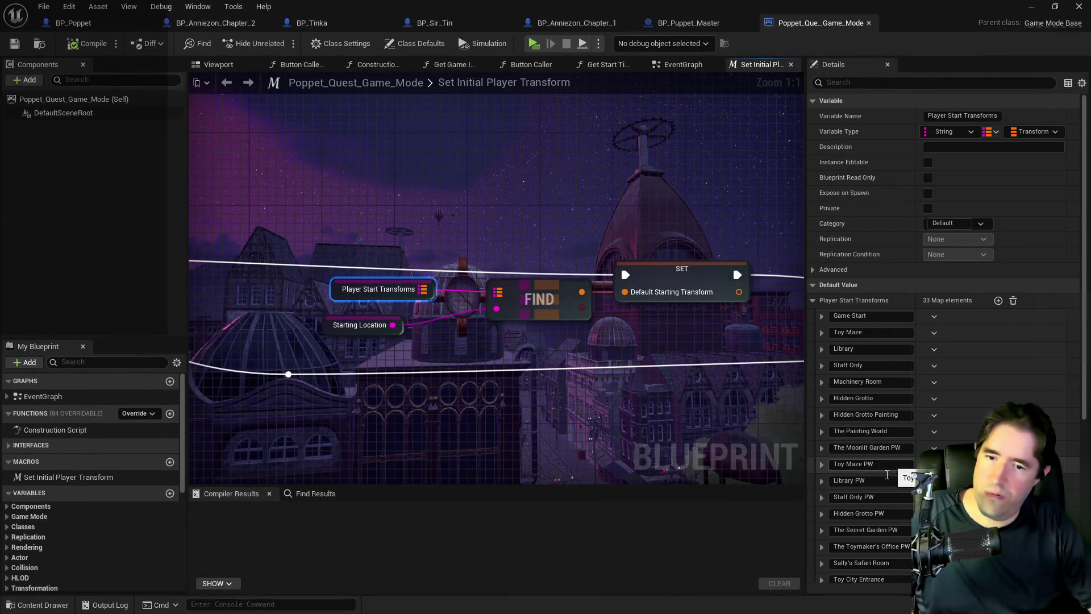
scroll(887, 474, down, 2)
double_click(848, 513)
key(BackSpace)
Step: Rename the room entry to Toymaker's Office and save the compiled game mode
scroll(888, 516, down, 5)
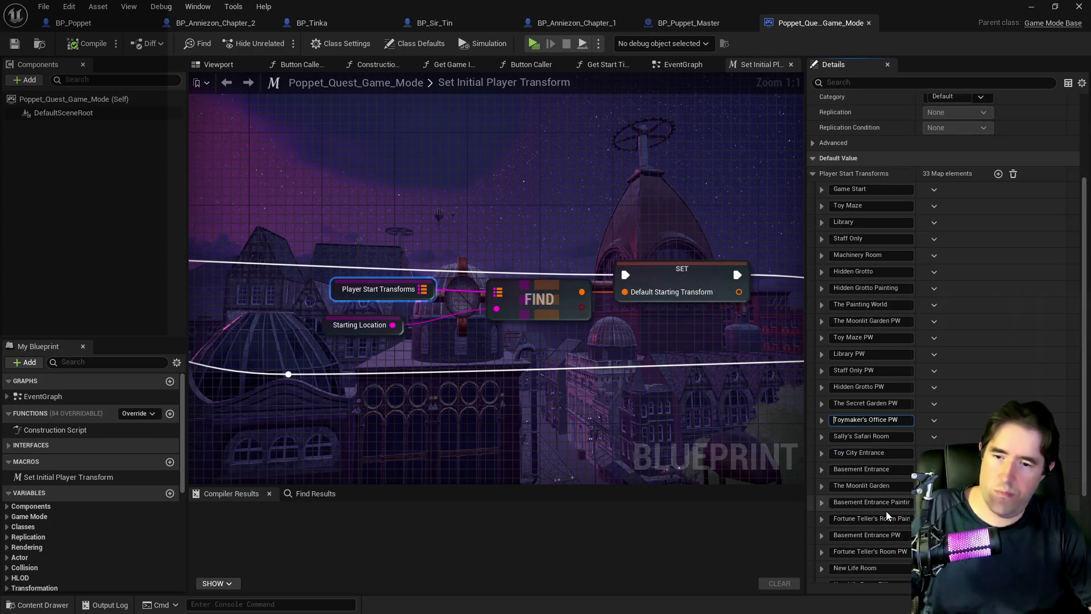
scroll(888, 514, down, 6)
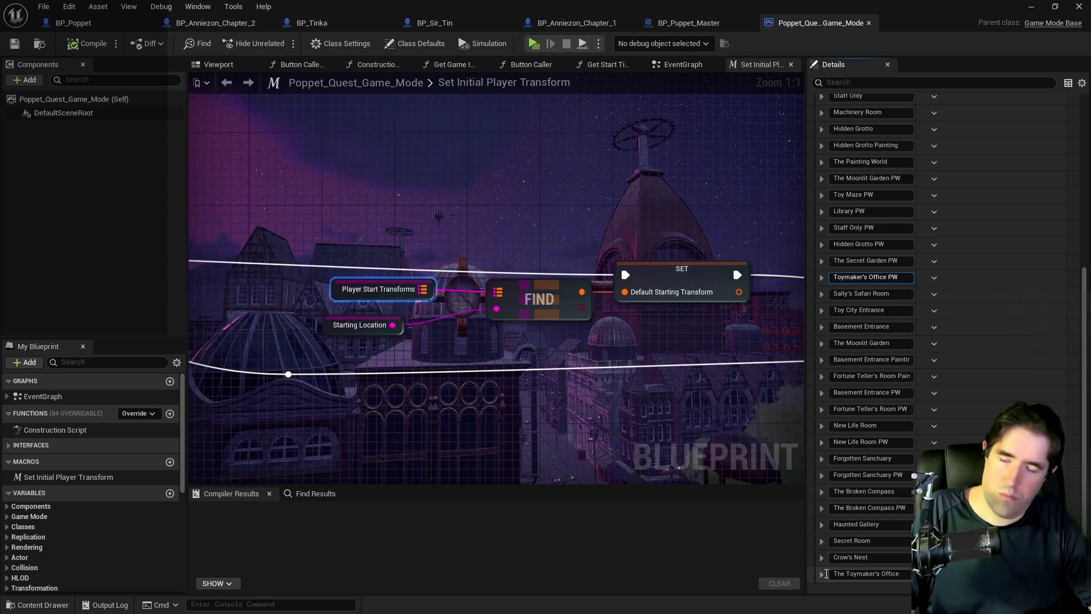
click(847, 572)
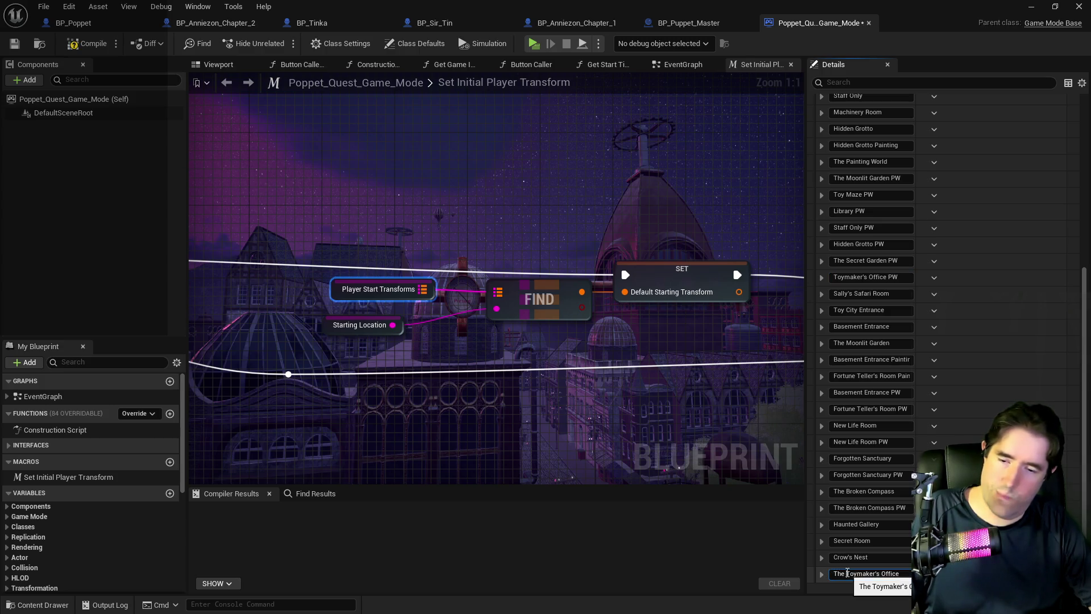
drag(847, 573, 829, 576)
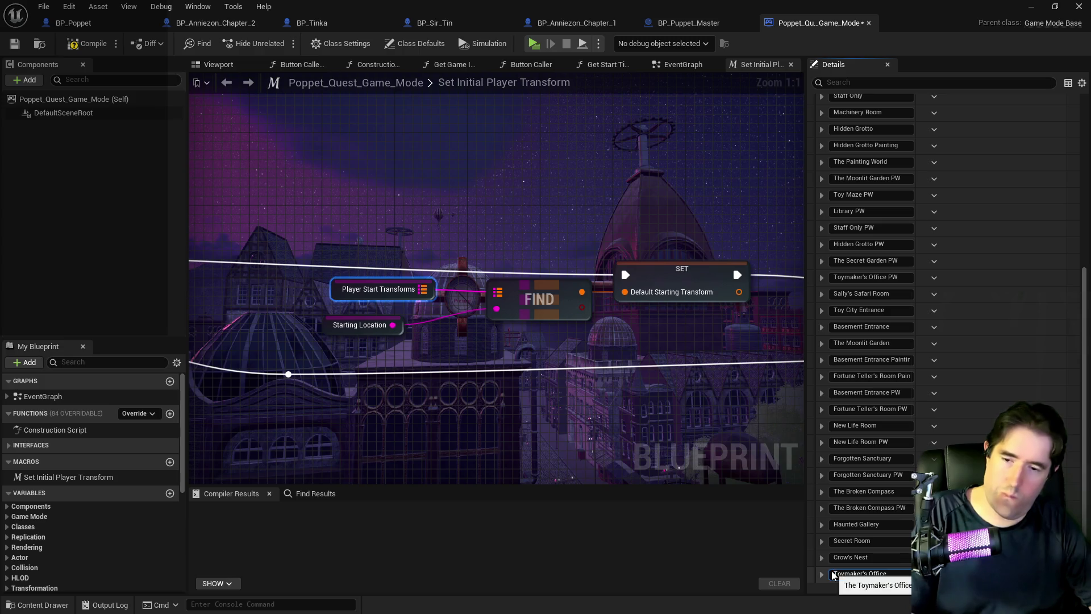
key(BackSpace)
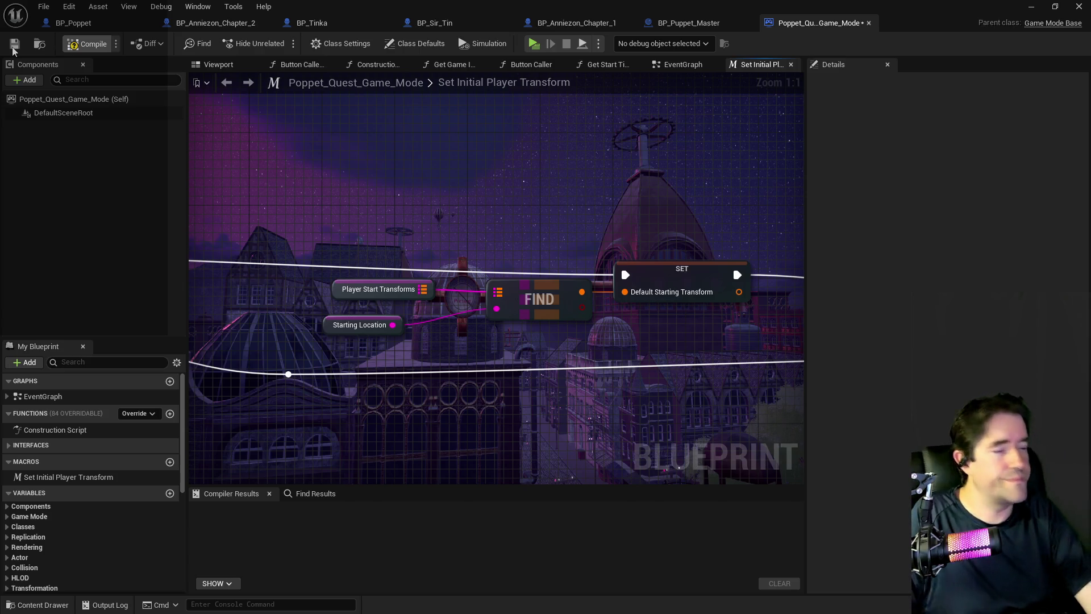
click(14, 45)
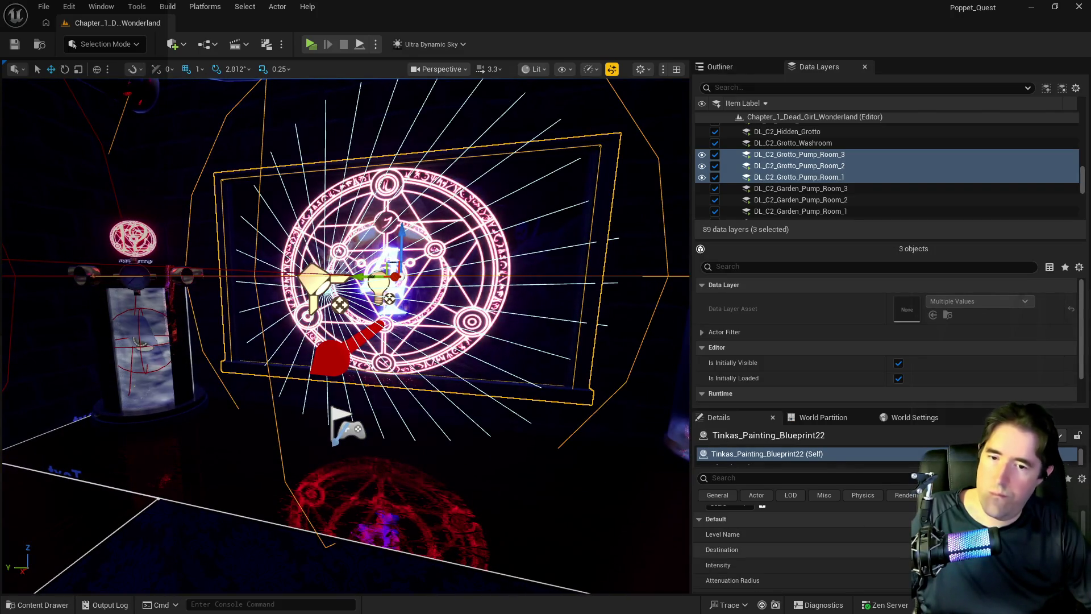
Step: Save the current level and review Tinkas_Painting_Blueprint22's Item Name Array and Destroy X to Unlock
scroll(802, 546, down, 5)
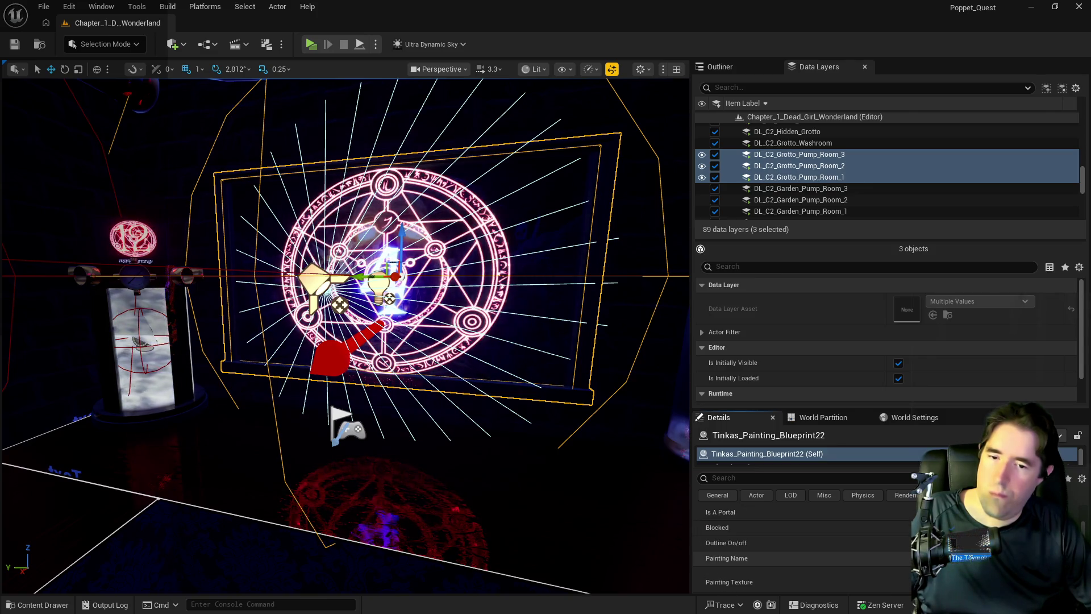
click(44, 6)
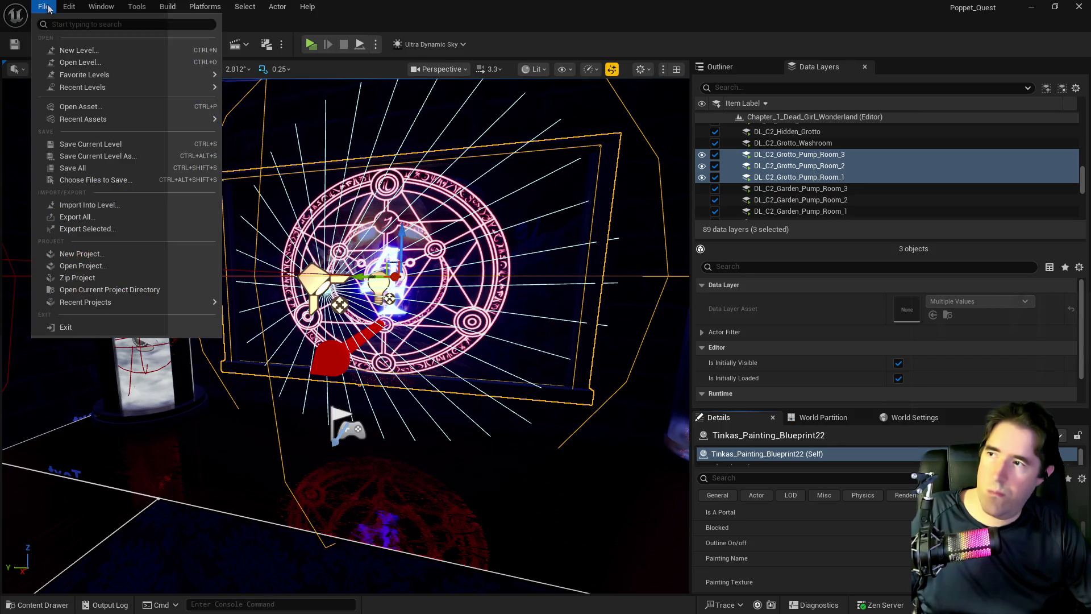
click(68, 171)
scroll(801, 546, up, 5)
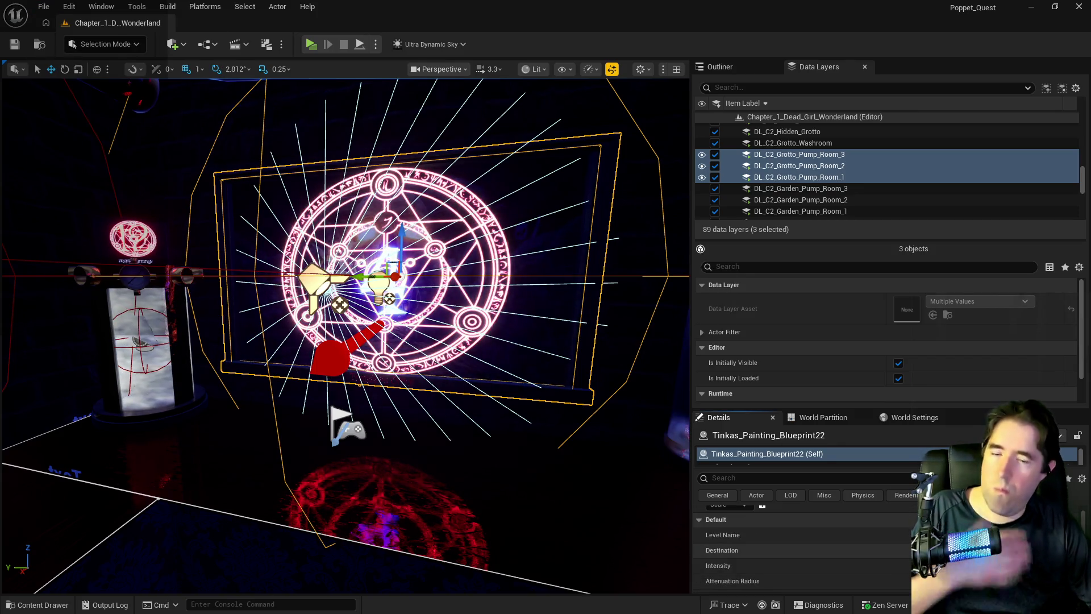
scroll(801, 546, down, 4)
scroll(802, 545, down, 3)
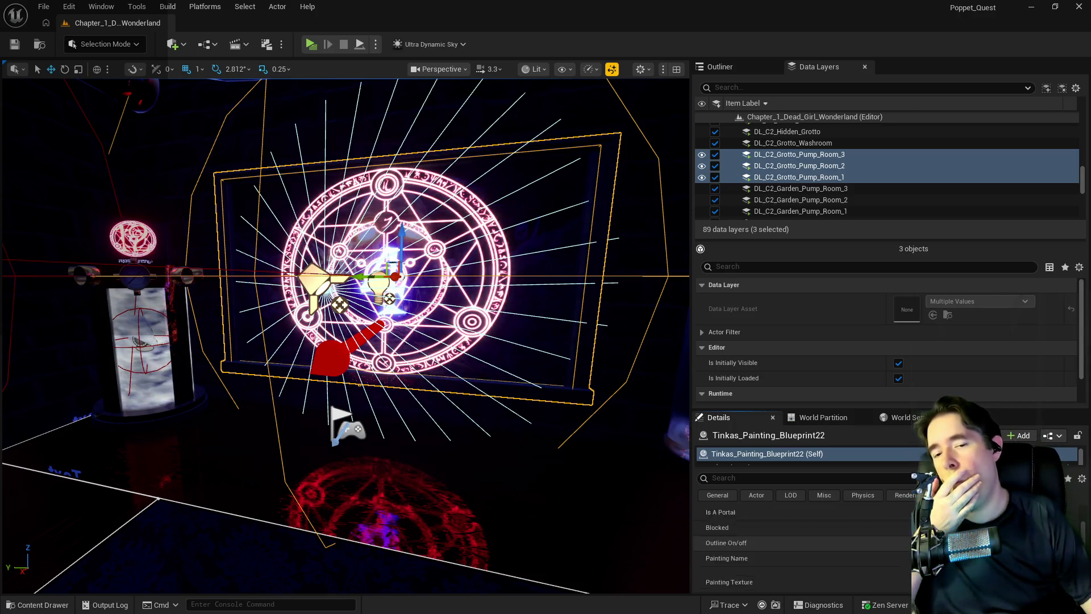
scroll(801, 546, down, 3)
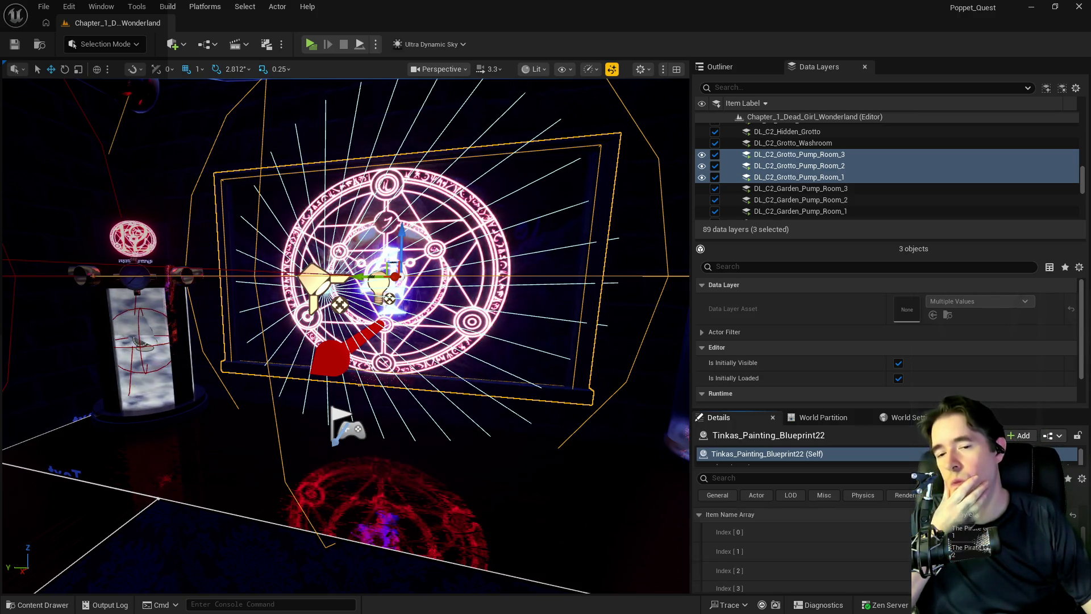
scroll(801, 545, up, 2)
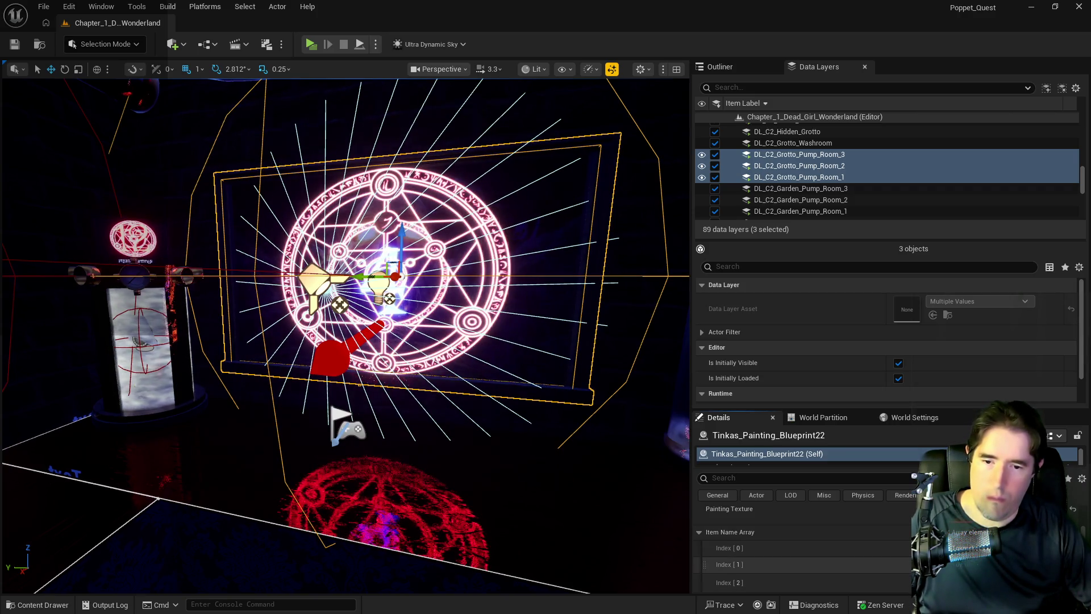
scroll(801, 546, down, 1)
scroll(802, 563, down, 1)
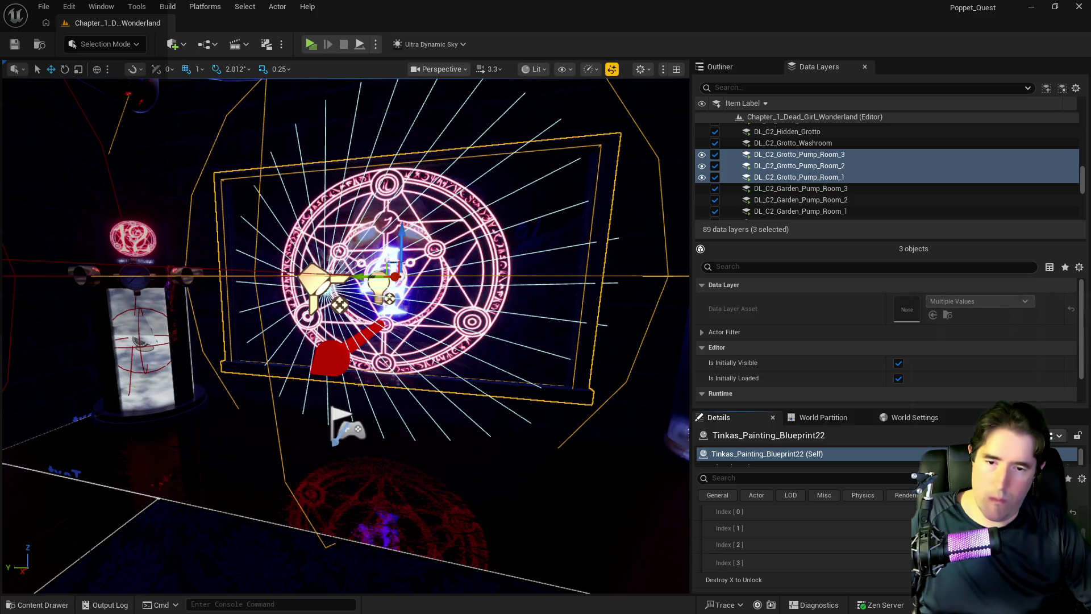
Step: Fly the viewport along the pipe corridor to the next portal painting
key(1)
drag(346, 335, 426, 352)
mouse_move(437, 537)
mouse_down()
mouse_move(421, 537)
mouse_move(443, 529)
mouse_move(293, 467)
mouse_up()
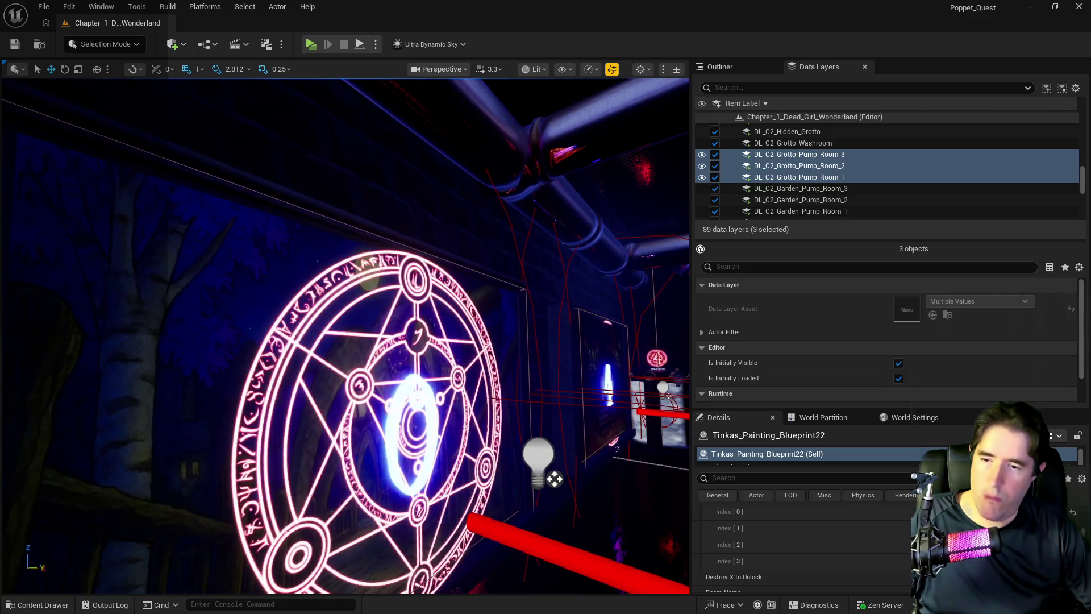
Step: Select the nearby portal painting and look through its properties in the Details panel
click(293, 467)
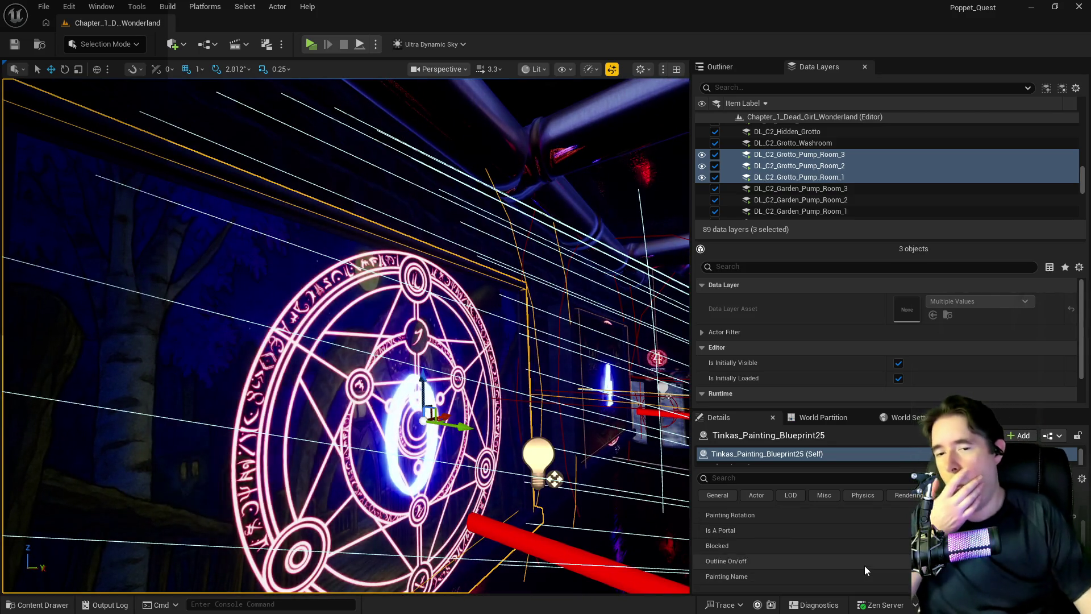
scroll(865, 565, down, 5)
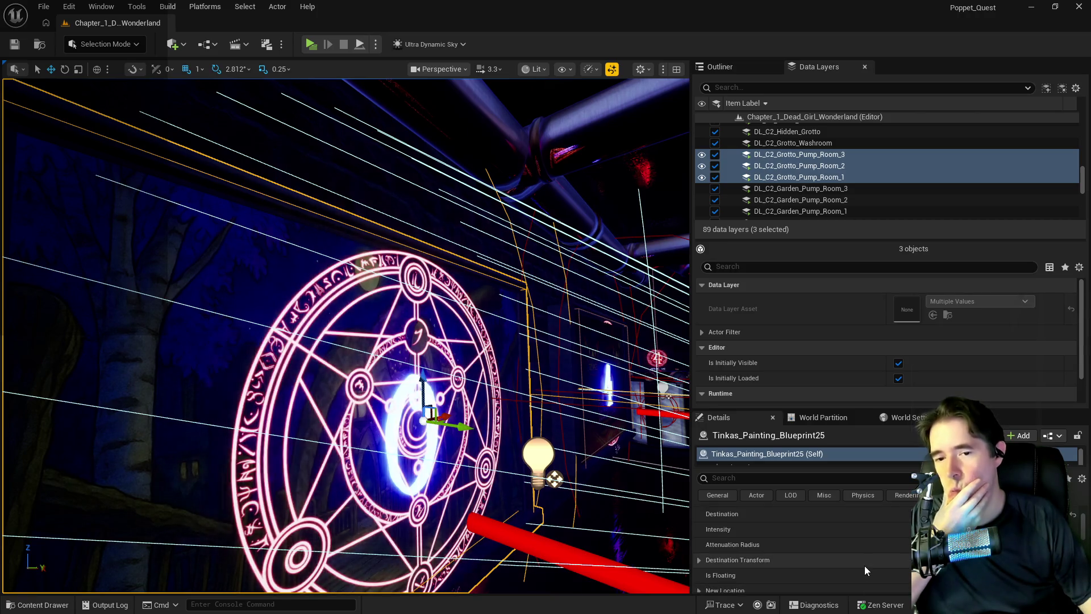
scroll(864, 565, down, 1)
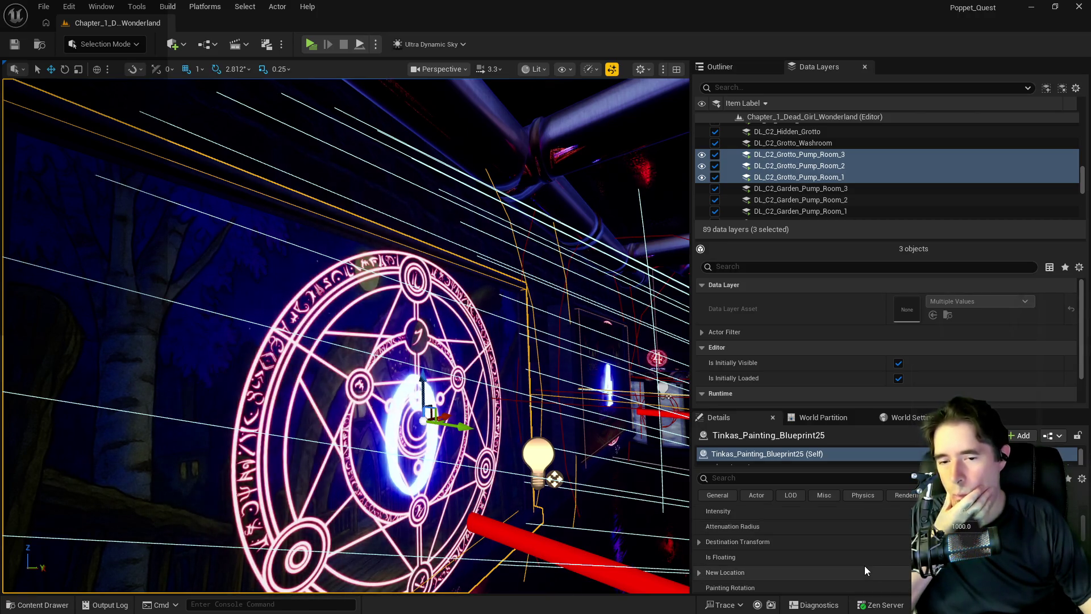
scroll(865, 565, down, 2)
scroll(865, 565, down, 1)
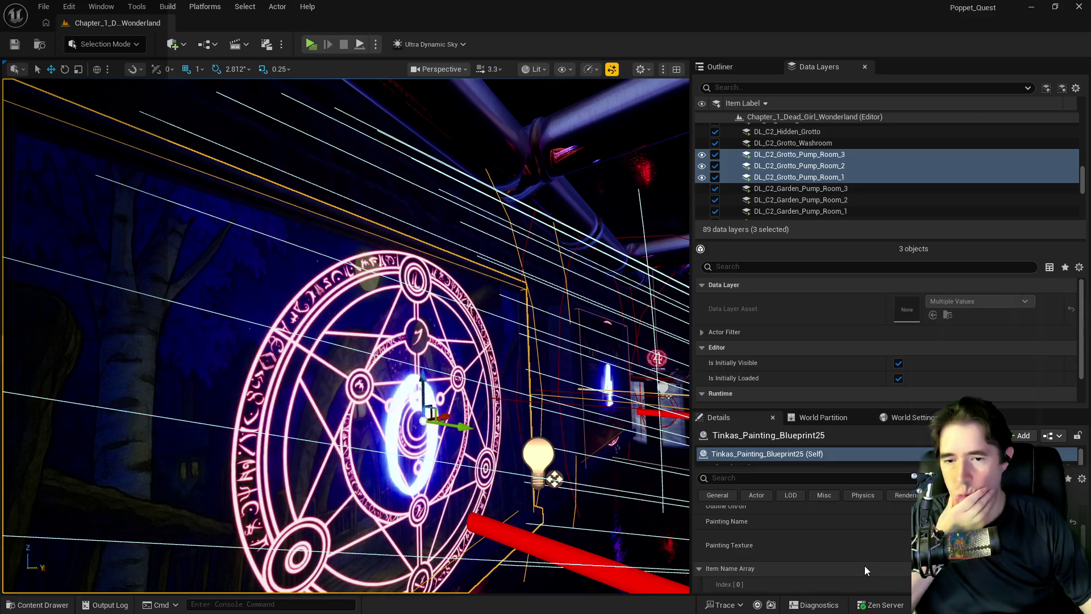
scroll(865, 565, down, 2)
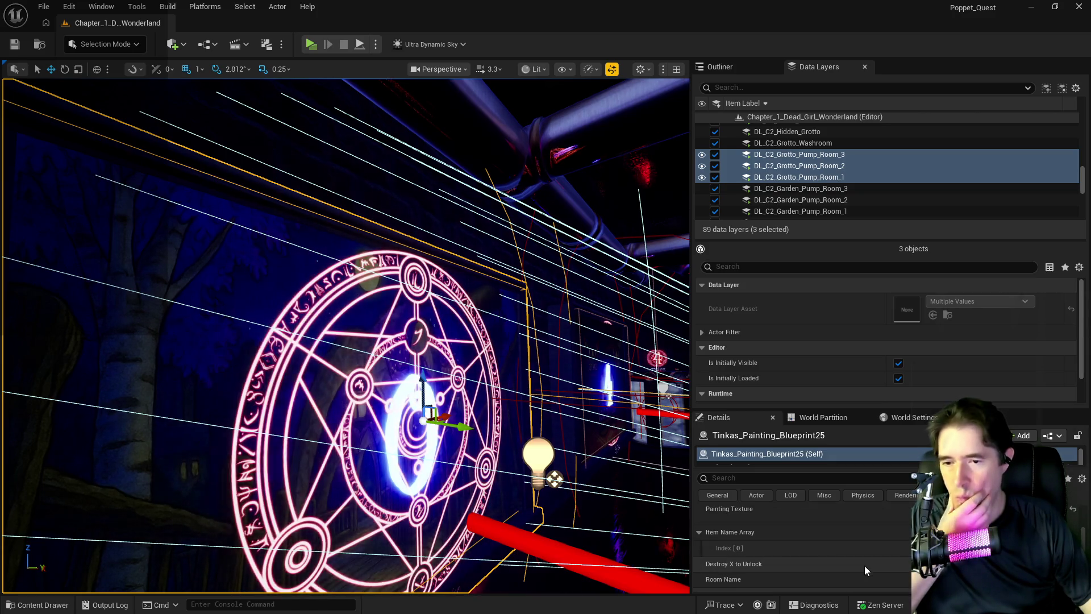
scroll(865, 565, down, 3)
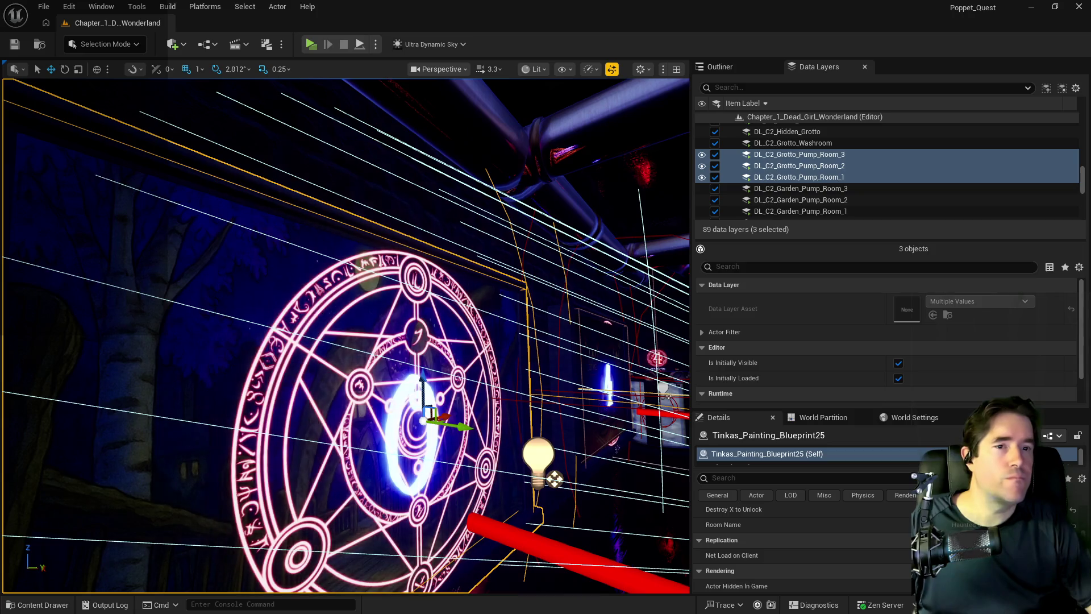
Step: Bring the BP_Poppet blueprint editor into full view, showing the EventGraph overview
click(859, 118)
mouse_move(858, 118)
mouse_down()
mouse_move(318, 122)
mouse_move(350, 109)
mouse_up()
scroll(483, 212, down, 1)
click(393, 178)
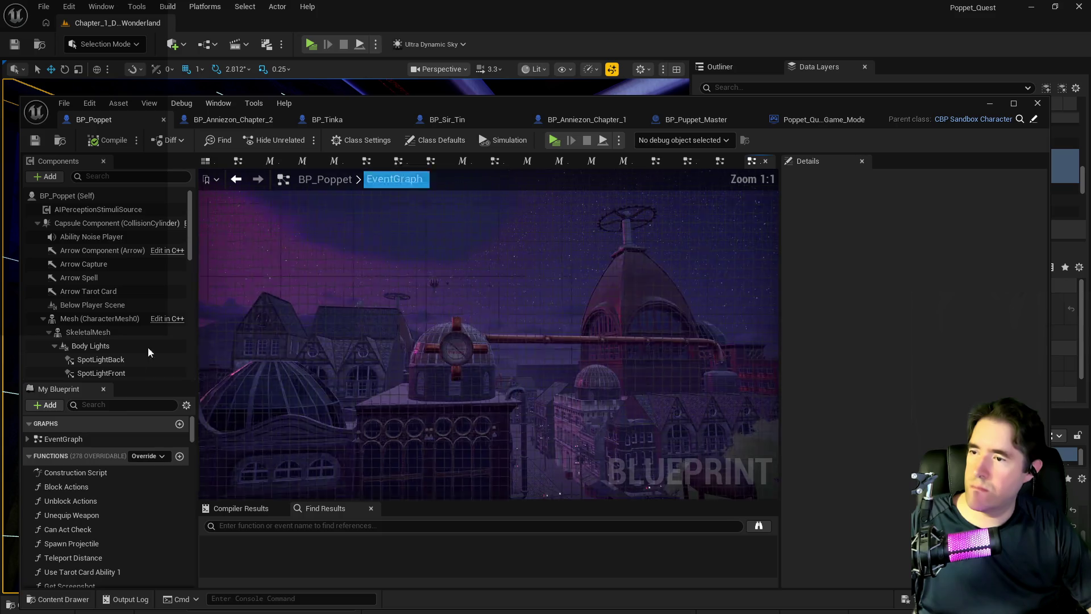
Step: Find Struct Collectibles, add a ticked Toymaker's Office room under Painting's Collectible Collection, and save
click(118, 404)
text(item)
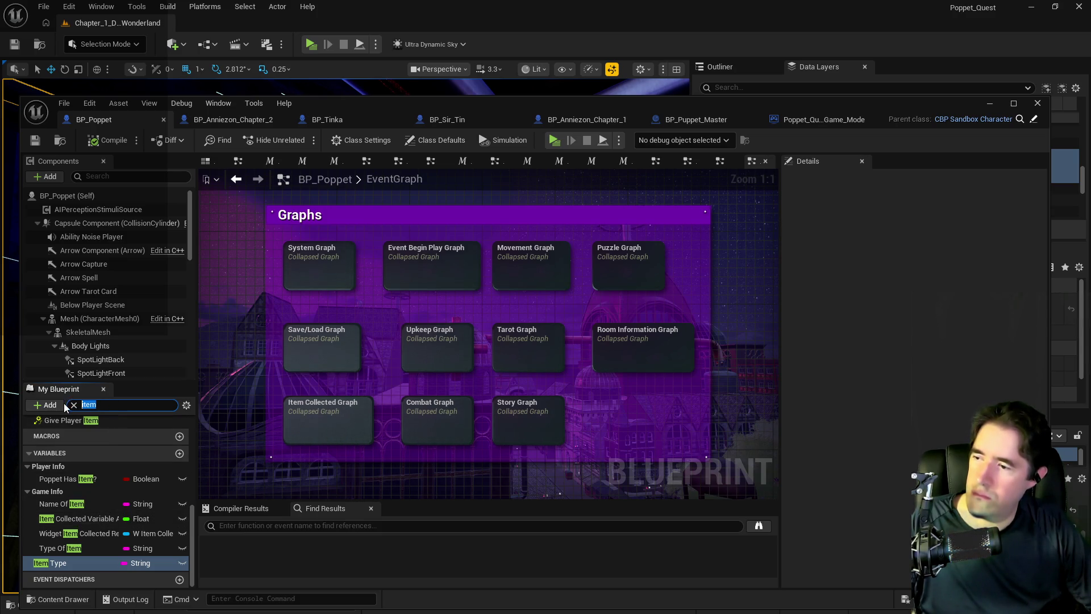
text(co)
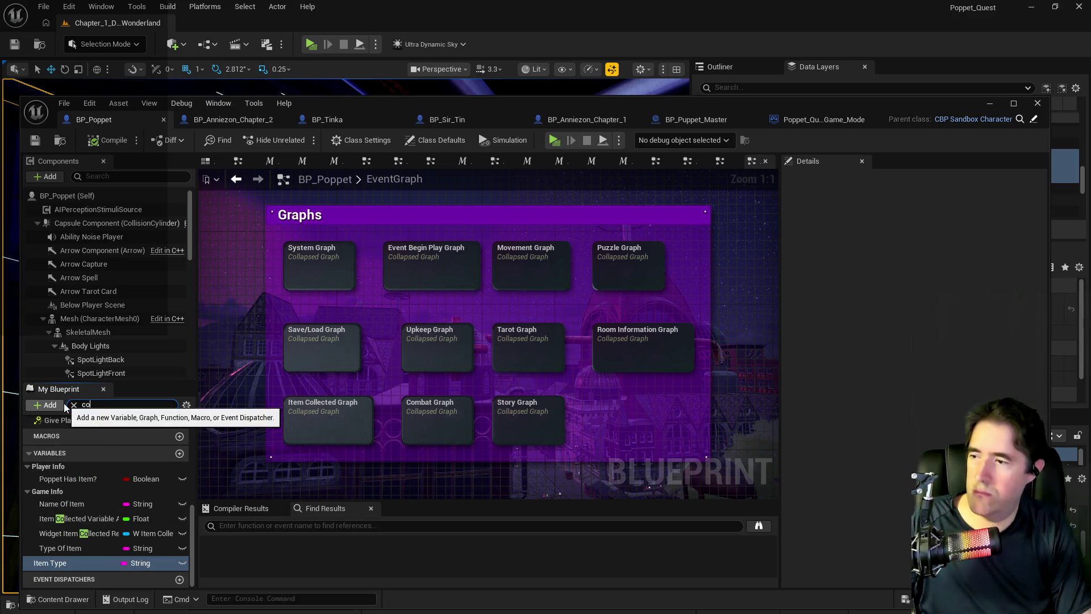
text(llectible)
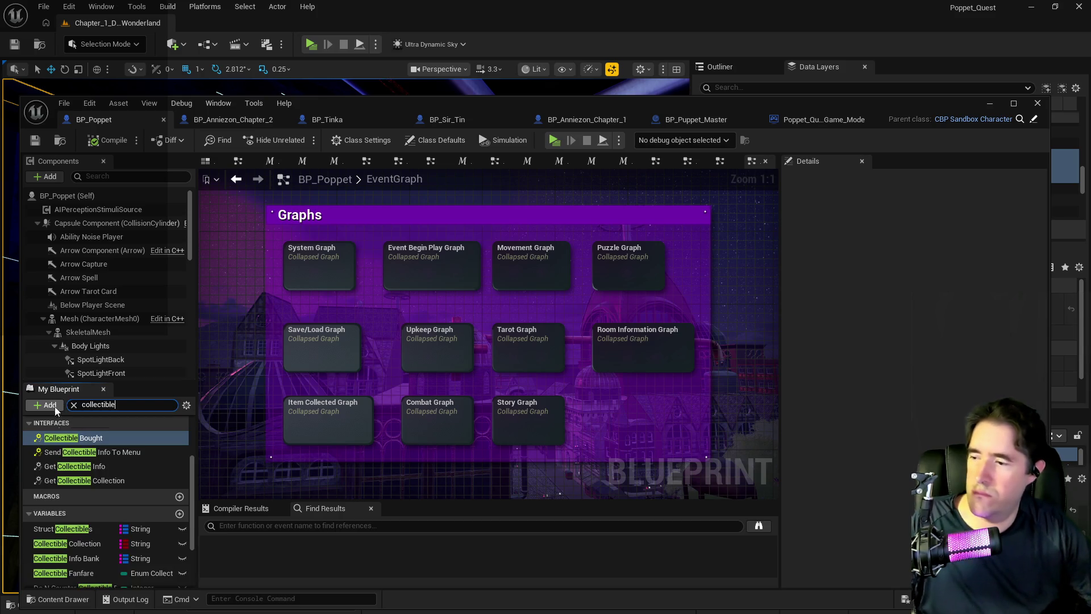
click(62, 529)
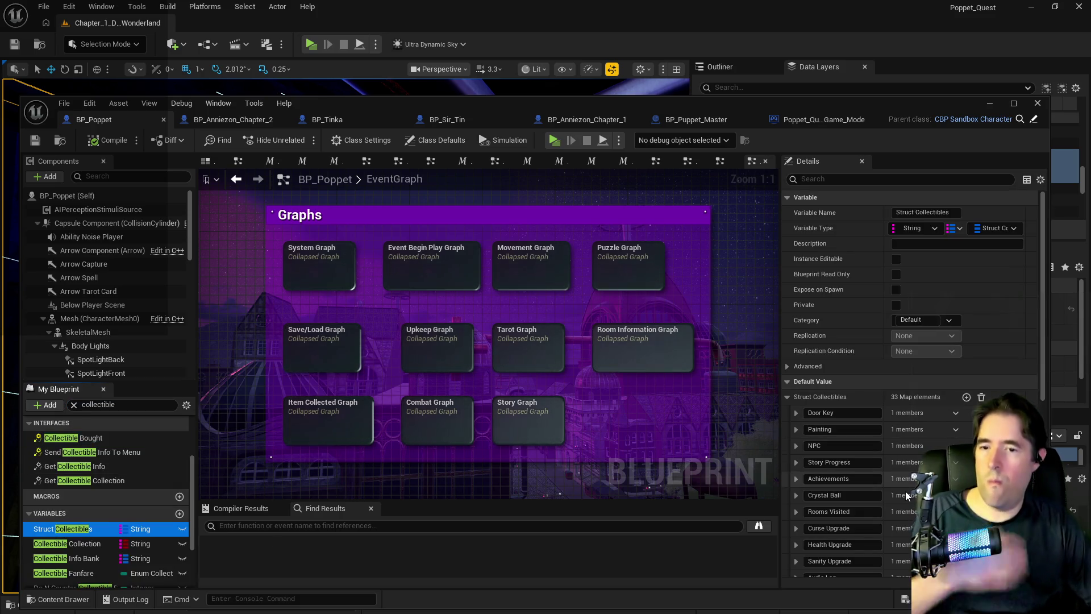
scroll(906, 496, down, 5)
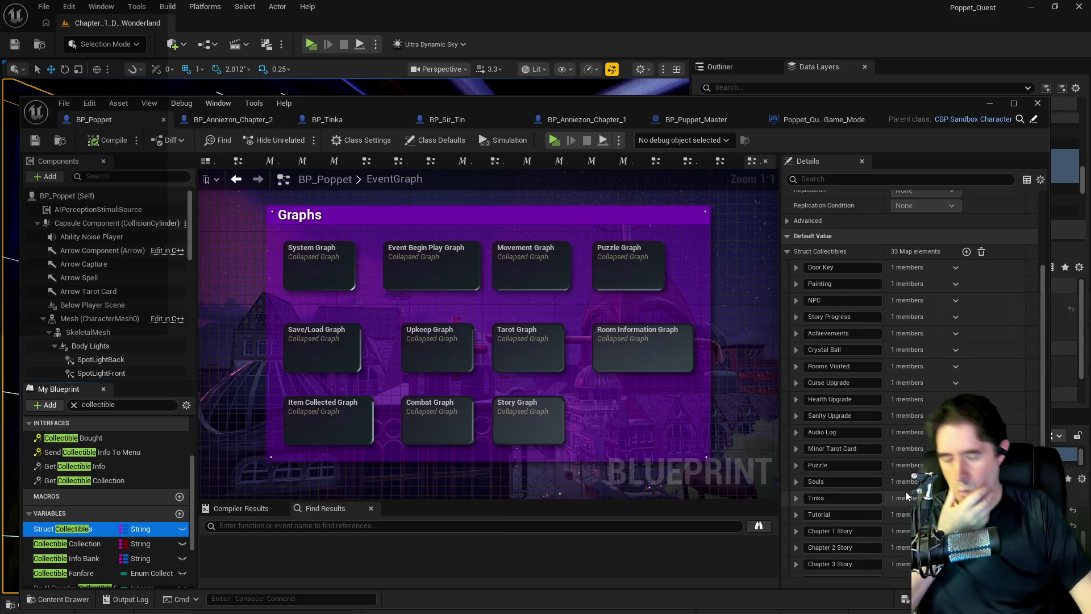
click(797, 285)
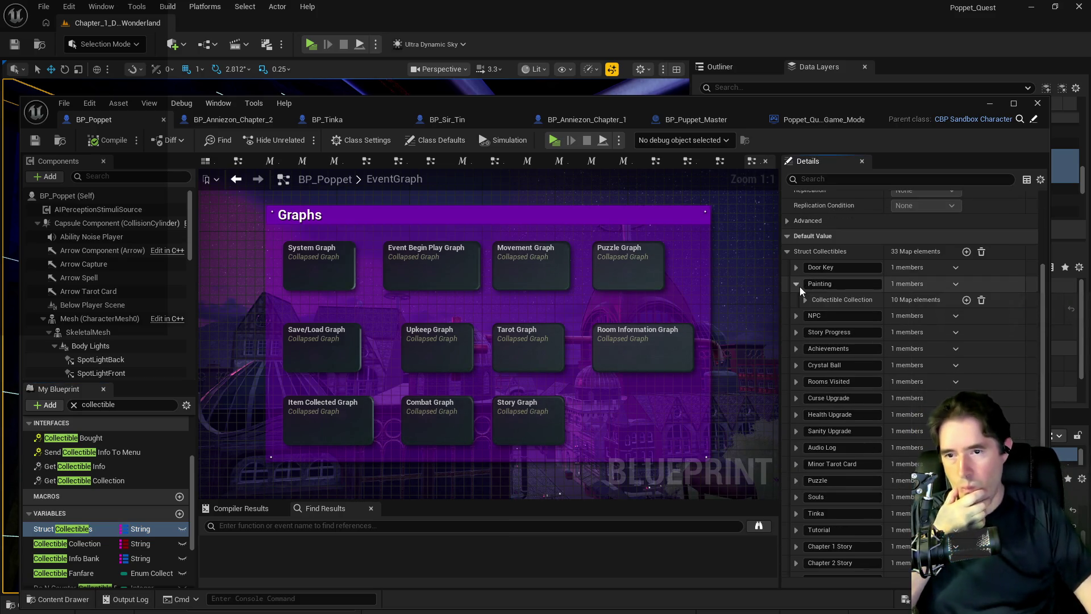
click(806, 300)
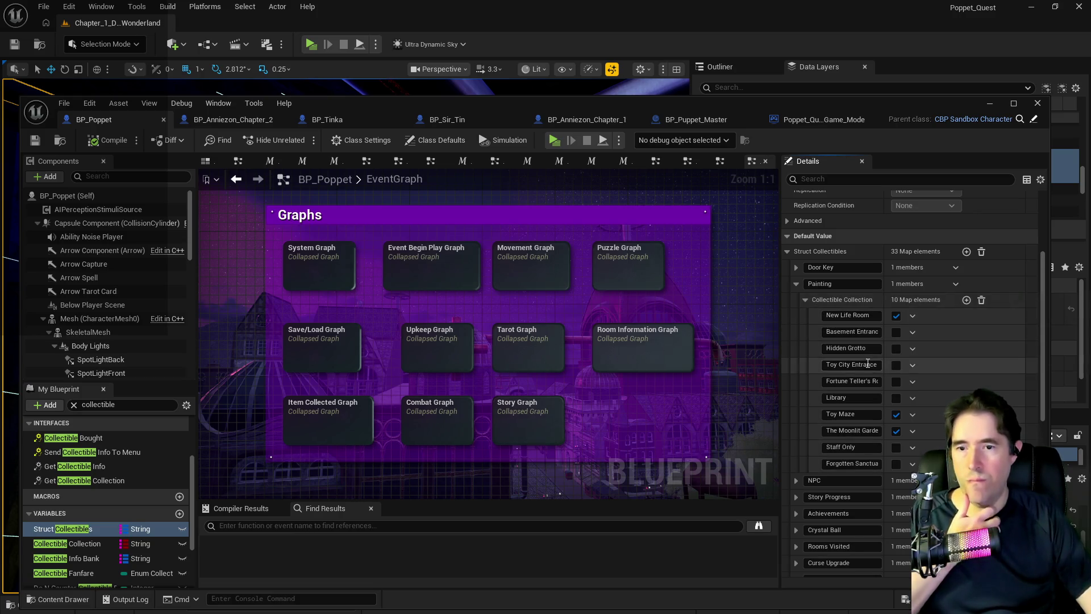
click(967, 300)
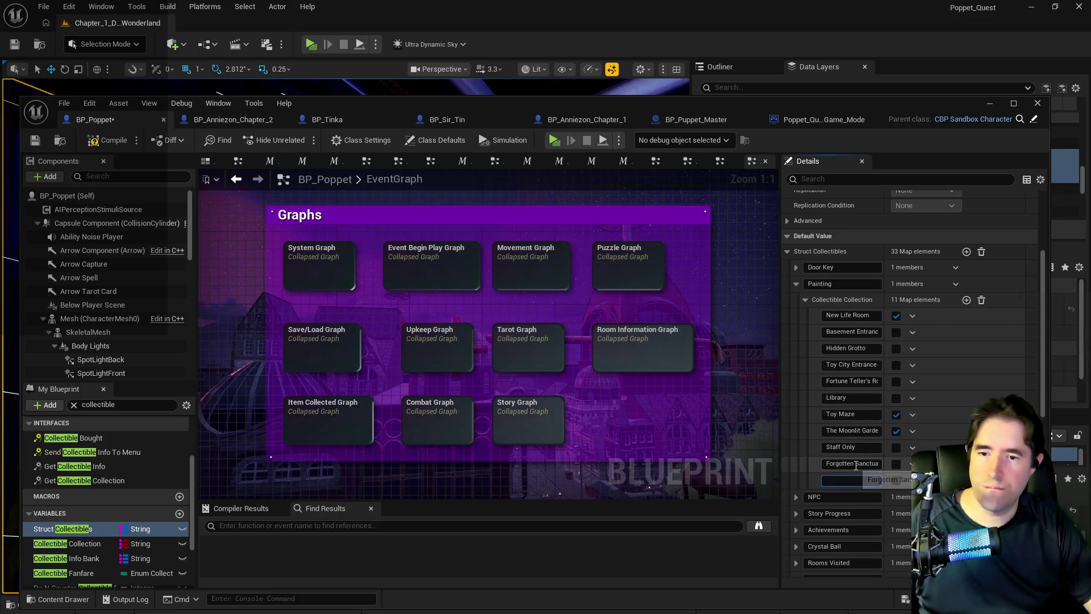
text(ffice)
click(896, 481)
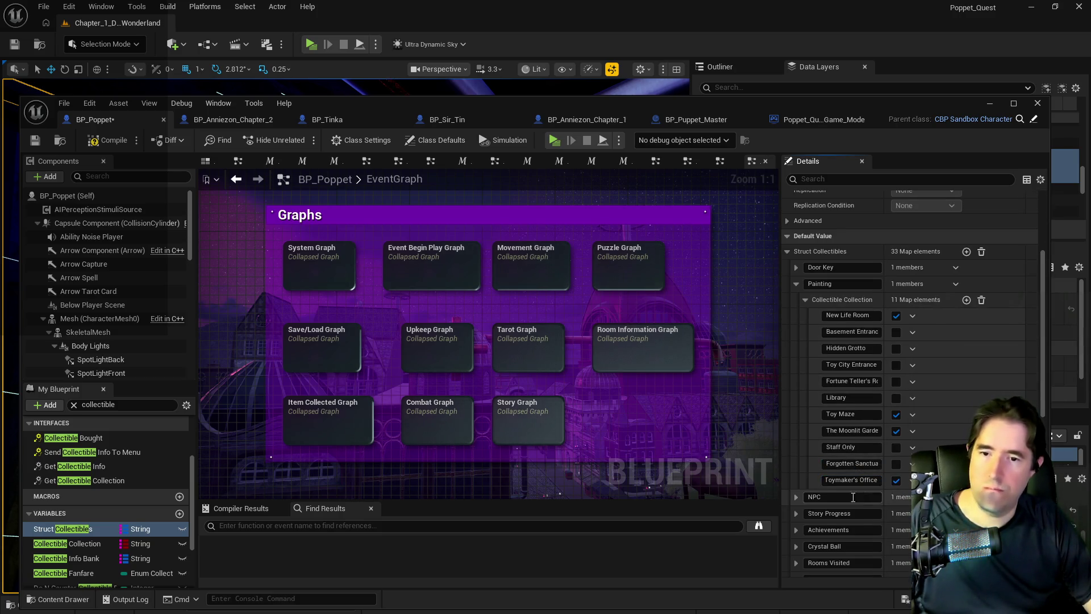
click(14, 44)
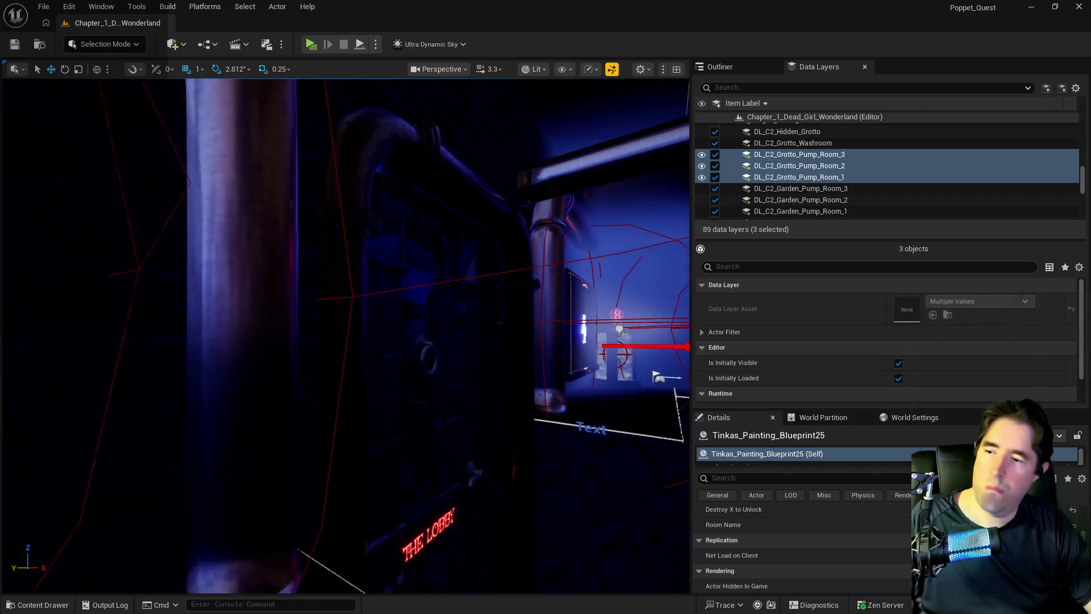
Step: Launch a standalone play-test that starts in the Haunted Gallery, then focus the game facing the skull painting
click(310, 50)
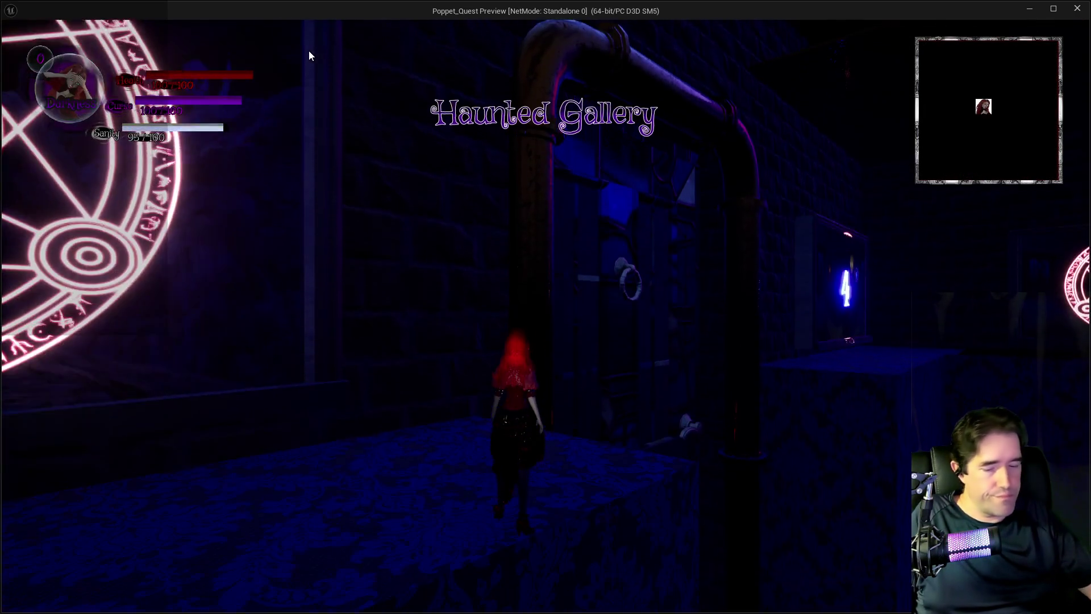
click(309, 55)
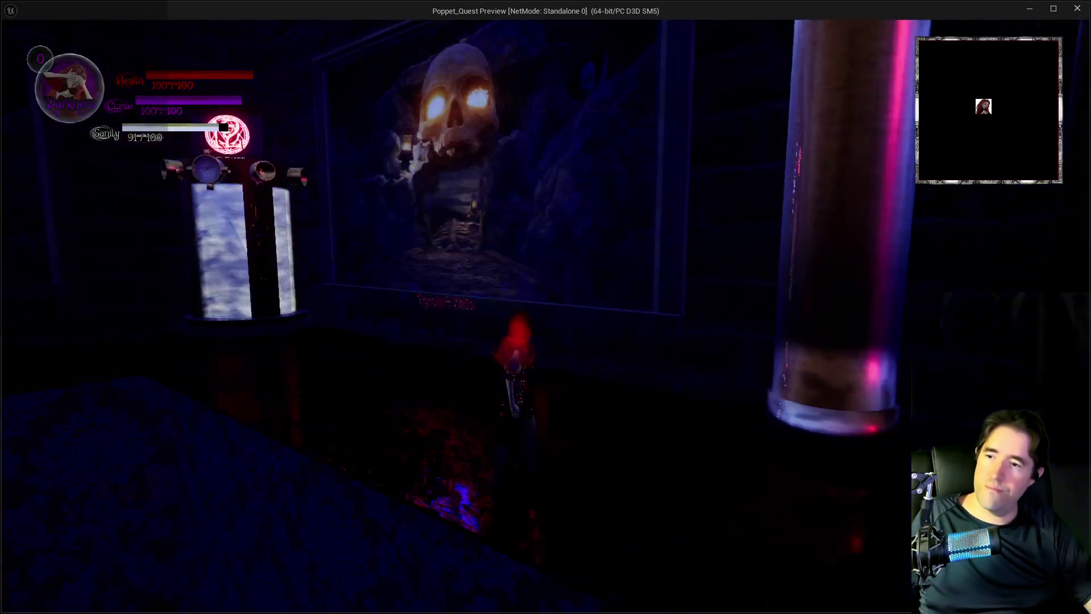
Step: Switch the character to Light, walk to the skull painting, then return to the editor and stop the play-test
key(q)
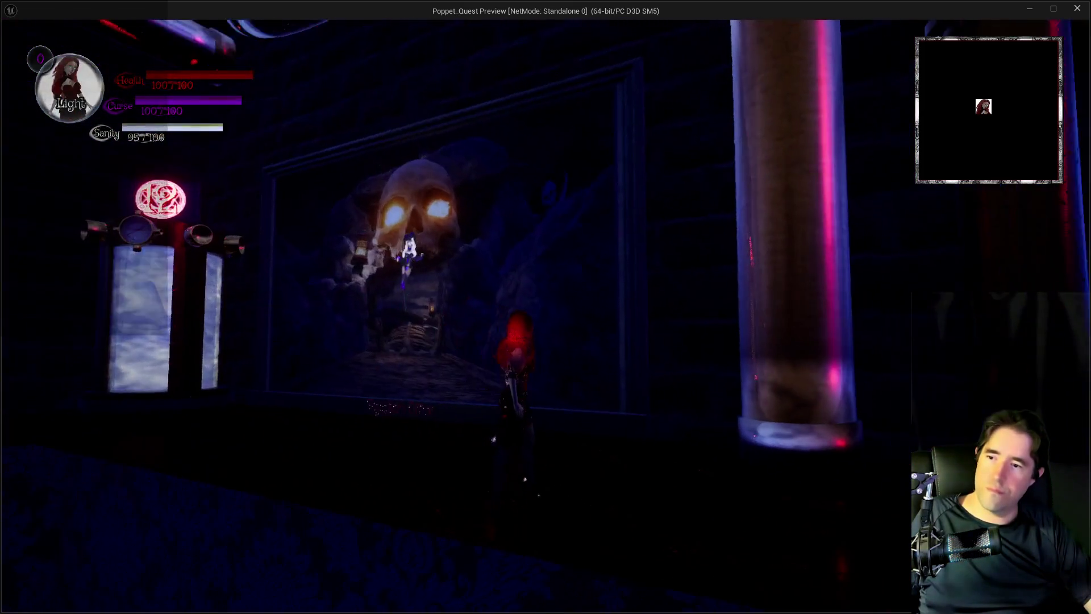
key(w)
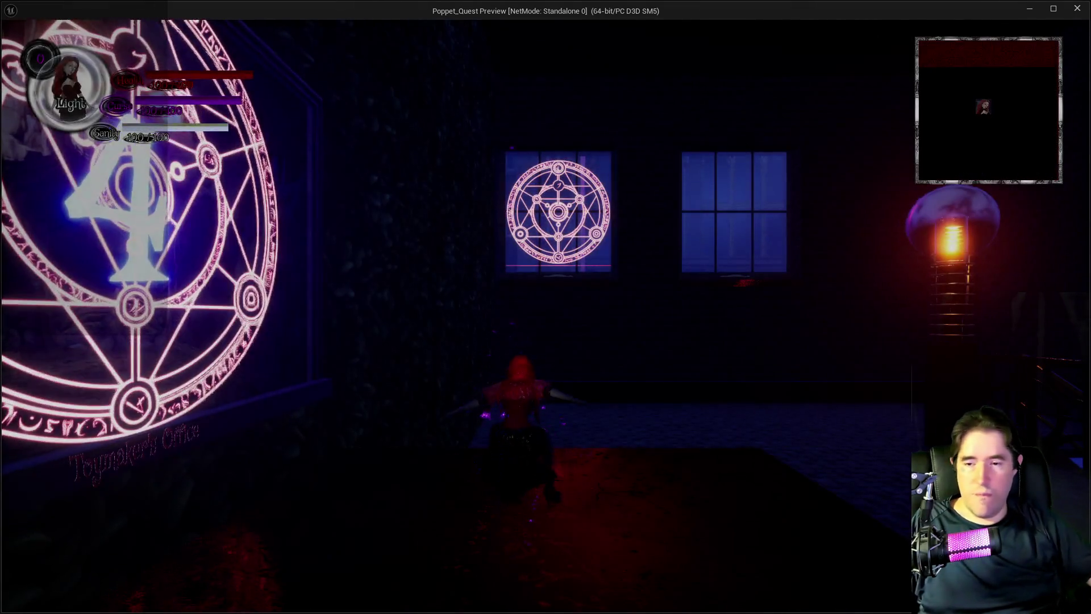
key(alt+Tab)
key(Escape)
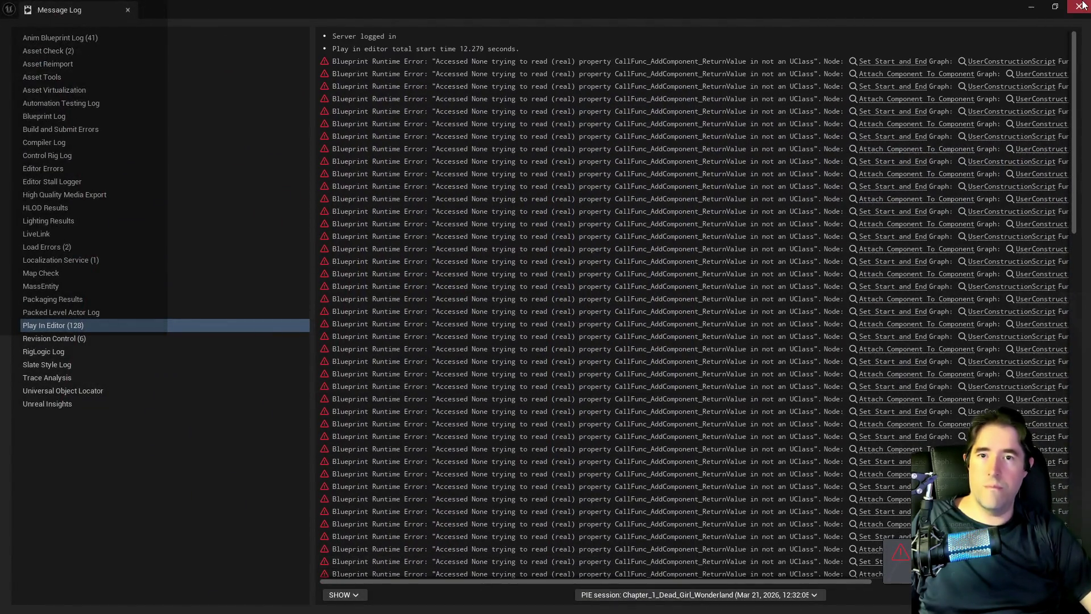
Step: Close the Play In Editor error log and fly the view through the rooms to the coin pile
click(1080, 6)
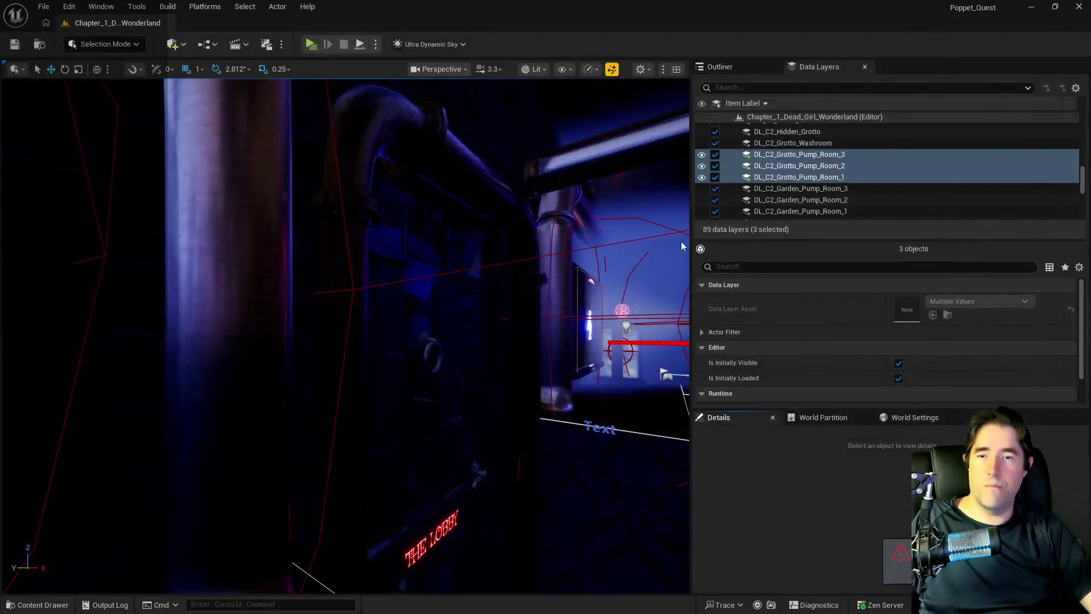
key(w)
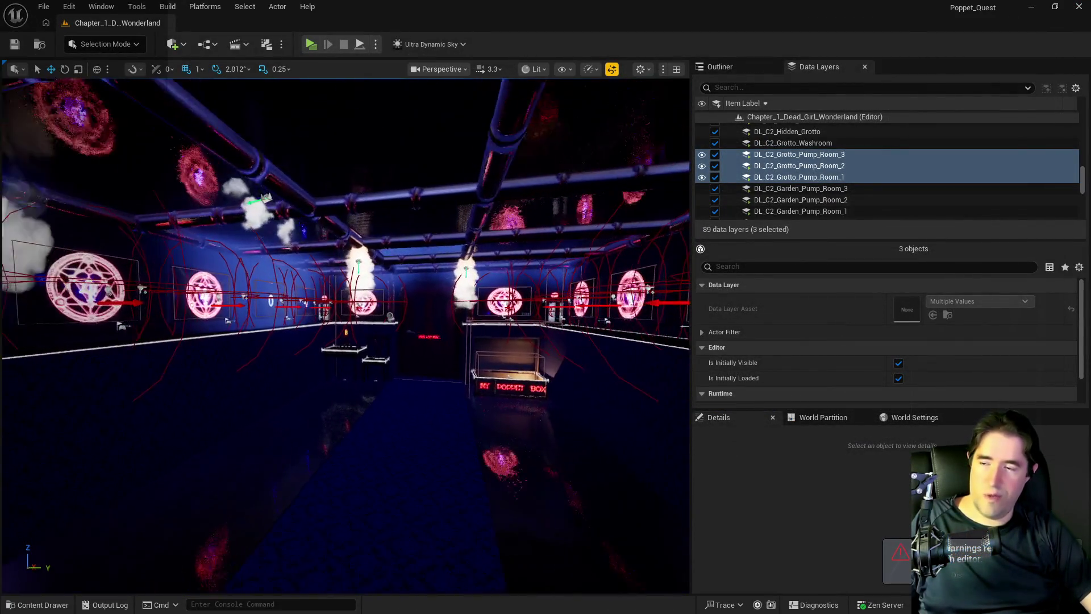
key(w)
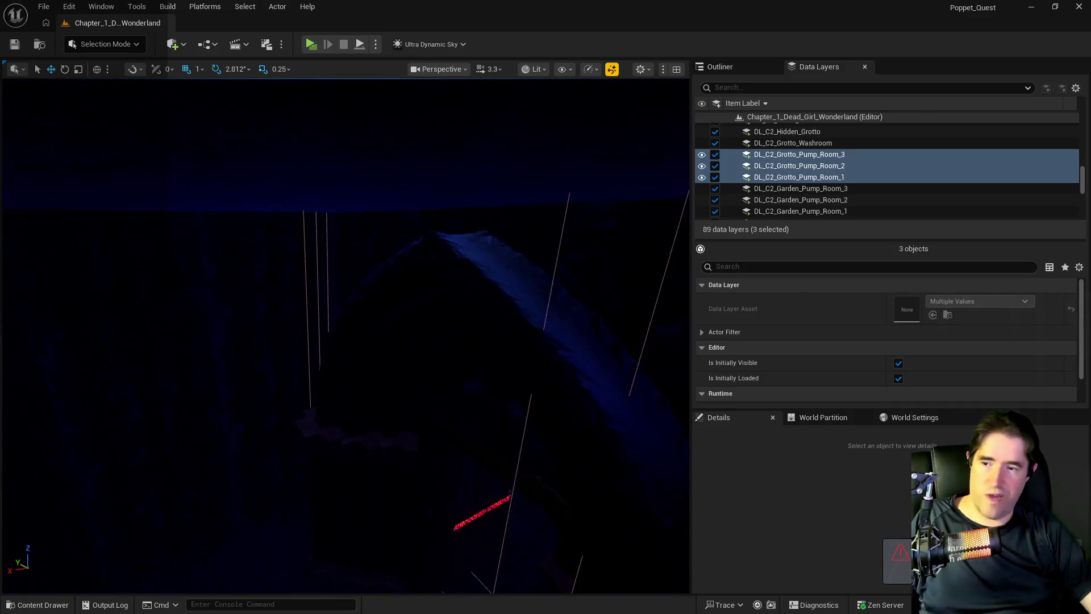
key(w)
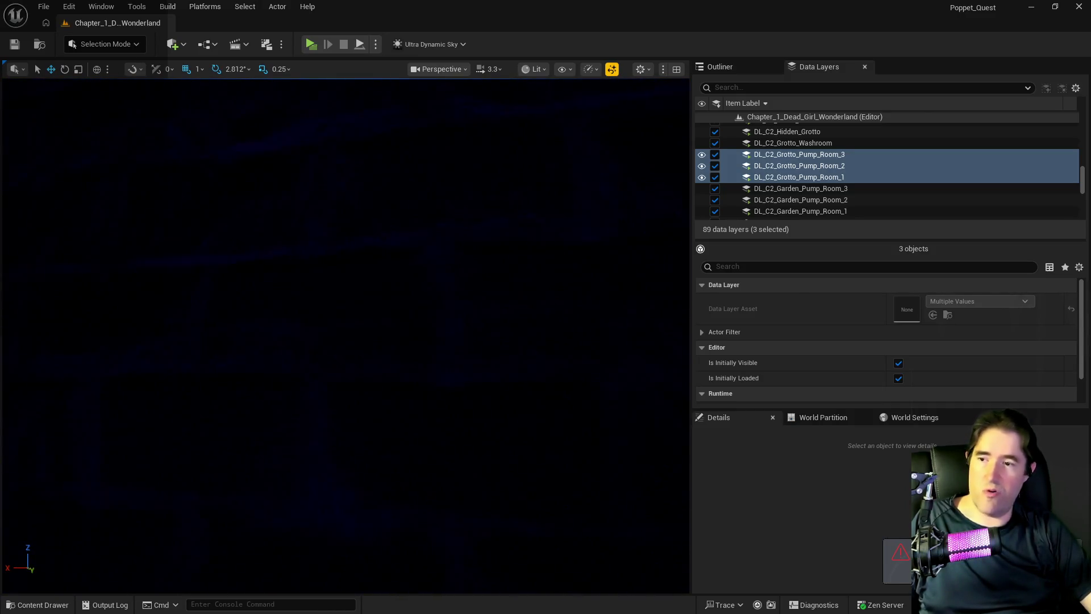
key(w)
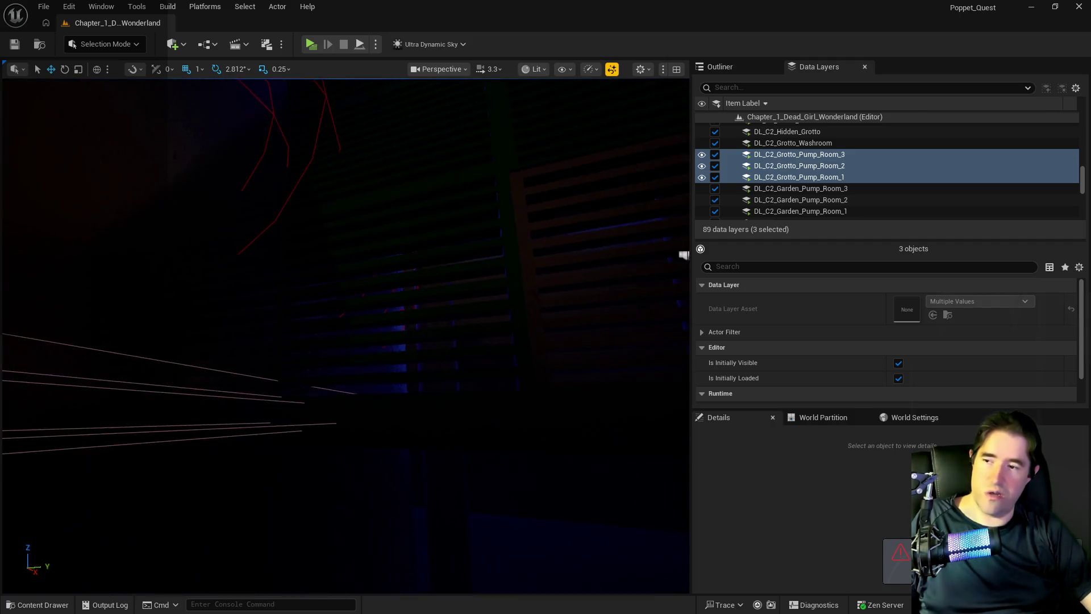
key(w)
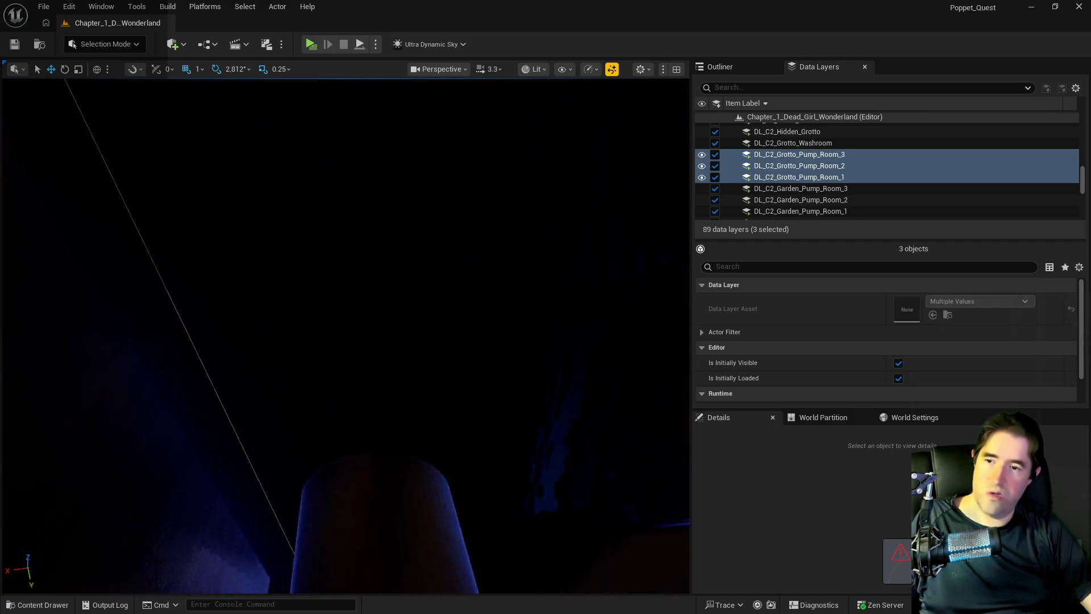
Step: Fly through the grotto past the glowing mushroom into the dim room under The Broken Compass sign
key(w)
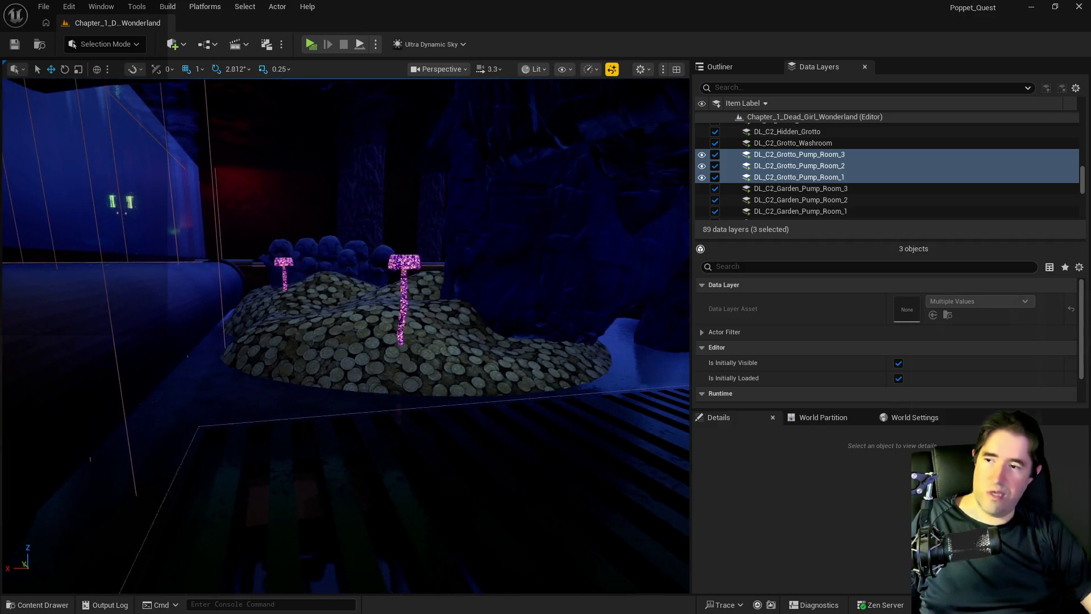
key(s)
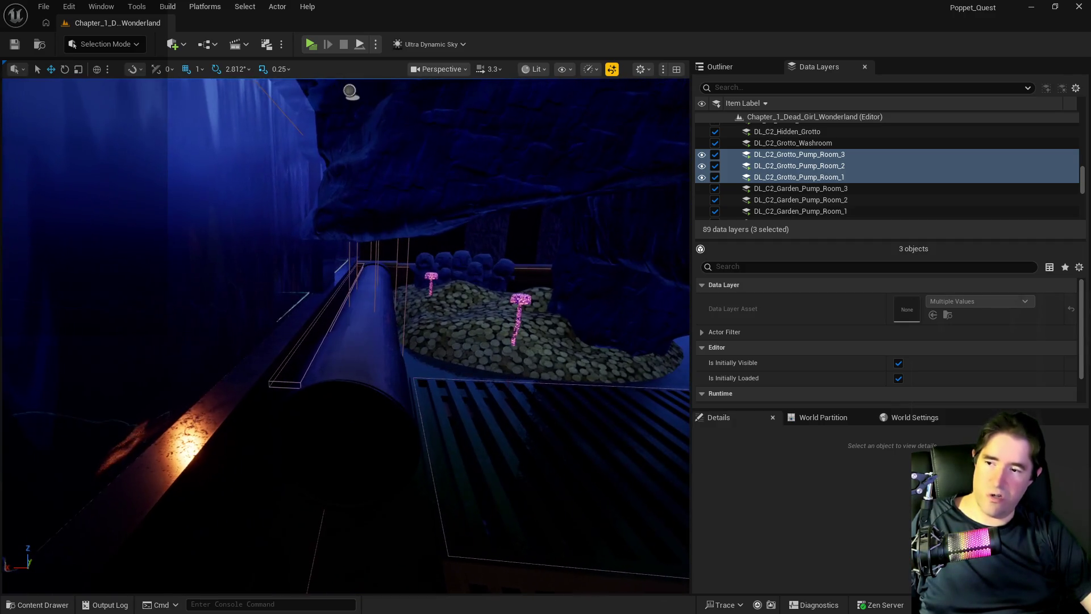
key(w)
key(s)
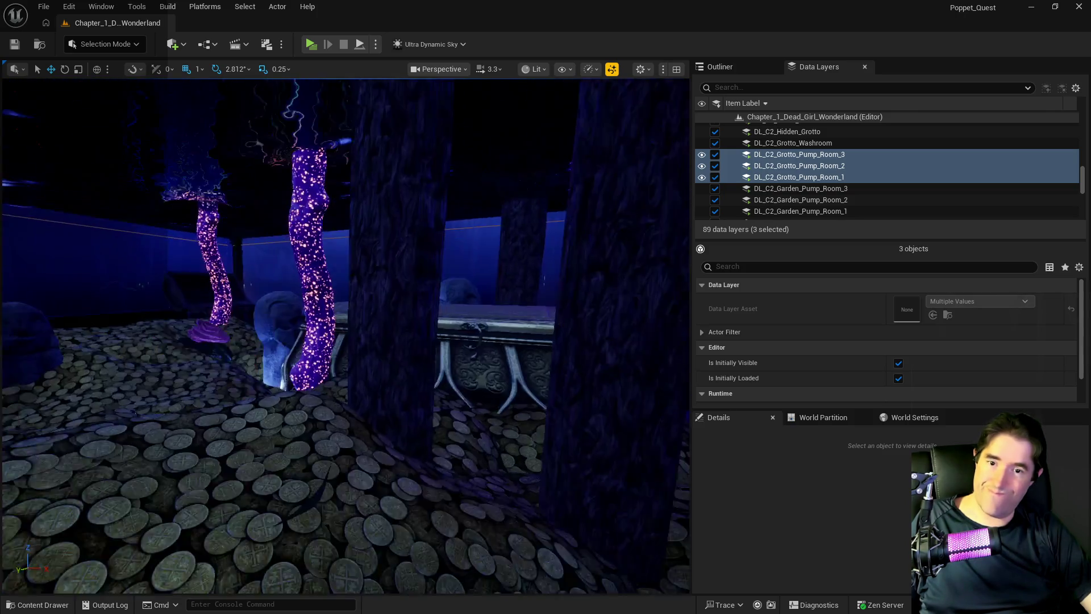
key(w)
key(s)
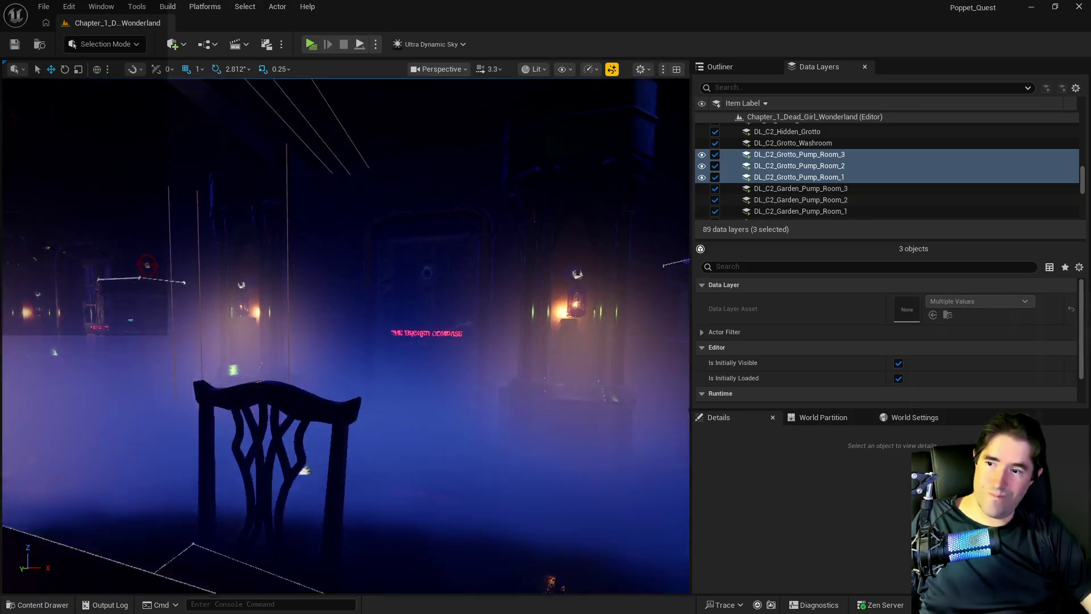
key(w)
key(a)
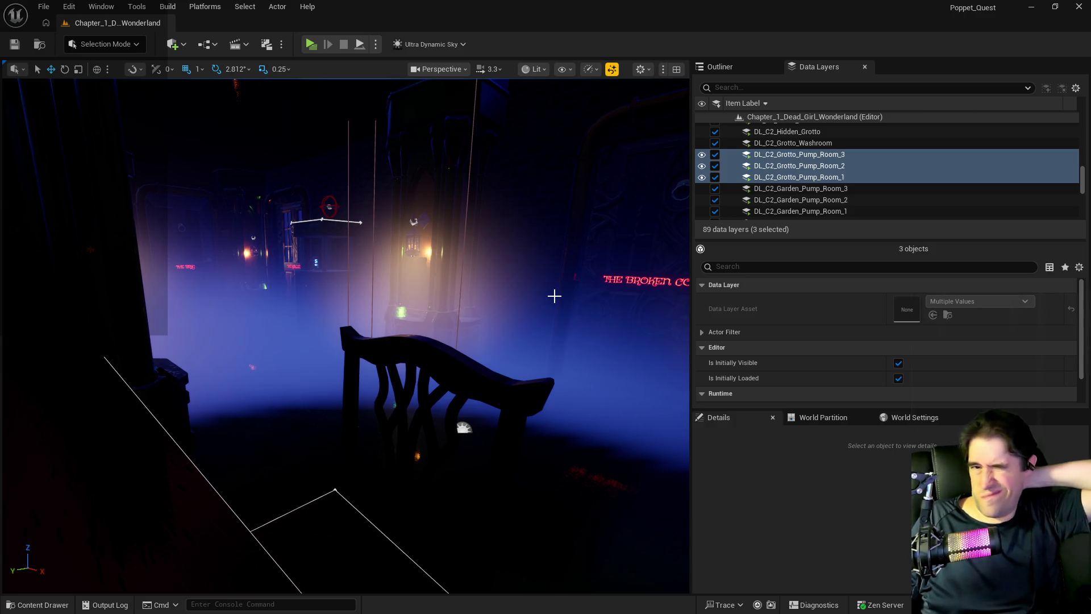
Step: Check the Tinkas_Painting_Blueprint27 painting on the magic circle wall in Details, then save with Ctrl+S
mouse_move(553, 314)
mouse_down()
mouse_move(546, 285)
mouse_move(546, 341)
mouse_move(488, 307)
mouse_move(478, 319)
mouse_move(489, 295)
mouse_move(489, 330)
mouse_move(477, 324)
mouse_move(366, 195)
mouse_up()
click(648, 324)
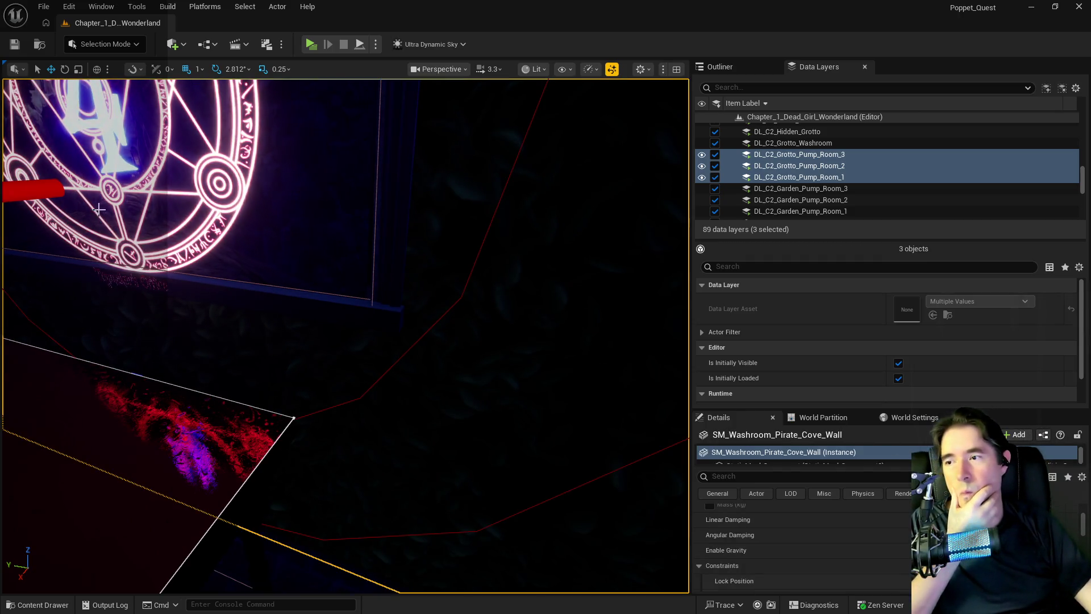
drag(334, 349, 318, 341)
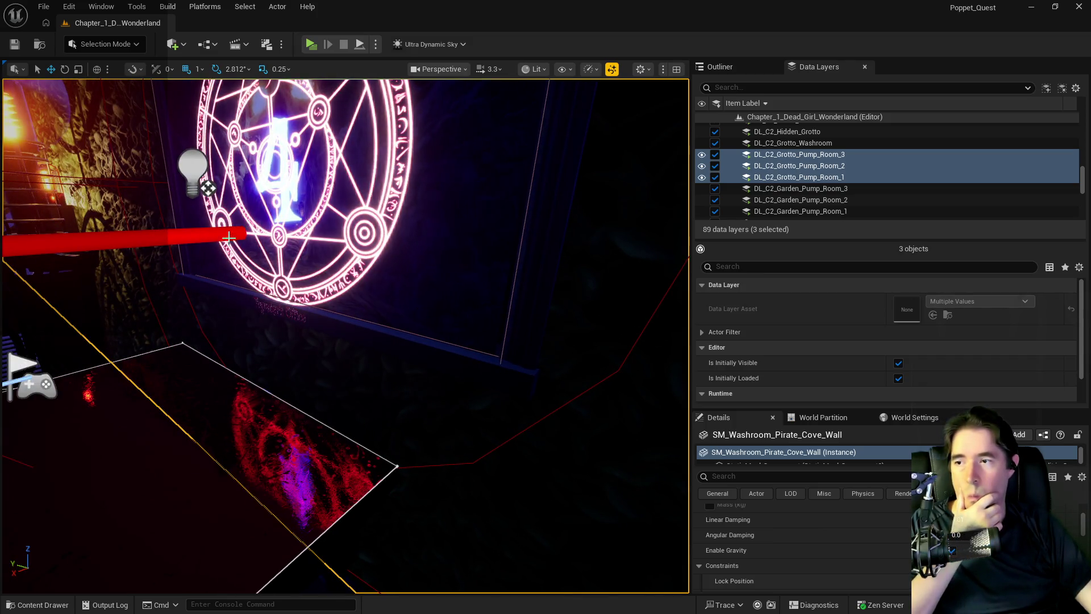
click(248, 249)
scroll(872, 546, down, 5)
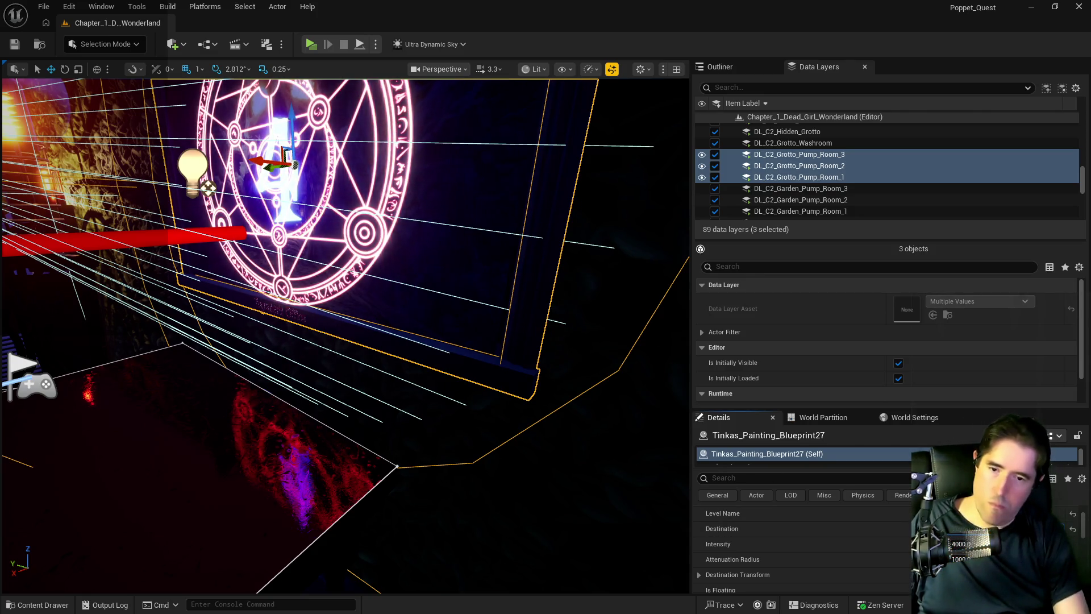
key(ctrl+s)
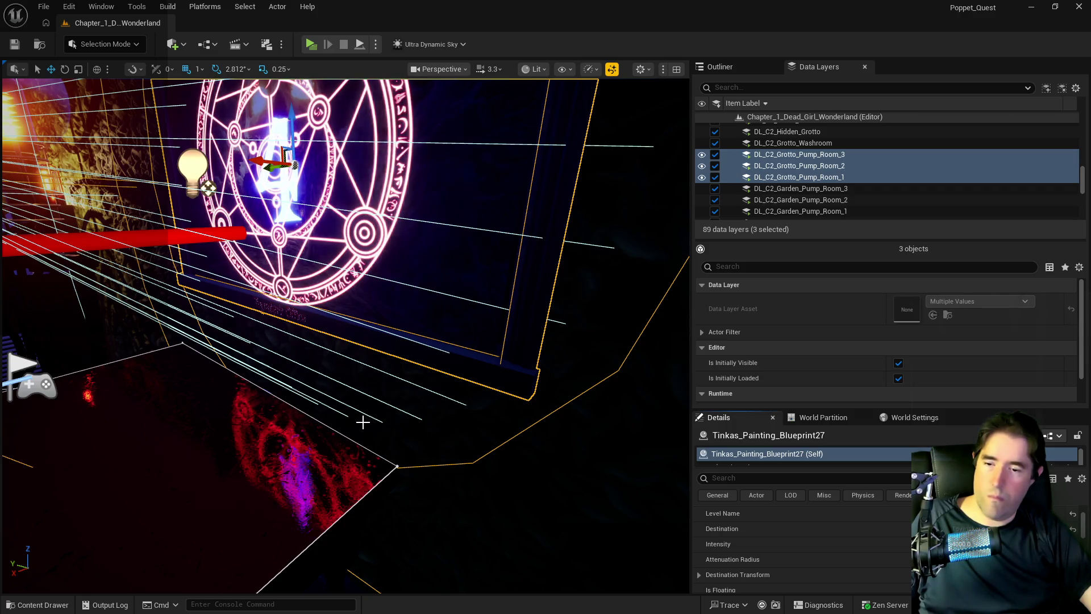
drag(427, 402, 228, 389)
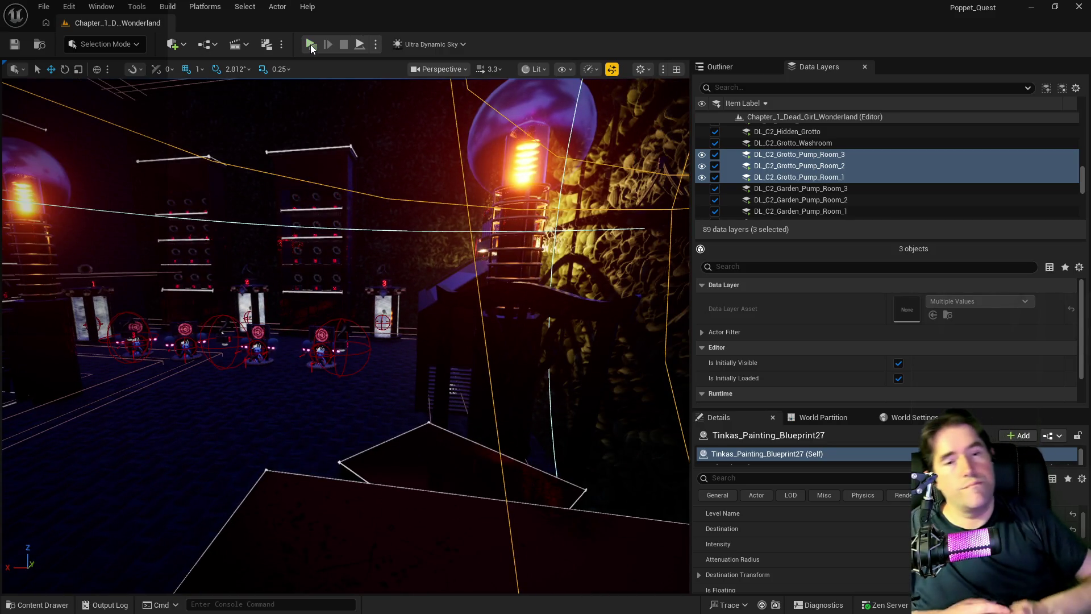
Step: Fly the view out over the city street to the player start before the magic-circle painting marked 4
mouse_move(341, 341)
mouse_down()
mouse_move(296, 346)
mouse_move(218, 414)
mouse_move(183, 395)
mouse_up()
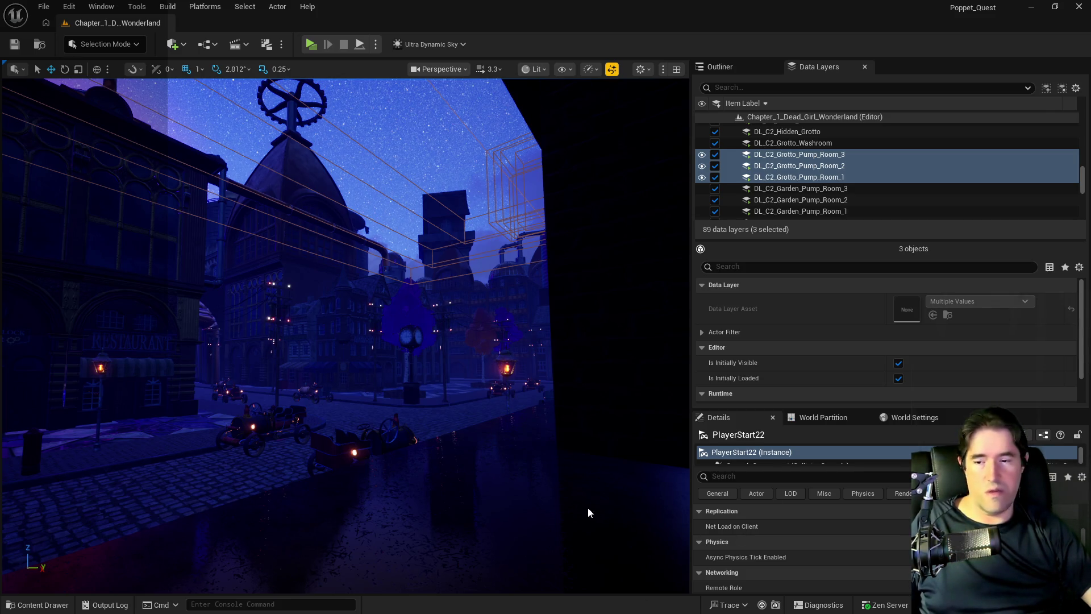
mouse_move(431, 472)
mouse_down()
mouse_move(349, 432)
mouse_move(347, 354)
mouse_up()
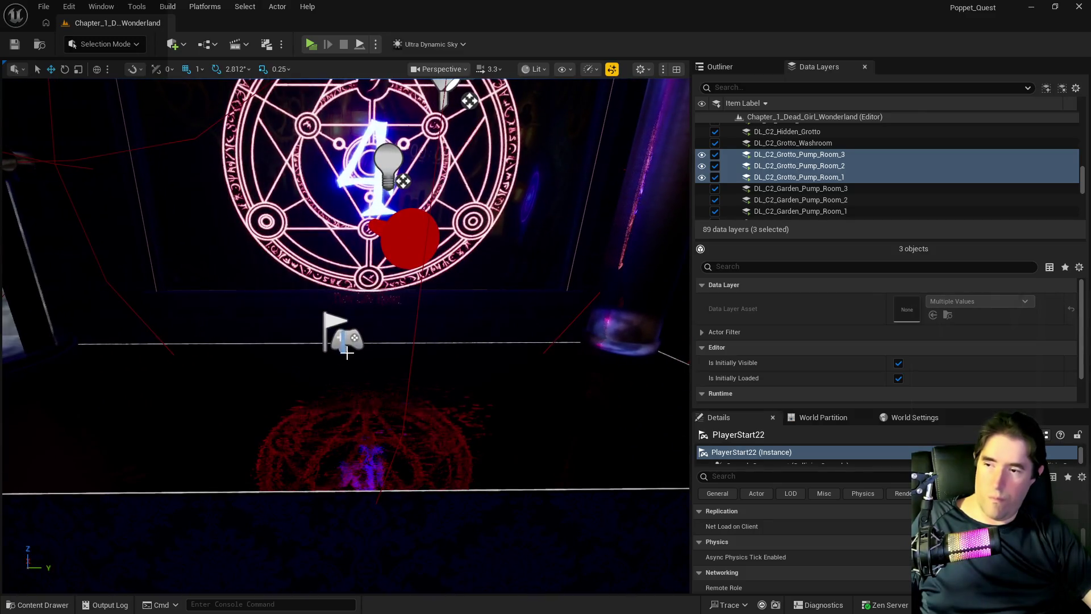
Step: Pull the view back and select the Tinkas_Painting_Blueprint22 painting above PlayerStart29
scroll(802, 546, up, 5)
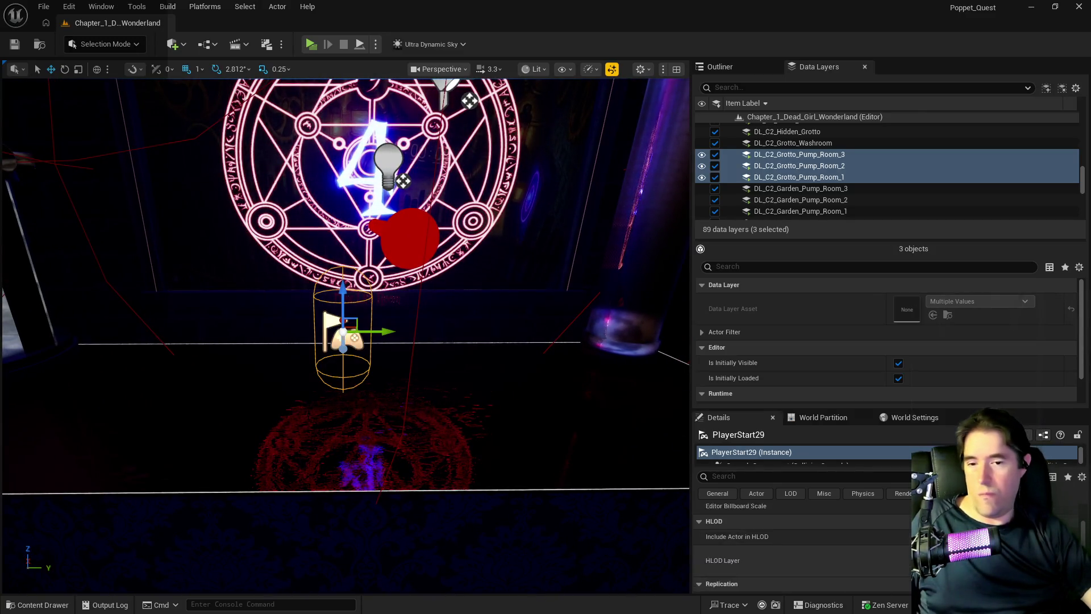
drag(348, 354, 337, 159)
click(459, 333)
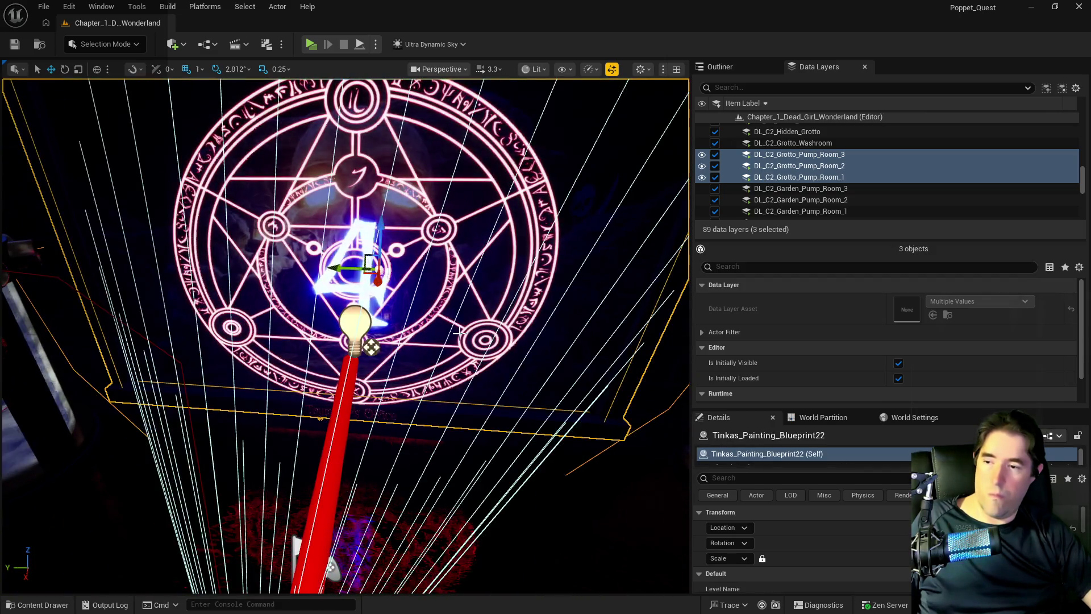
Step: Review Tinkas_Painting_Blueprint22's Item Name Array and Destroy X to Unlock settings in the Details panel
scroll(819, 572, down, 5)
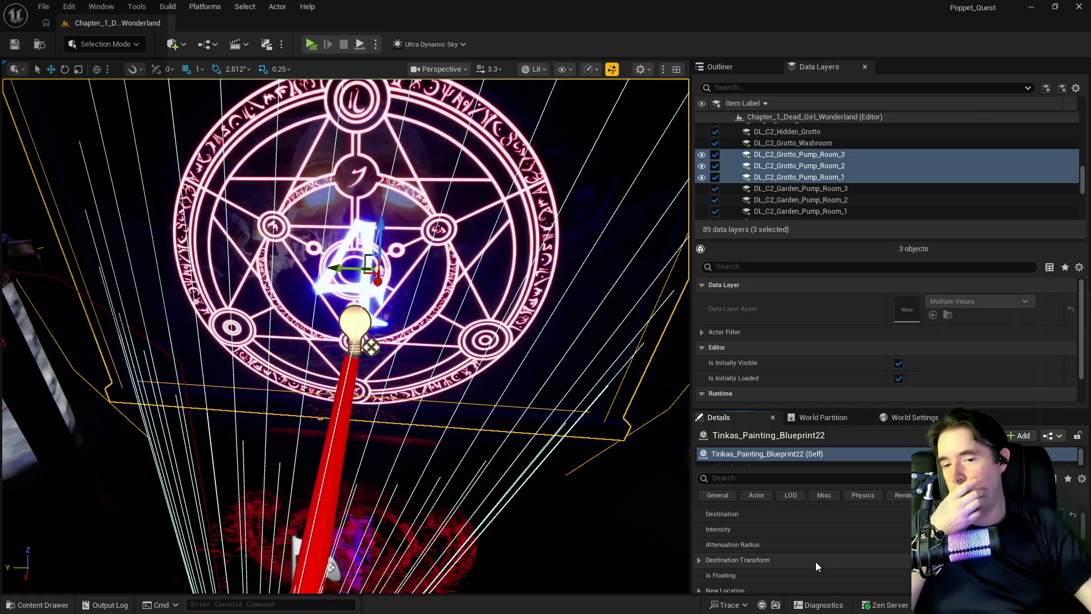
scroll(831, 520, down, 3)
scroll(831, 524, down, 2)
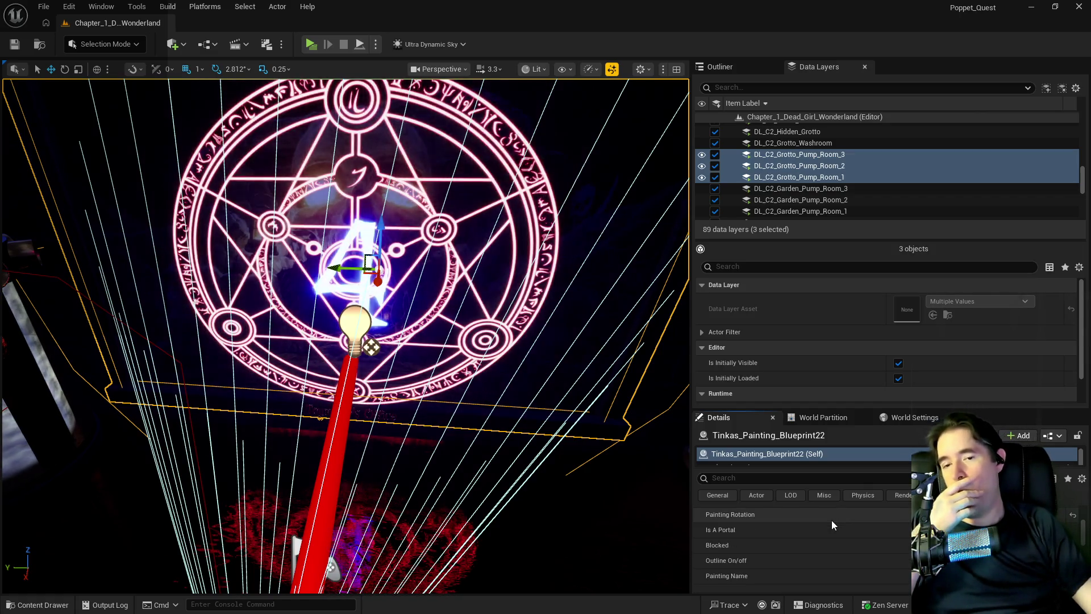
scroll(831, 524, down, 3)
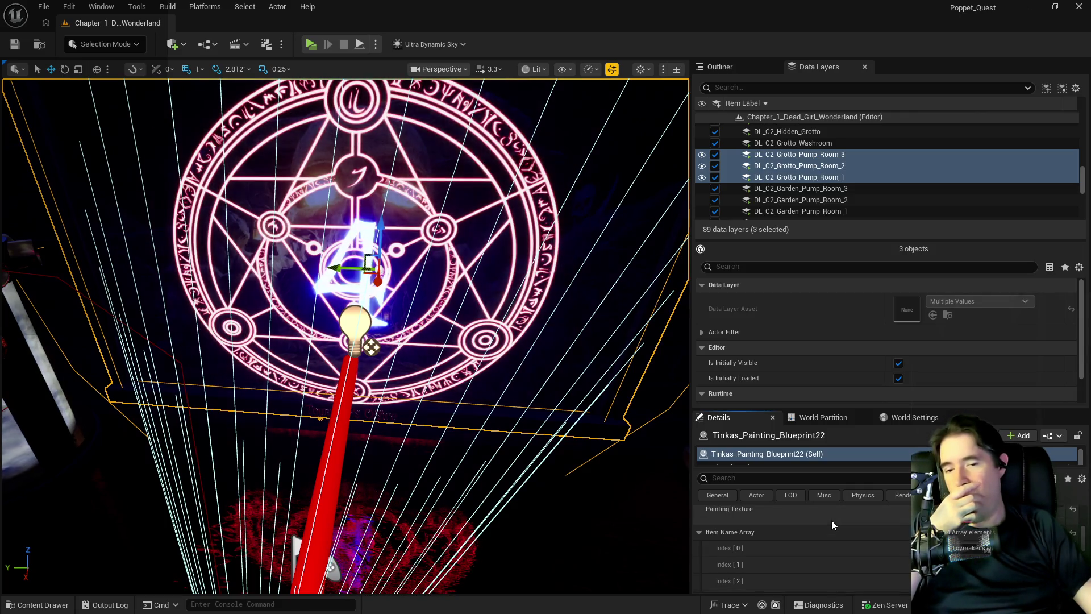
scroll(831, 521, down, 3)
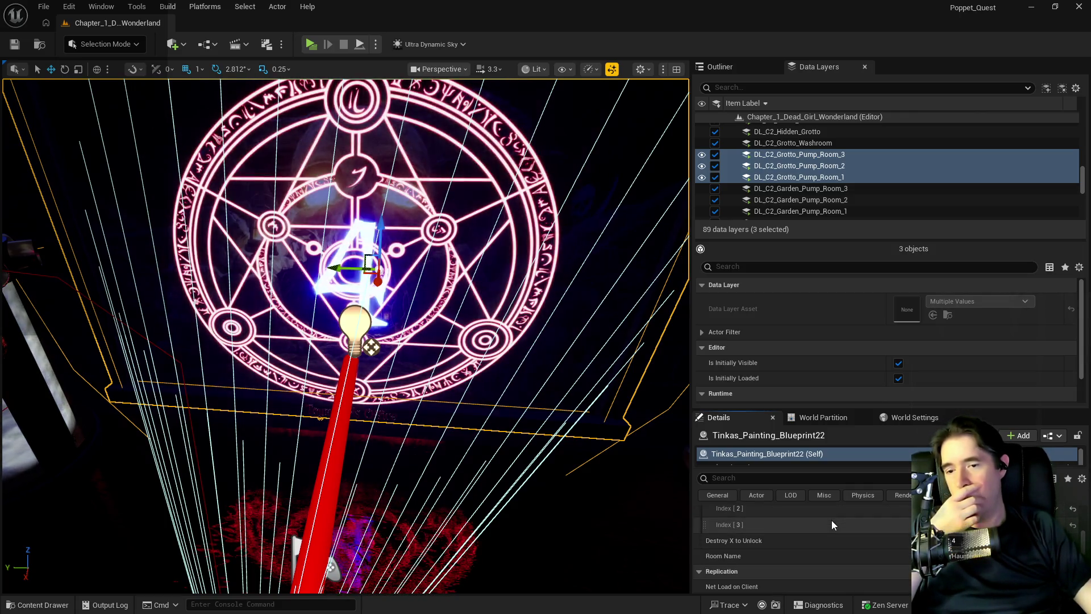
scroll(831, 520, down, 5)
scroll(831, 520, down, 2)
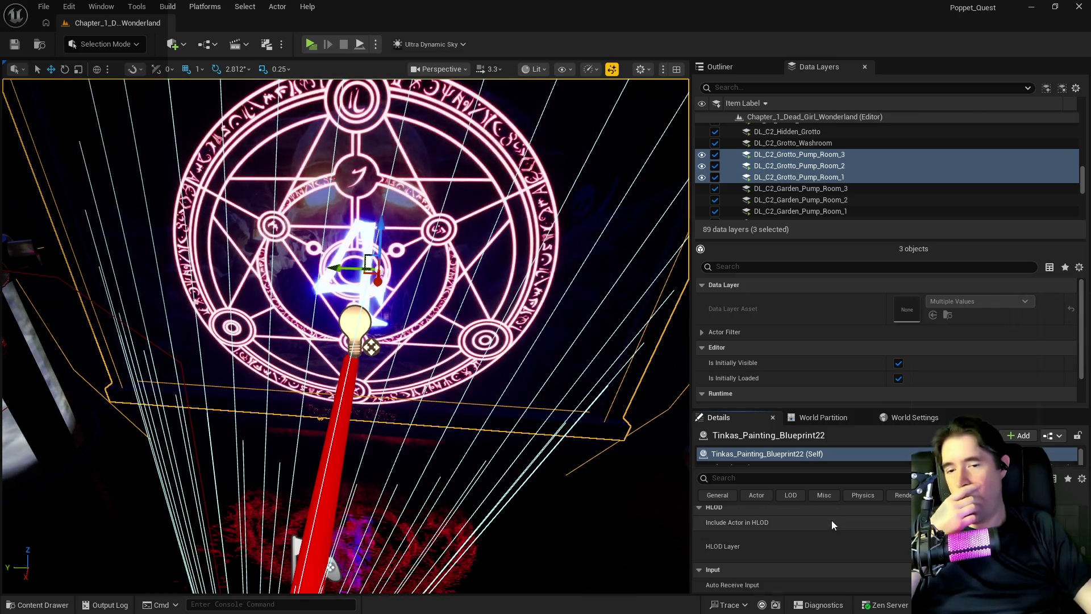
click(43, 6)
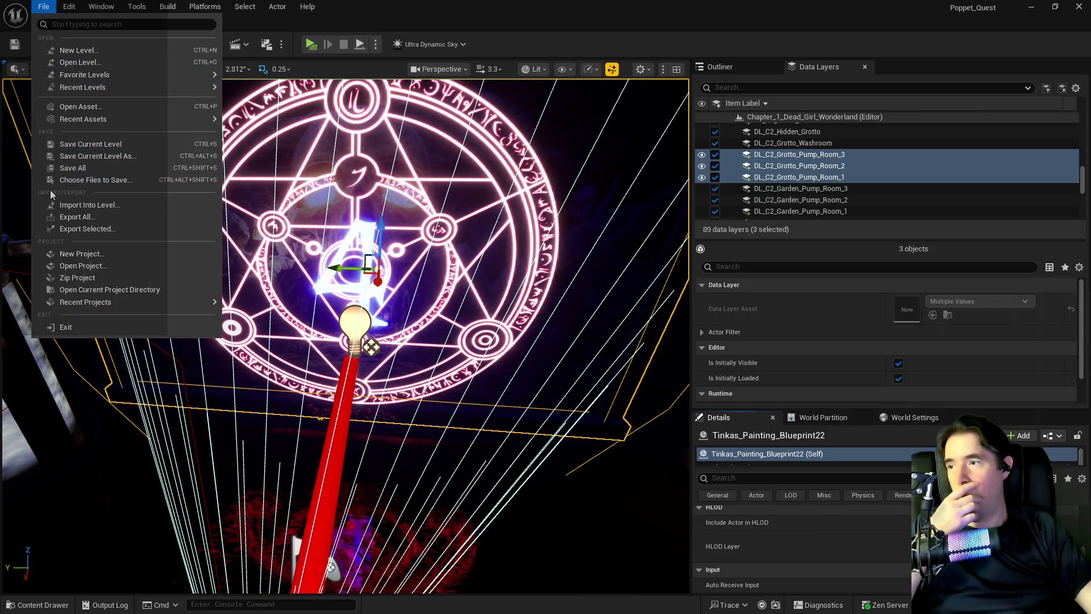
Step: Save all changed levels and assets with File > Save All, then fly toward the city skyline
click(59, 169)
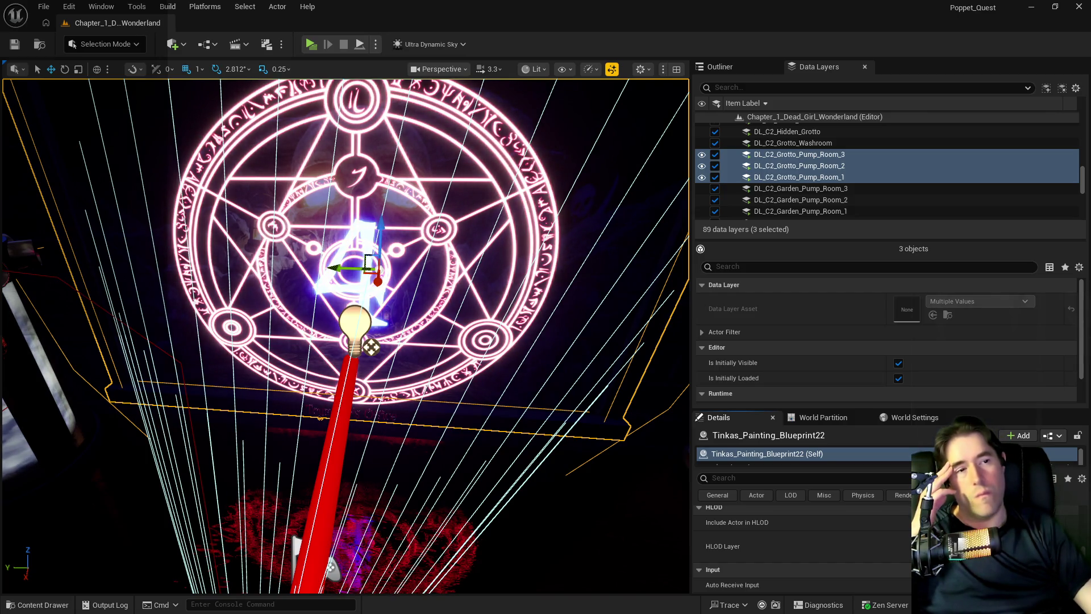
mouse_move(391, 370)
mouse_down()
mouse_move(341, 341)
mouse_move(336, 353)
mouse_move(352, 358)
mouse_move(332, 341)
mouse_move(341, 318)
mouse_move(347, 341)
mouse_up()
mouse_move(537, 437)
mouse_down()
mouse_move(523, 426)
mouse_move(545, 430)
mouse_up()
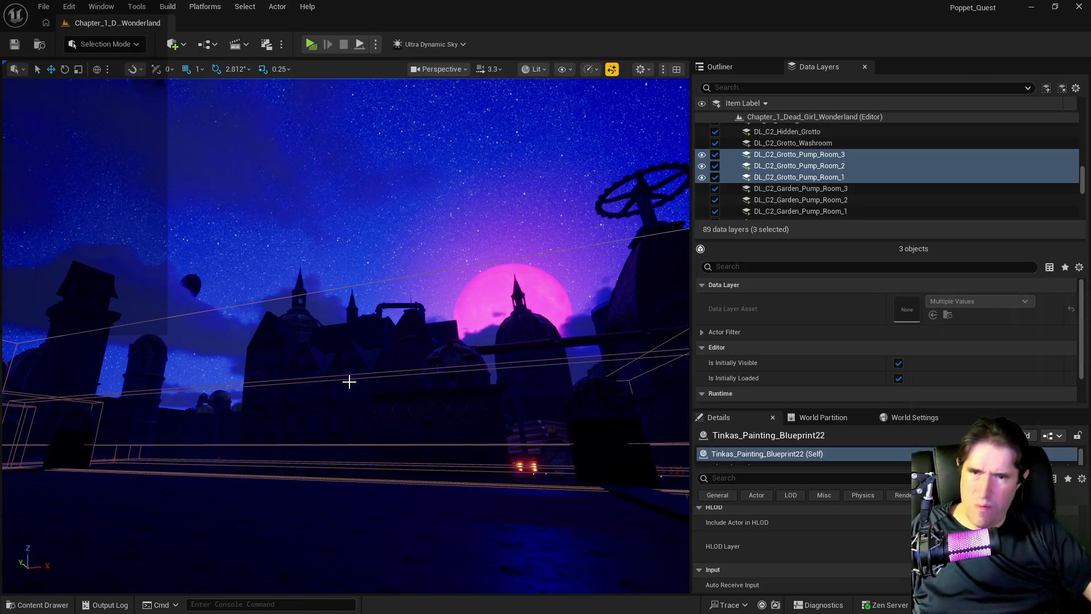
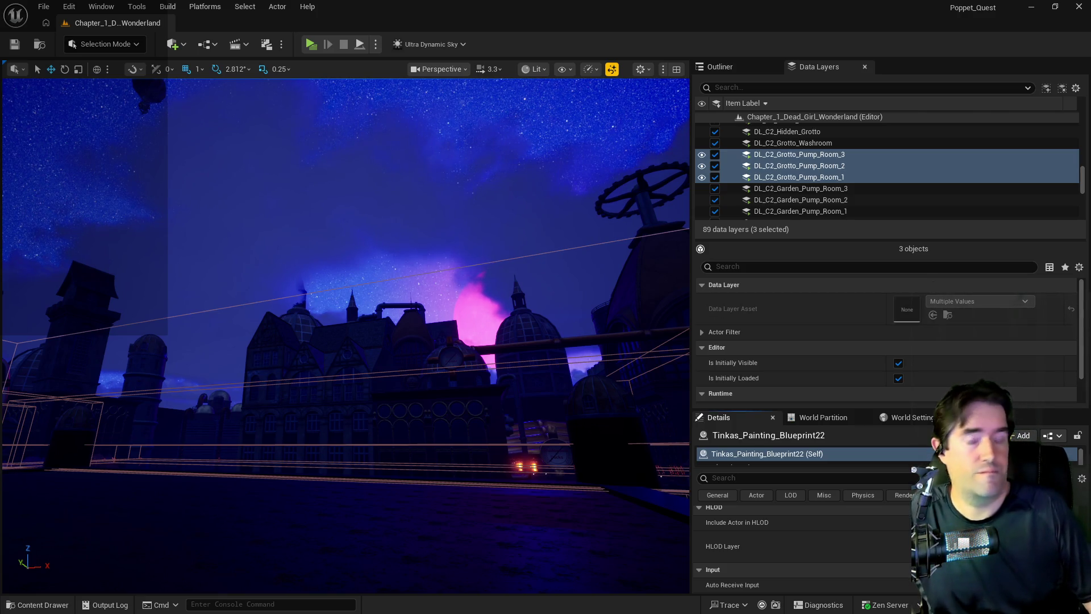
Step: Pitch the viewport camera down from the night skyline onto the garden area
mouse_move(516, 422)
mouse_down()
mouse_move(394, 307)
mouse_move(387, 267)
mouse_move(352, 227)
mouse_move(488, 219)
mouse_up()
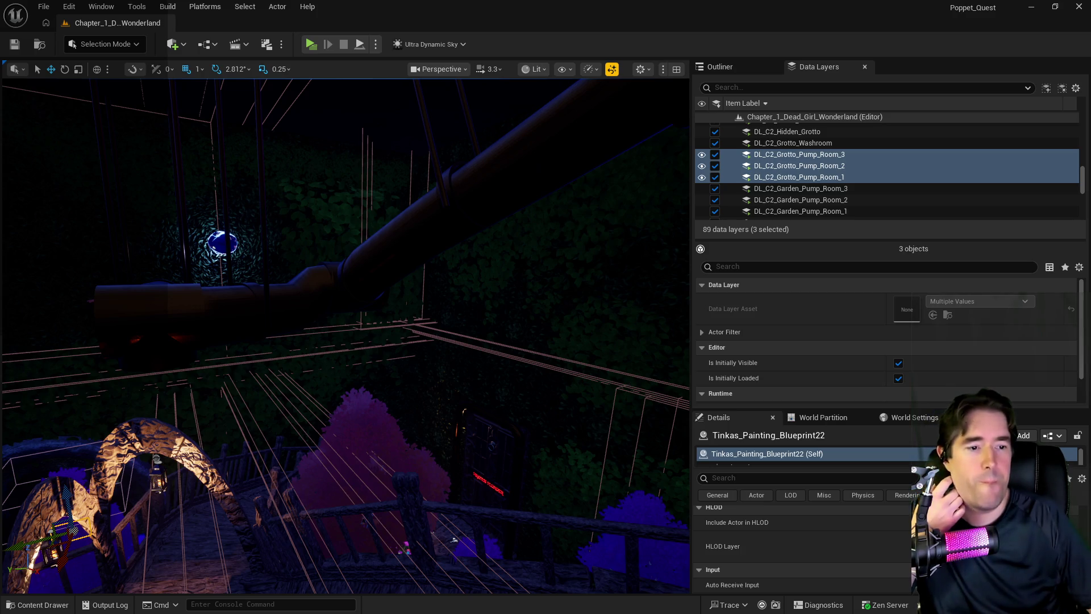
Step: Delete item 18's pump room 2 key note from the PQ To Do List, then return to Unreal
key(alt+Tab)
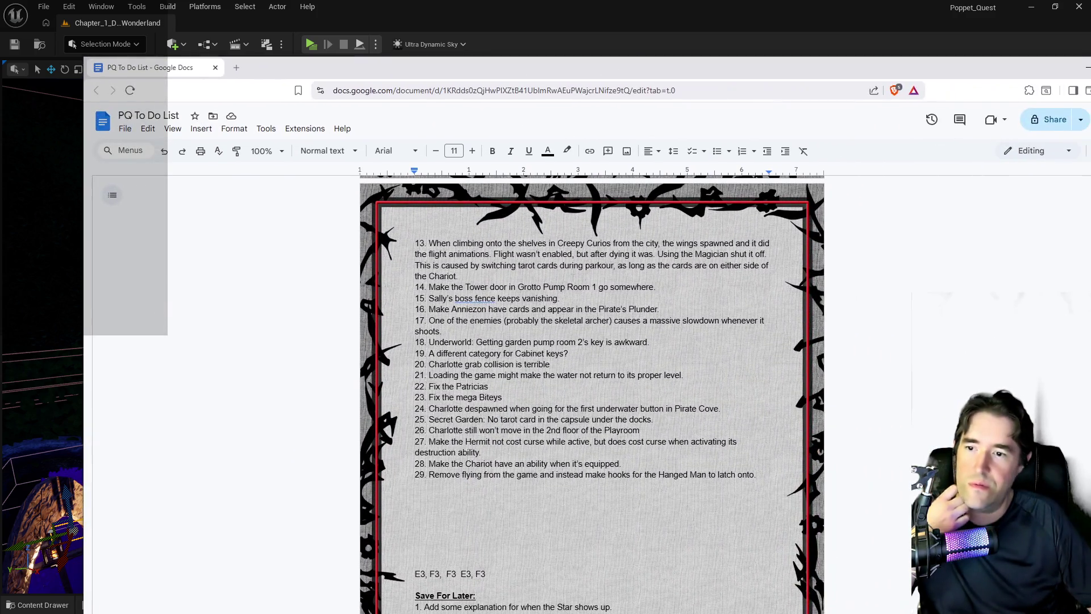
drag(662, 340, 428, 342)
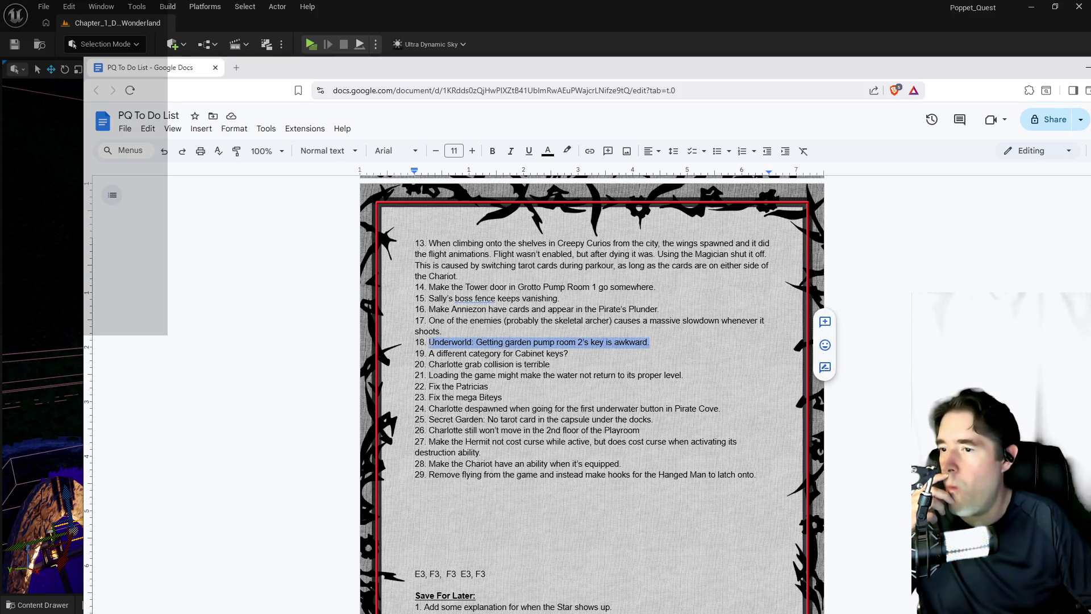
key(BackSpace)
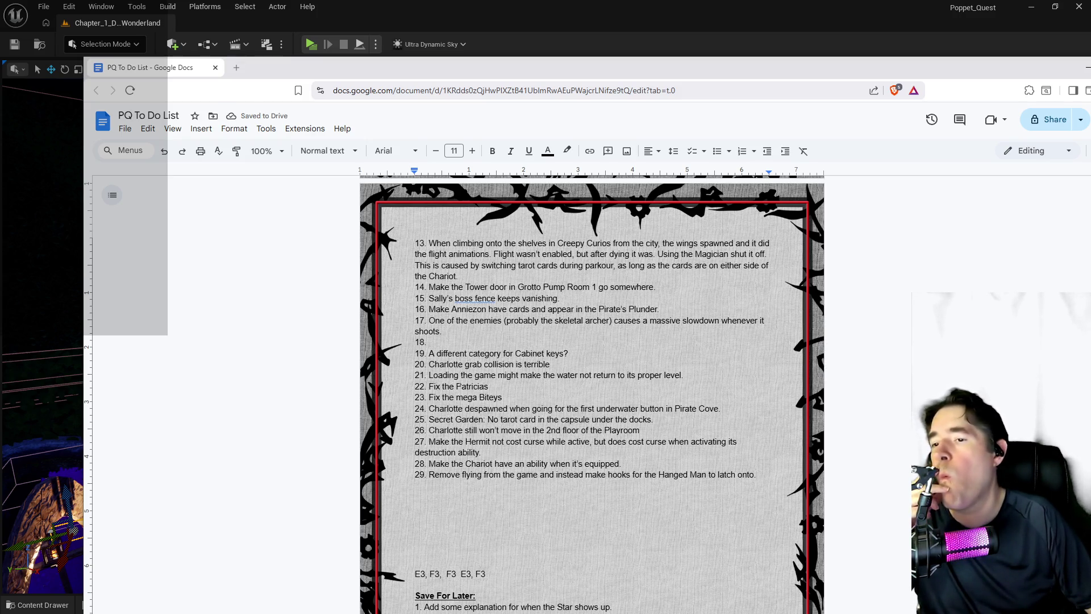
key(alt+Tab)
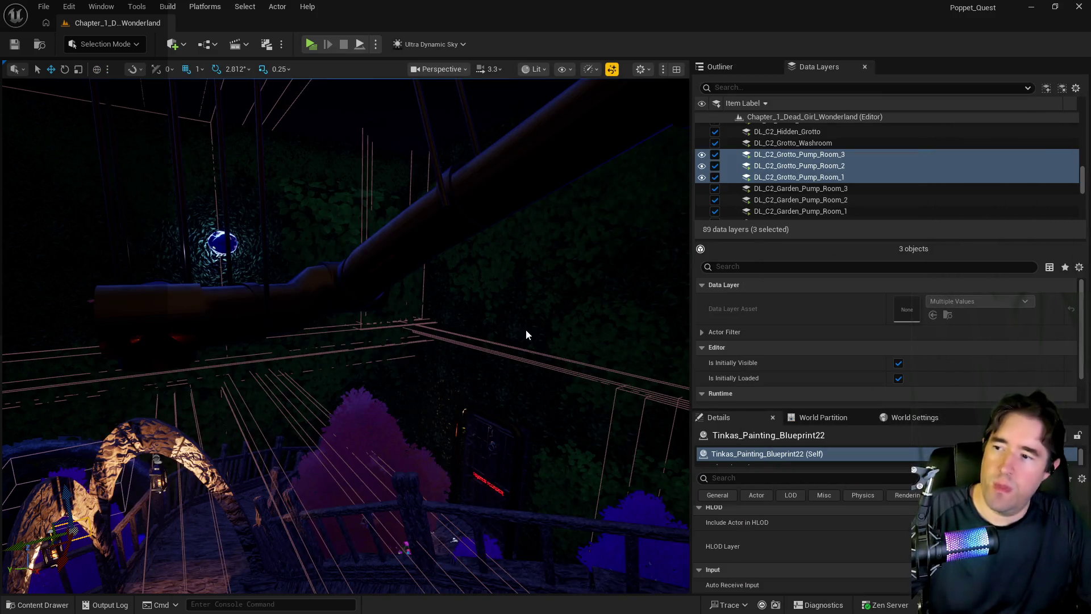
Step: Move across the garden and select the BP_Room_Info_Pirate_Cove actor
mouse_move(454, 539)
mouse_down()
mouse_move(409, 489)
mouse_move(341, 454)
mouse_up()
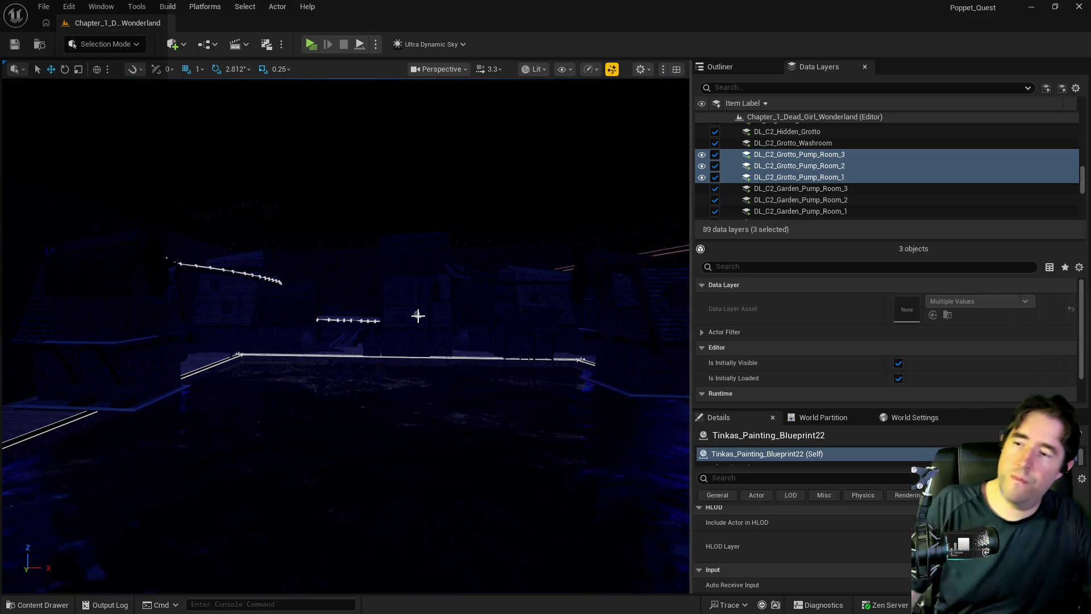
mouse_move(419, 316)
mouse_down()
mouse_move(392, 341)
mouse_move(483, 332)
mouse_move(483, 299)
mouse_up()
click(453, 345)
Step: Zoom and pan across the grotto rocks to inspect its spawn markers, selecting Pool Kill Plane11
scroll(345, 335, down, 5)
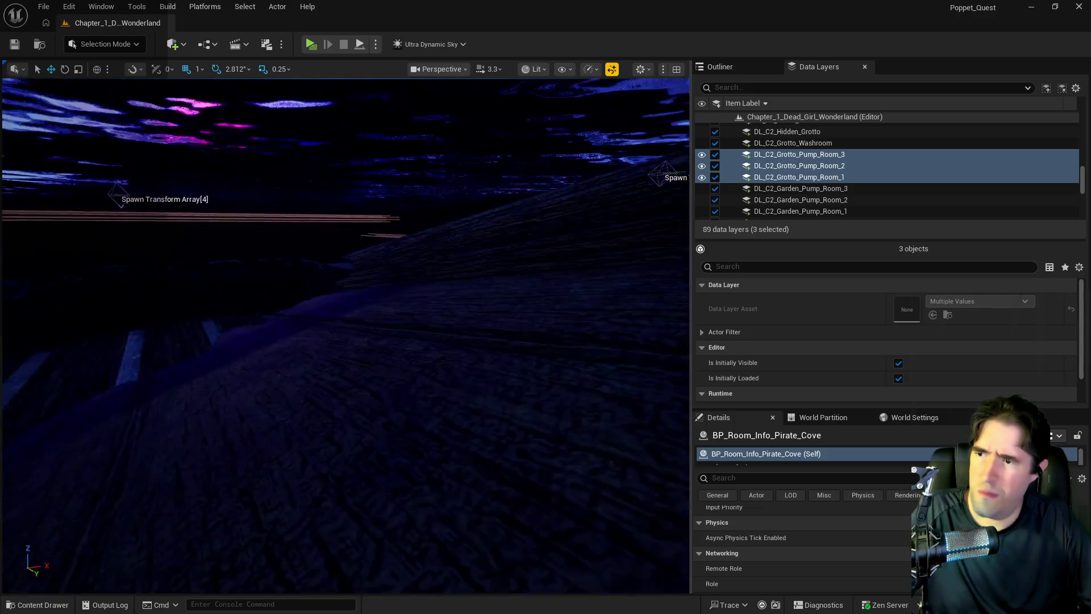
scroll(373, 468, up, 6)
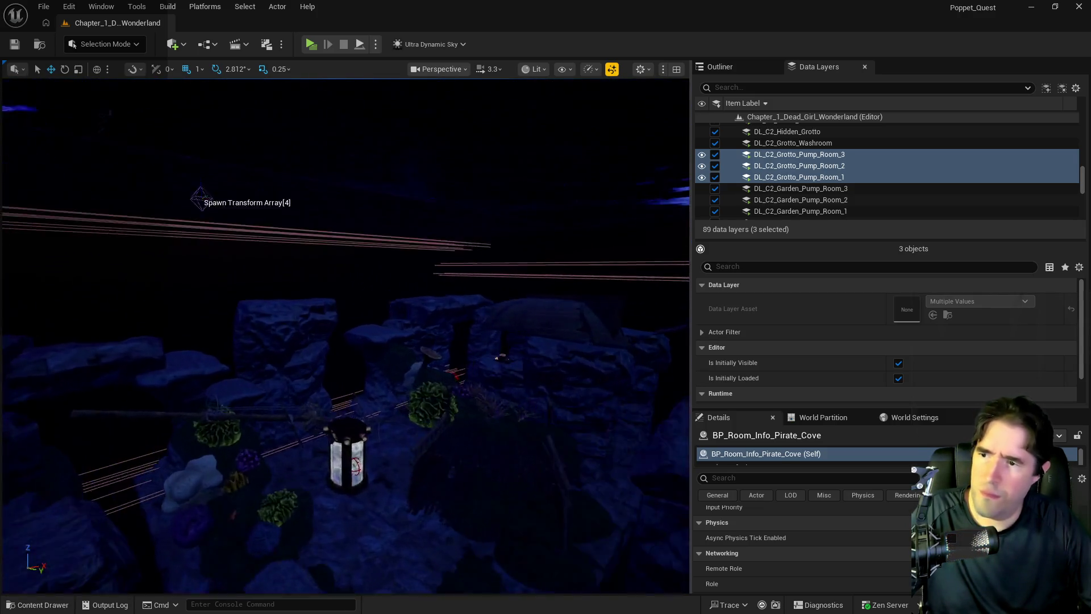
scroll(345, 335, down, 6)
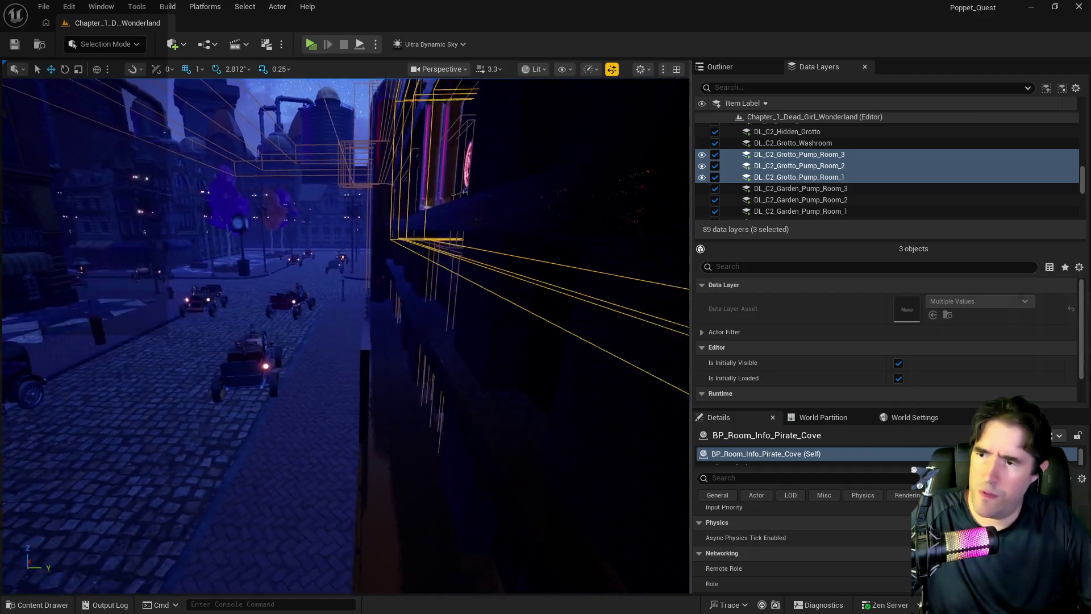
scroll(345, 335, up, 3)
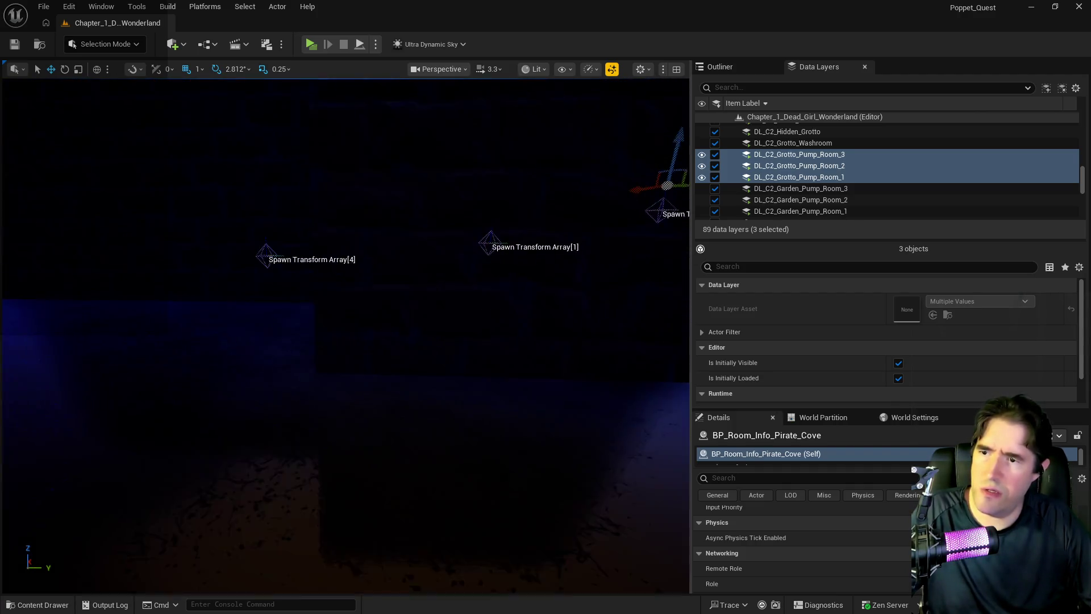
scroll(345, 335, up, 5)
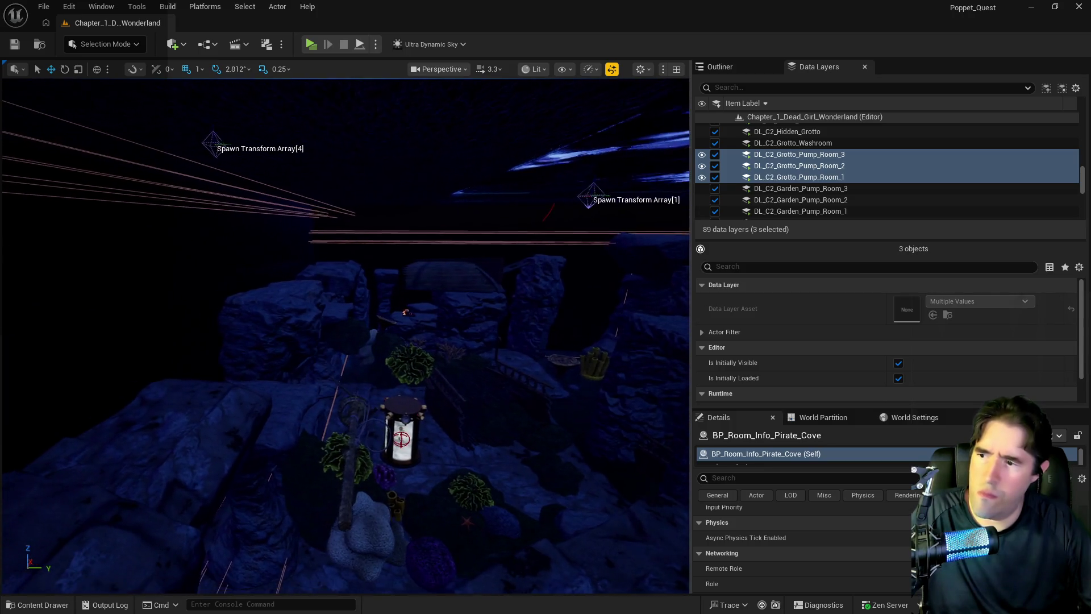
scroll(345, 335, up, 5)
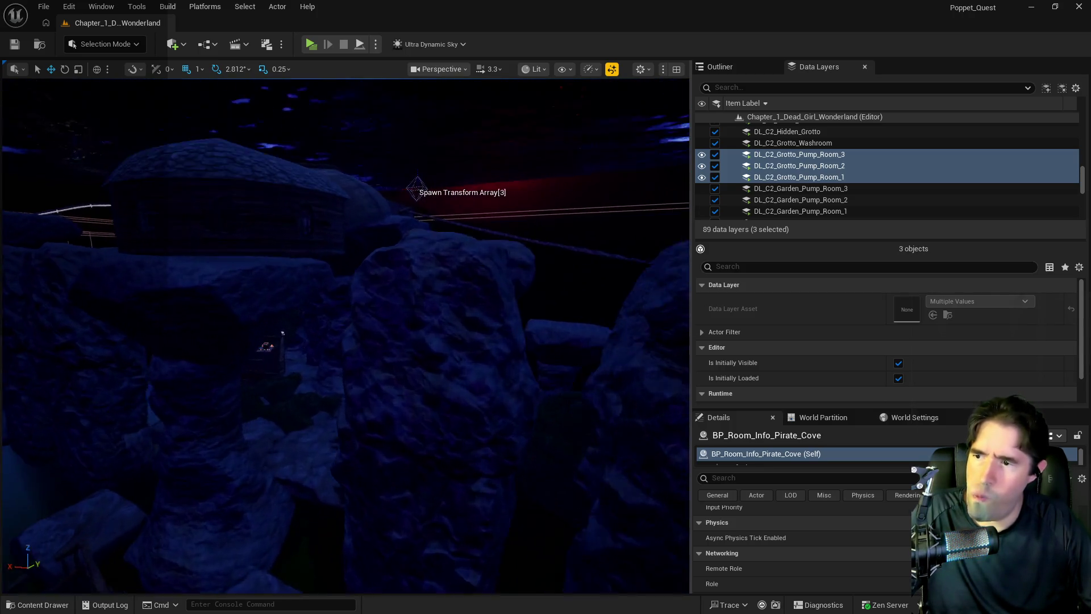
drag(348, 366, 577, 378)
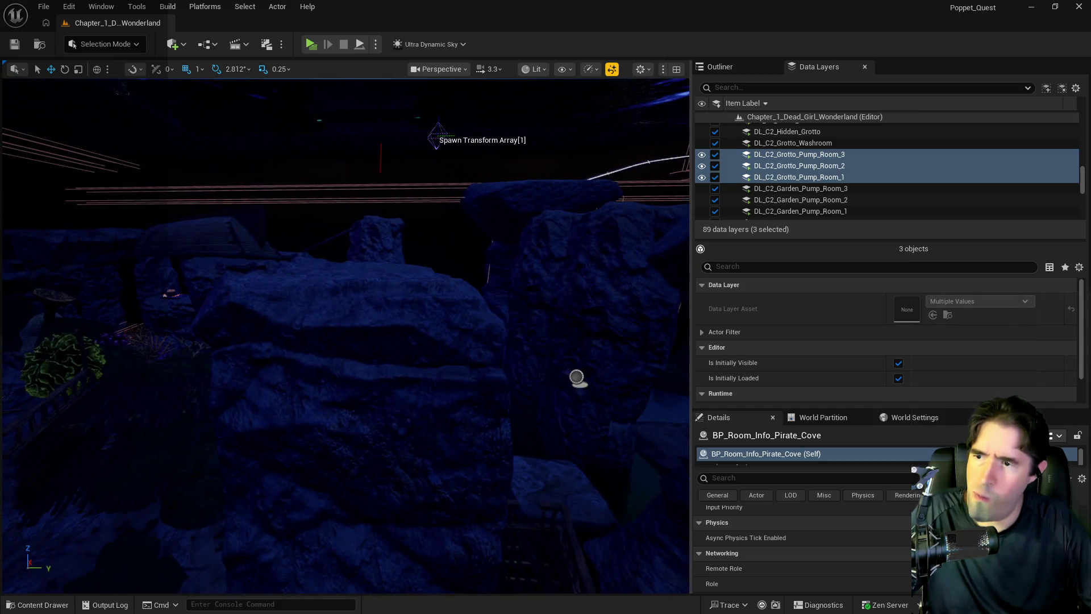
click(578, 378)
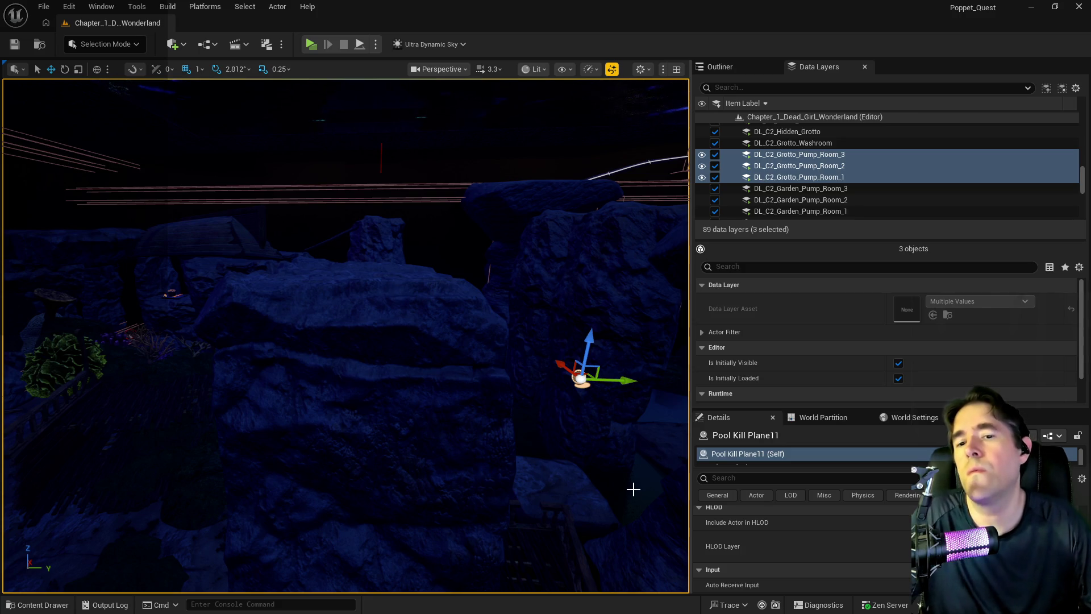
Step: Reselect BP_Room_Info_Pirate_Cove and fly low over the pool to its spawn markers 0, 1, 2 and 4
scroll(516, 477, down, 5)
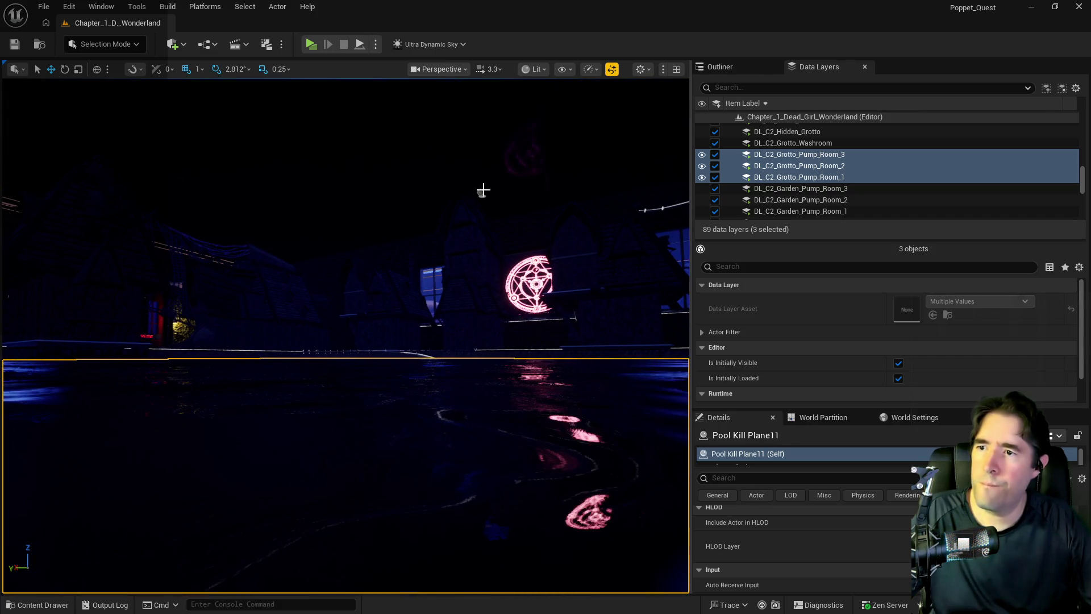
click(482, 191)
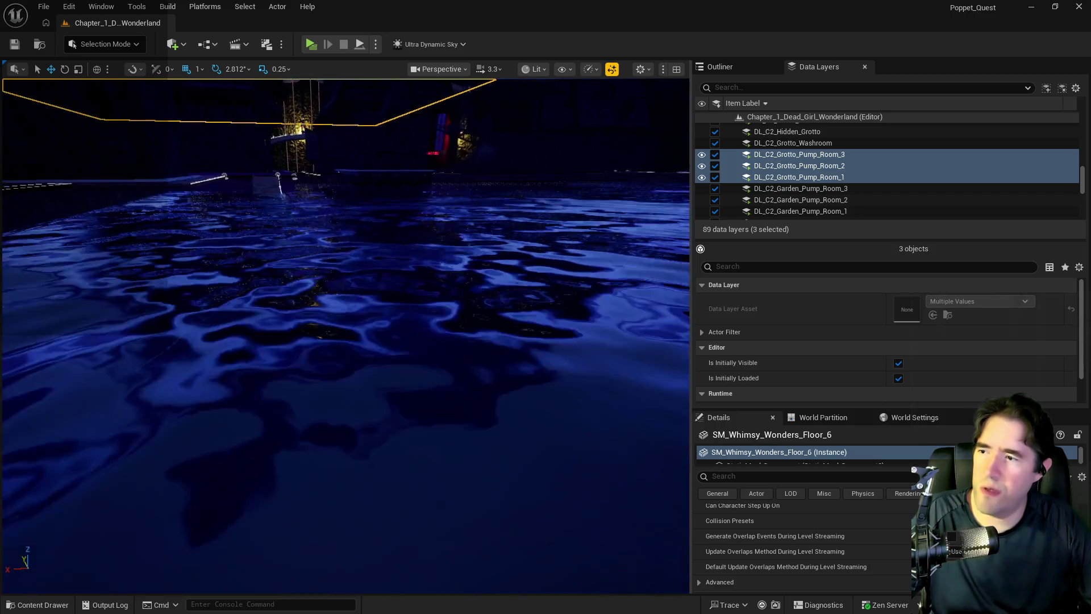
drag(407, 345, 389, 210)
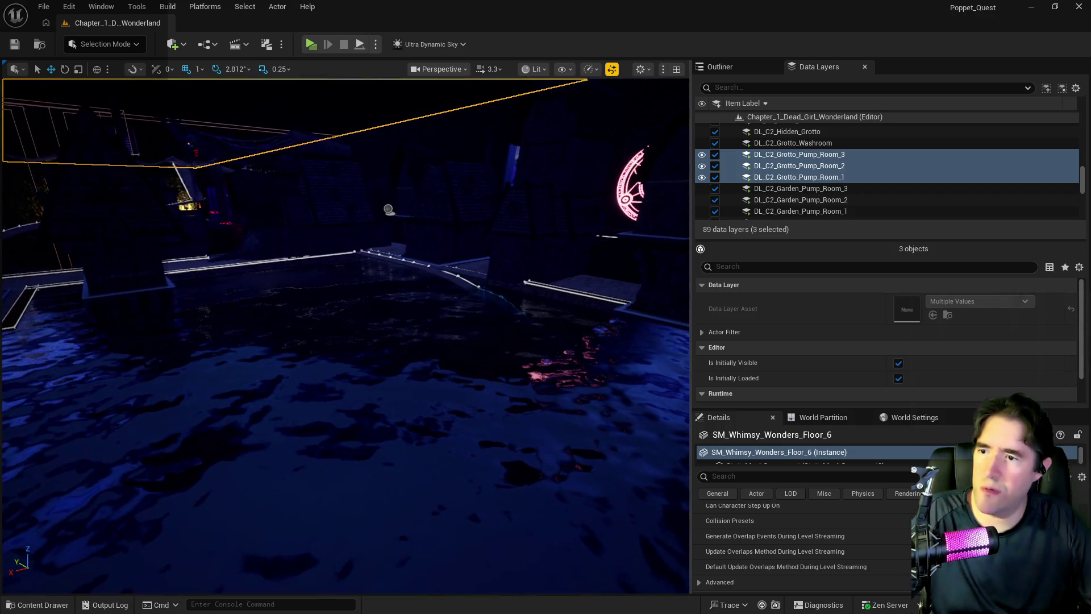
click(390, 212)
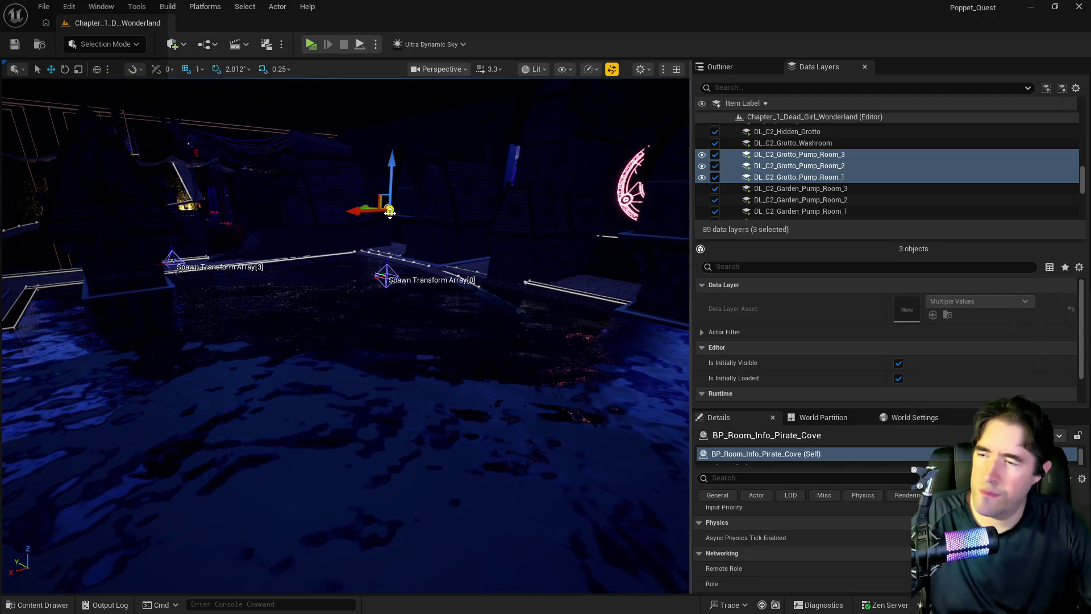
drag(336, 338, 336, 338)
Step: Scroll the Details panel to Spawn Array and expand it to show Index [0] through [4]
drag(402, 321, 402, 321)
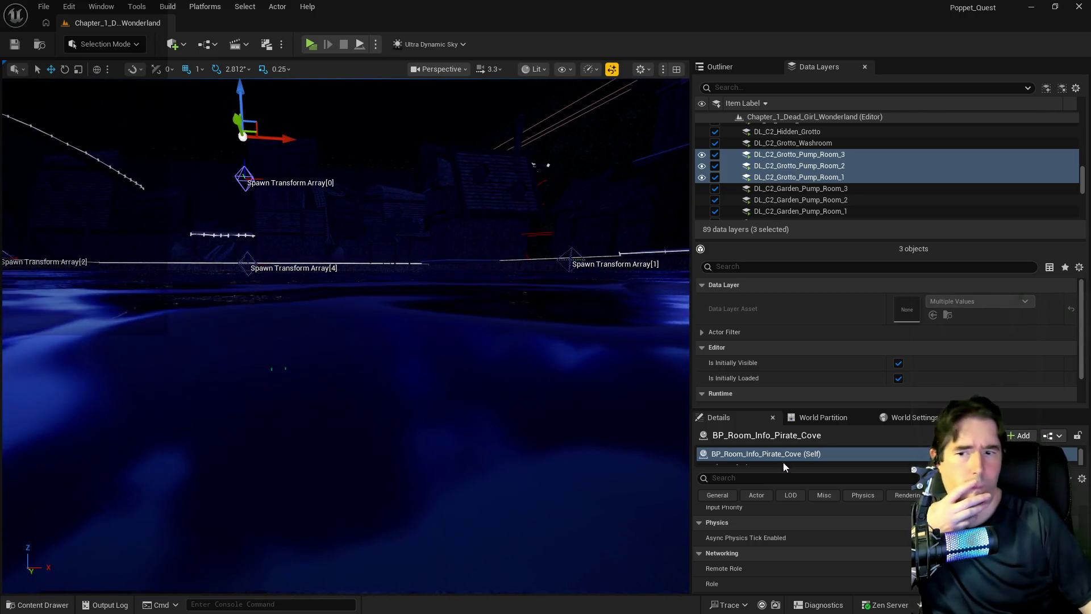
scroll(813, 541, up, 4)
scroll(821, 542, up, 5)
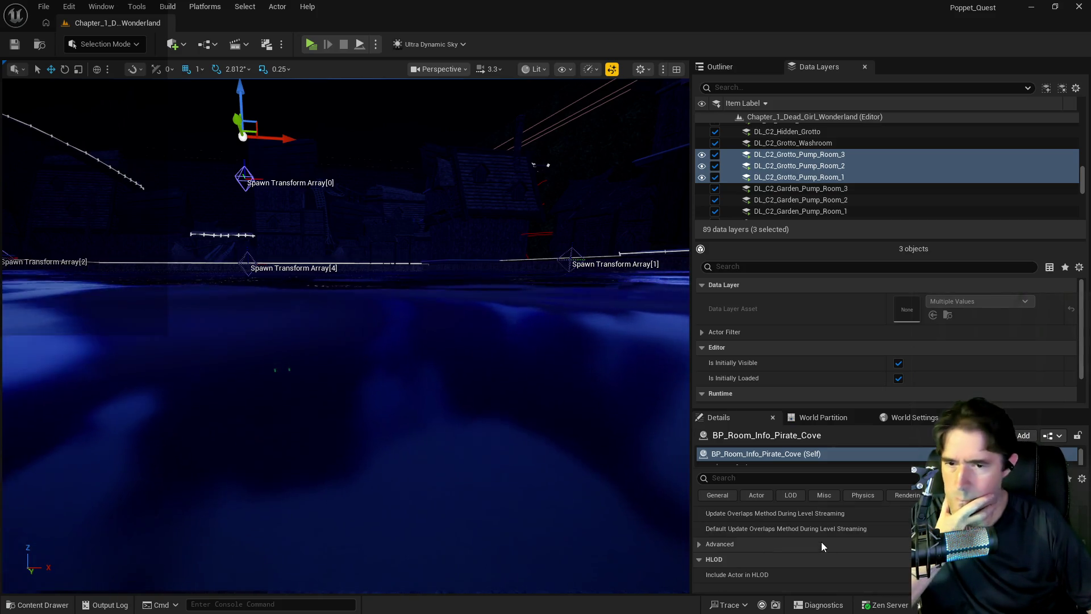
scroll(829, 542, up, 5)
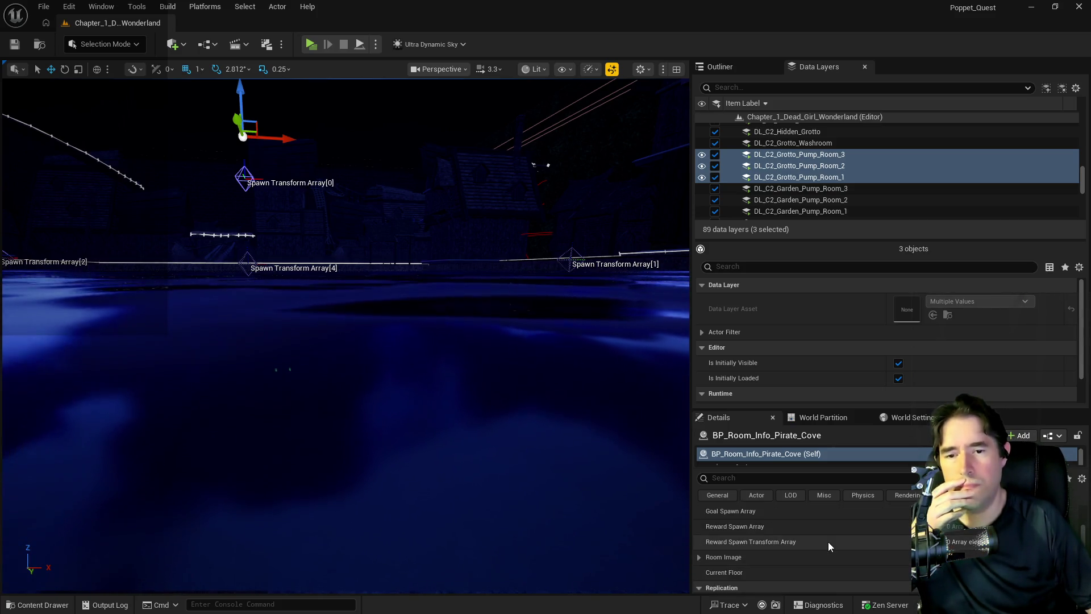
scroll(829, 546, down, 1)
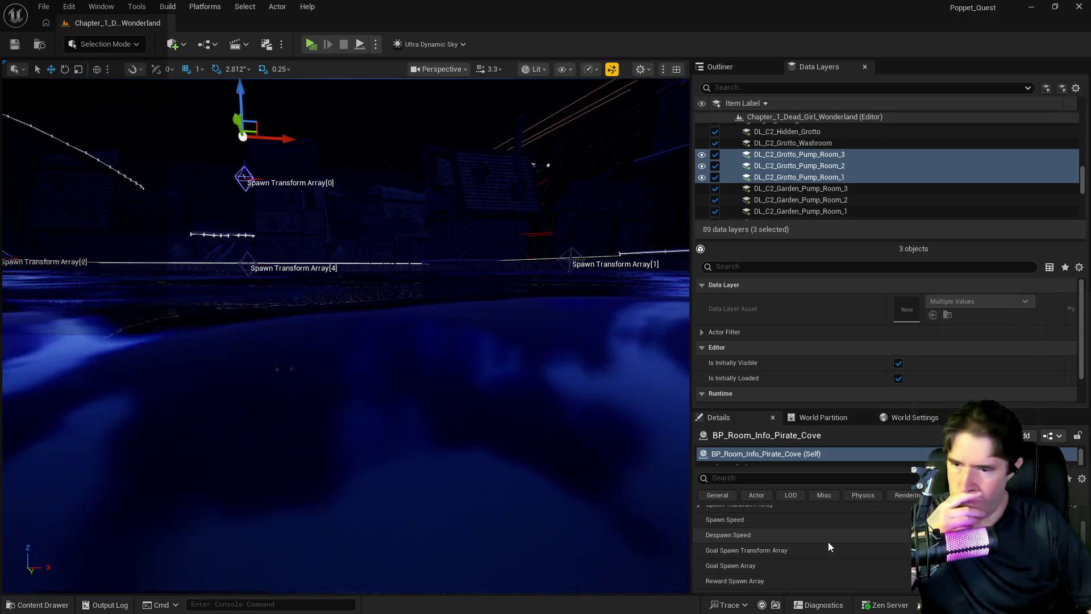
scroll(828, 541, up, 3)
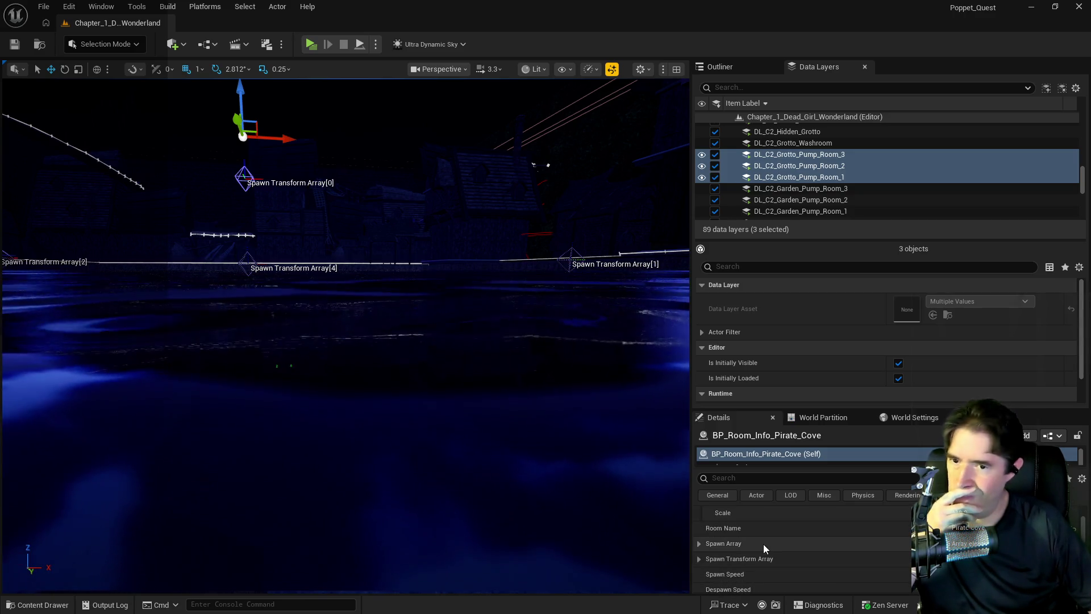
click(700, 544)
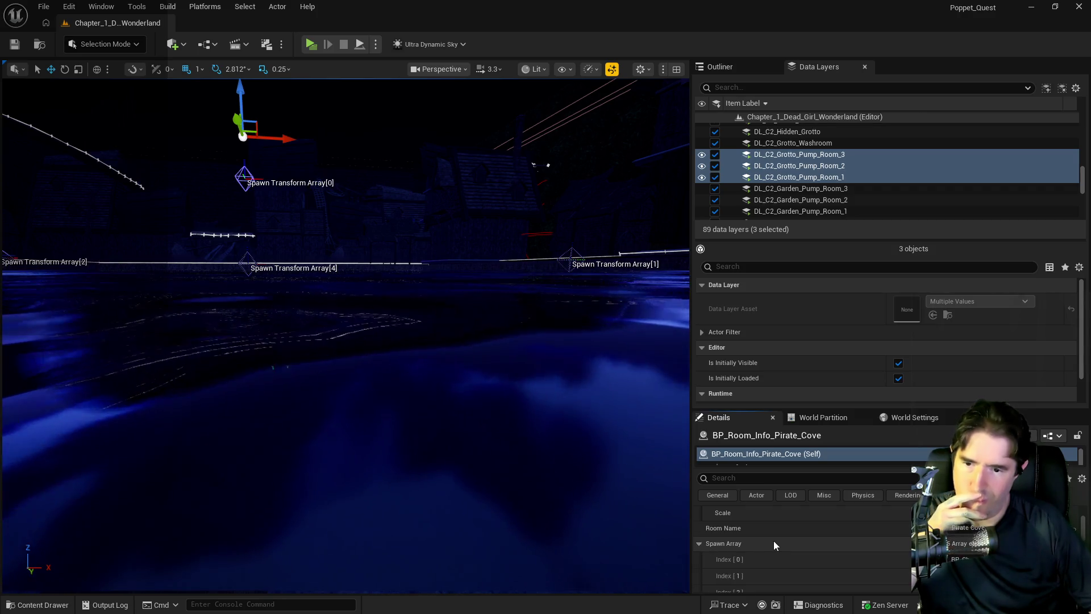
scroll(774, 540, down, 2)
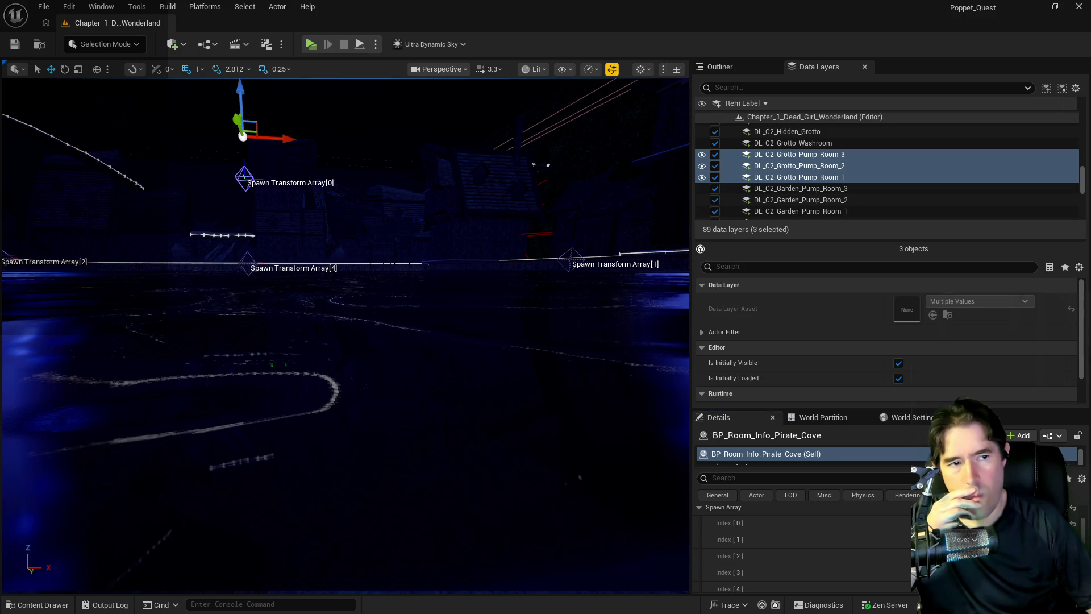
key(alt+Tab)
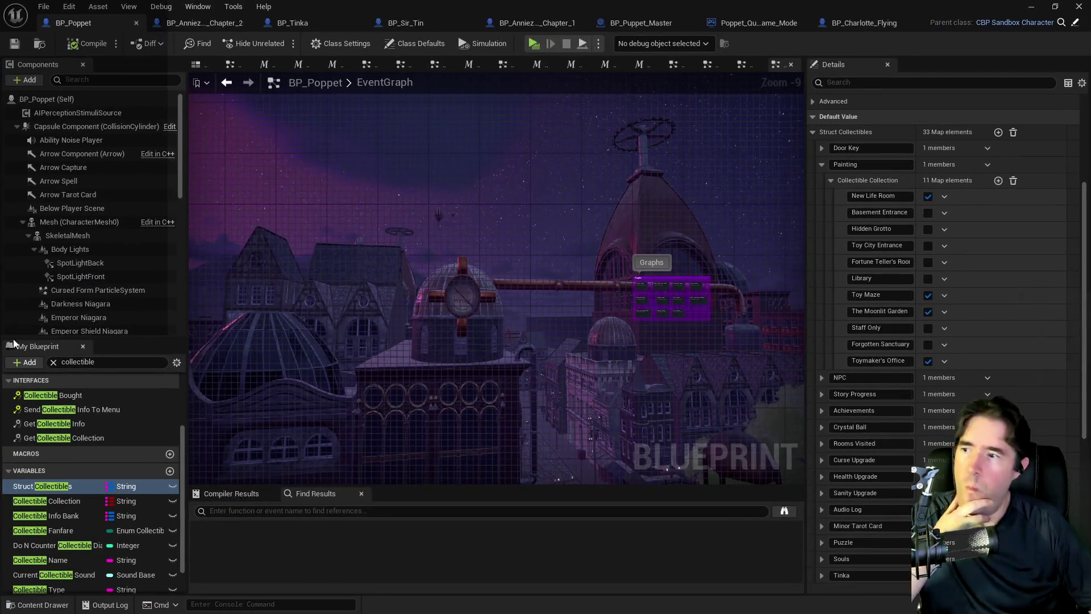
Step: Search 'gameplay' in BP_Charlotte_Flying's My Blueprint panel and inspect the Gameplay Tags variable
text(g)
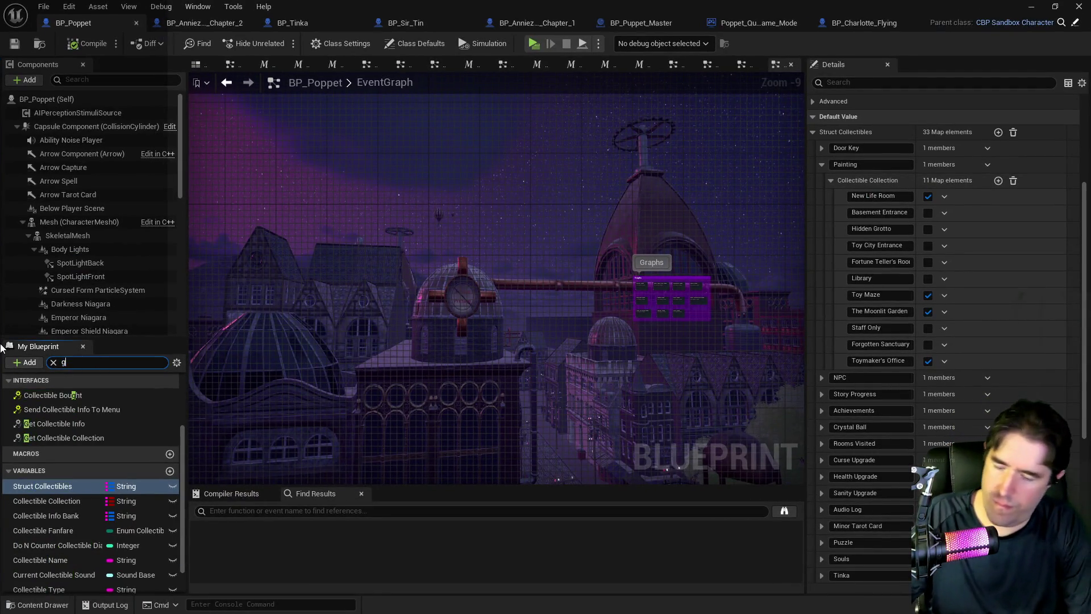
text(ameplay tags)
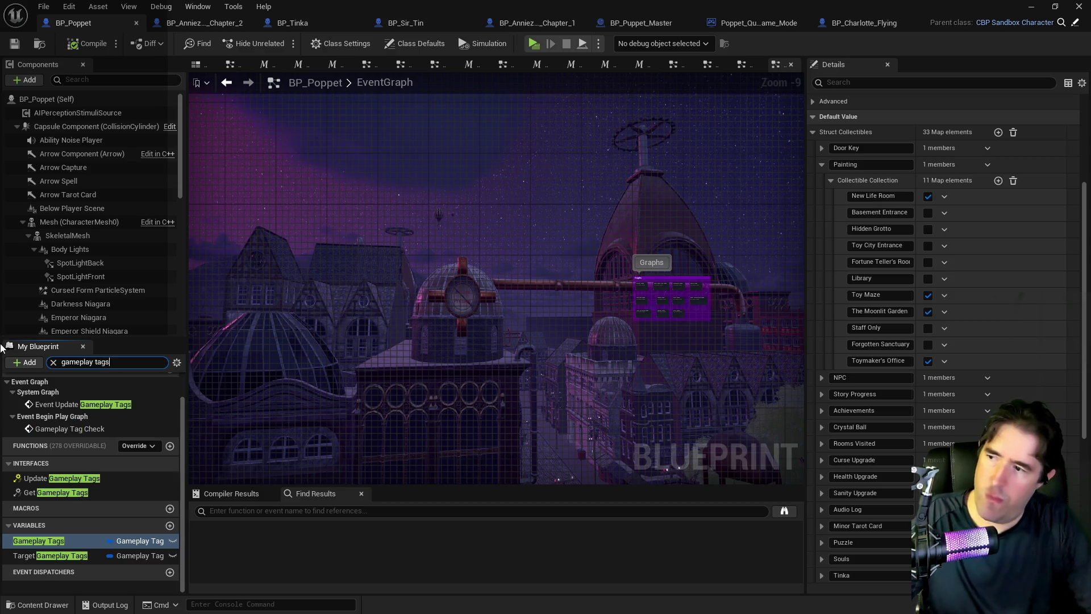
click(25, 530)
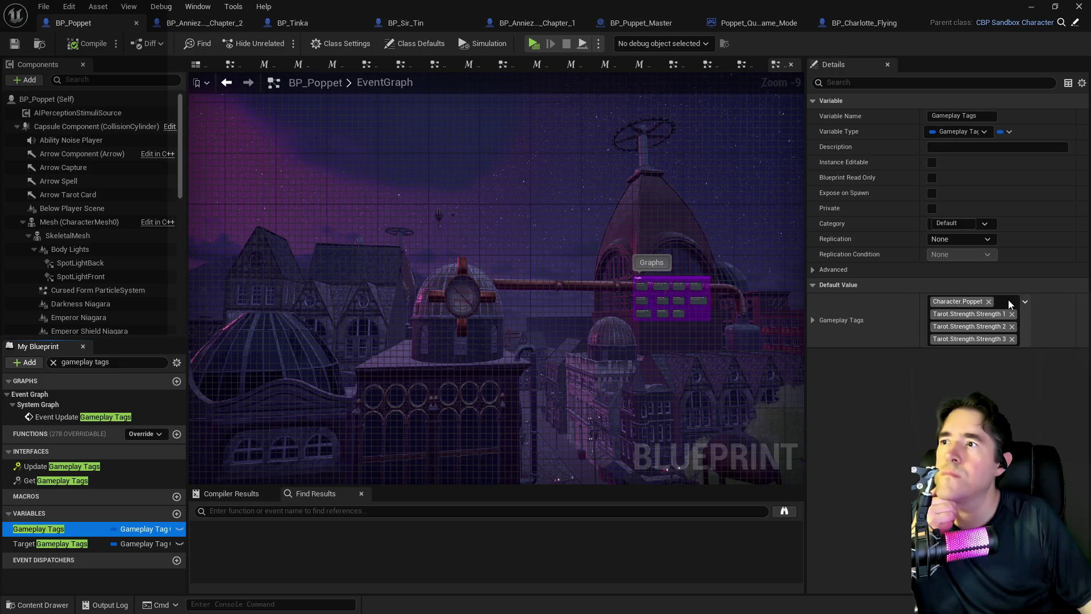
click(848, 20)
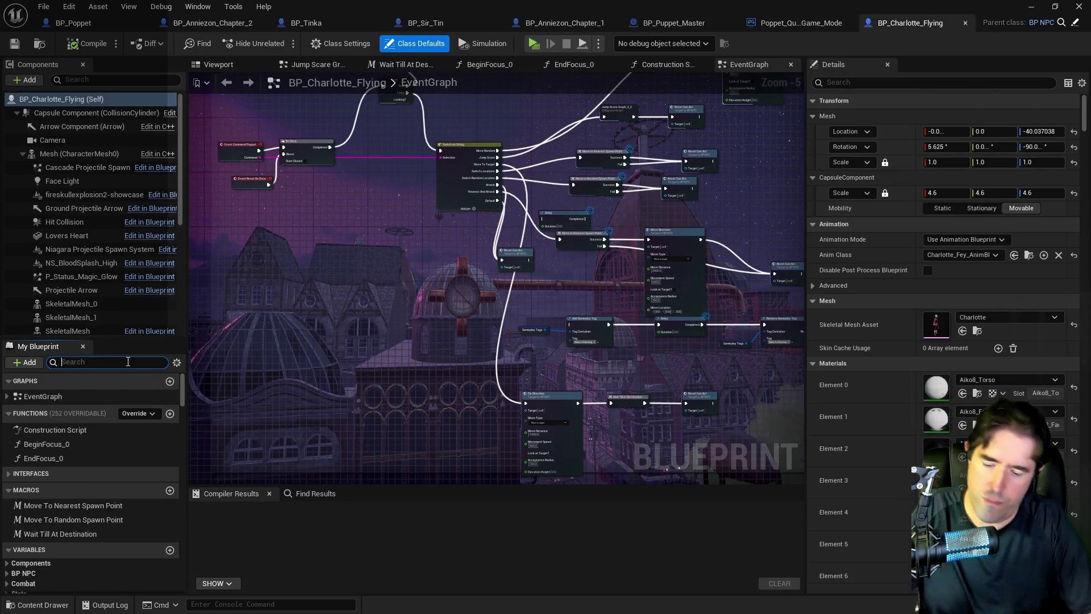
text(gameplay tag)
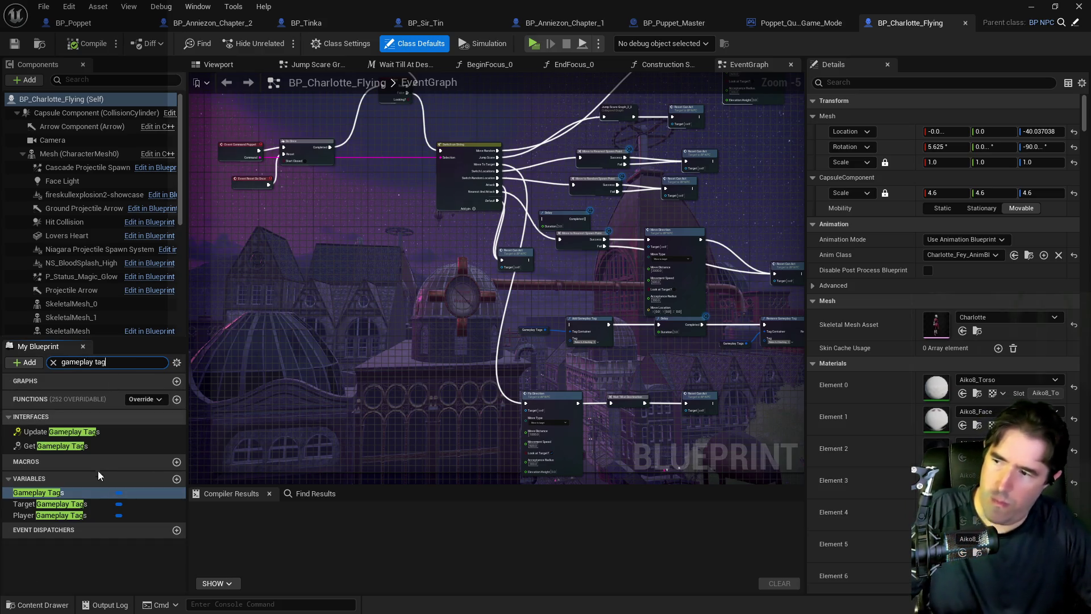
click(73, 490)
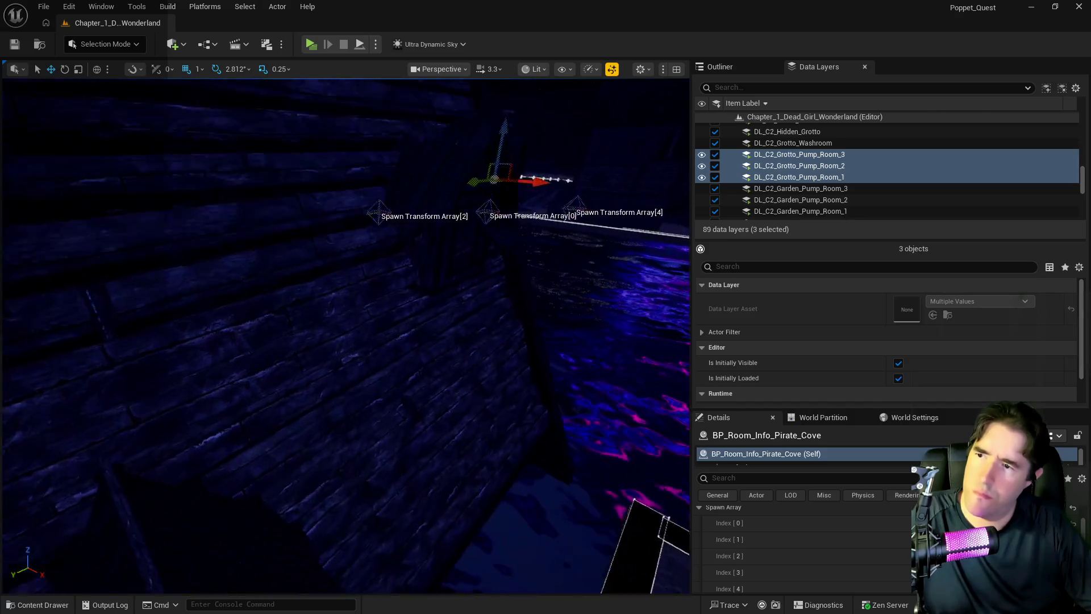
scroll(833, 583, up, 5)
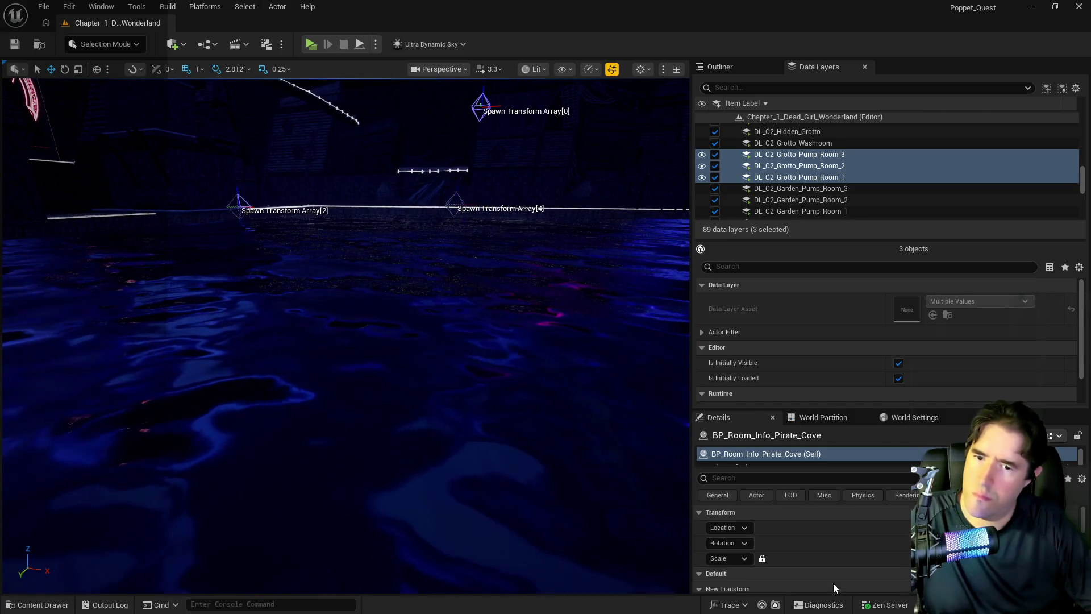
scroll(833, 583, down, 3)
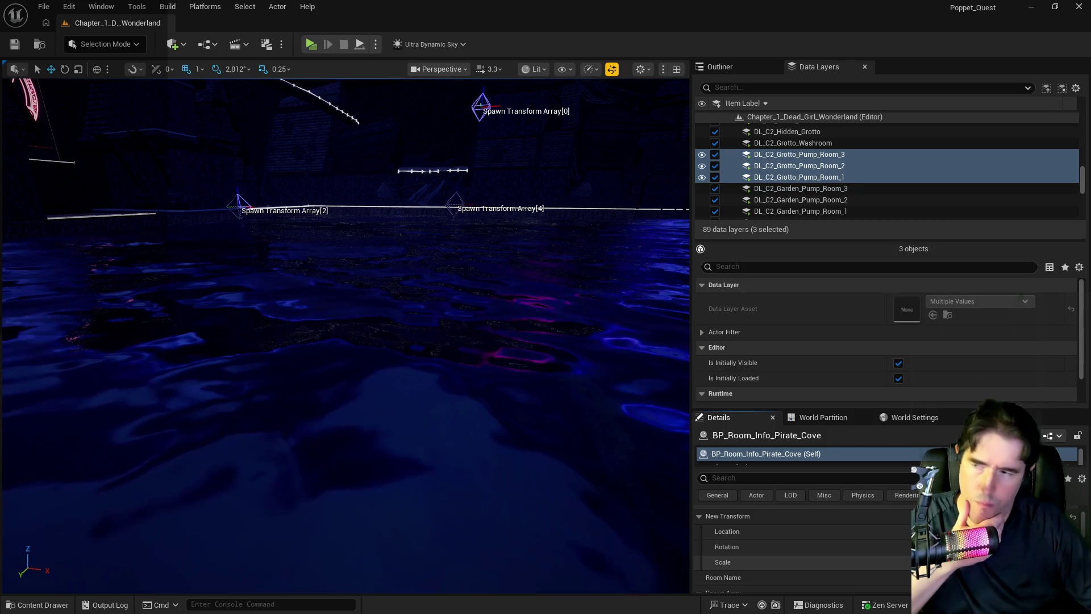
mouse_move(364, 548)
mouse_down()
mouse_move(398, 535)
mouse_move(381, 517)
mouse_up()
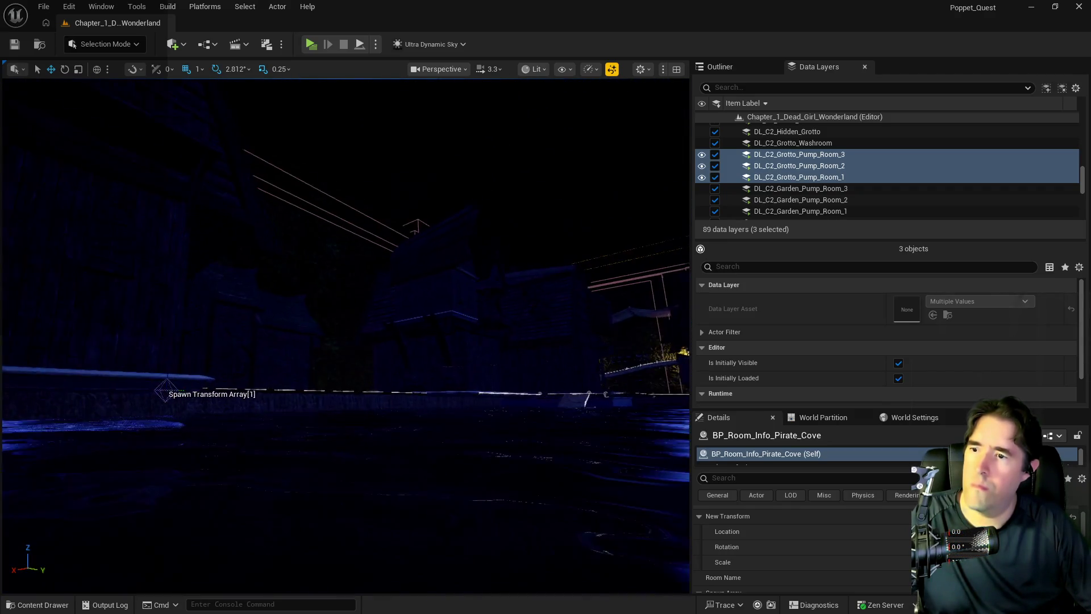
drag(381, 517, 361, 503)
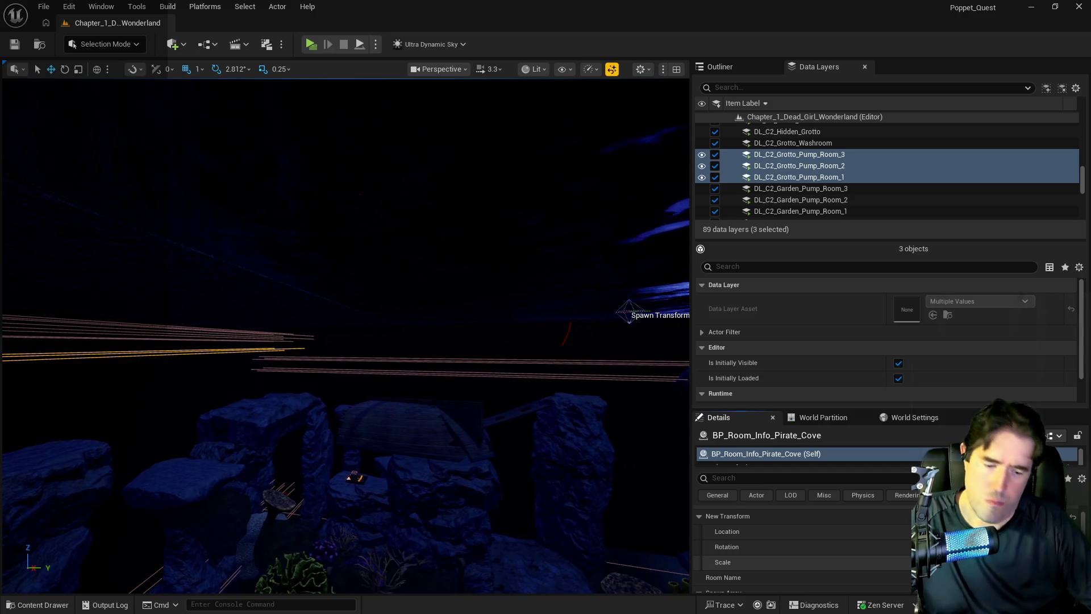
drag(361, 503, 684, 475)
drag(496, 501, 495, 501)
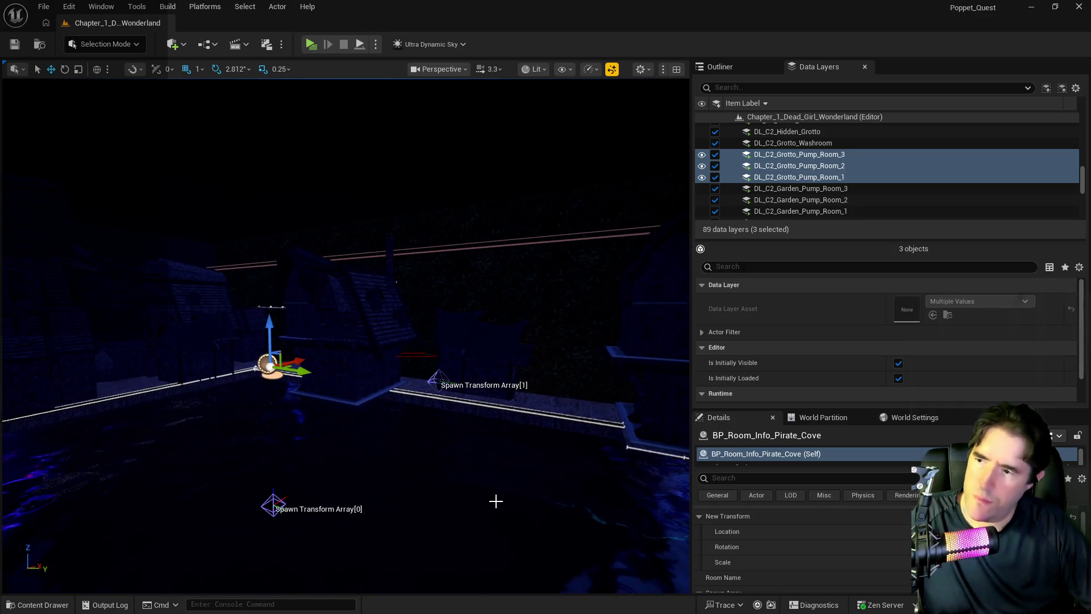
drag(272, 505, 317, 481)
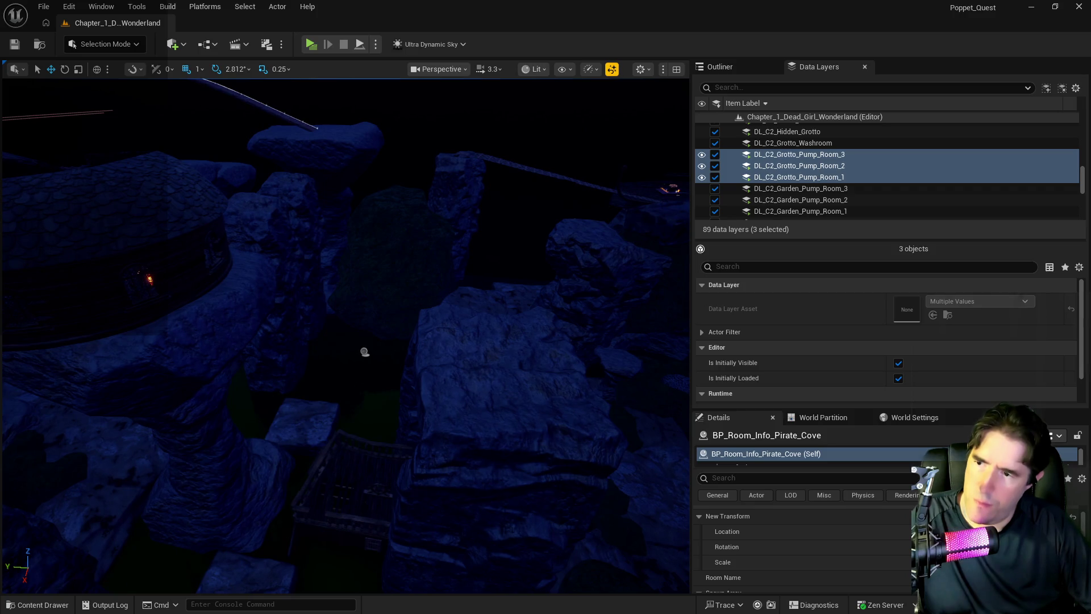
click(368, 350)
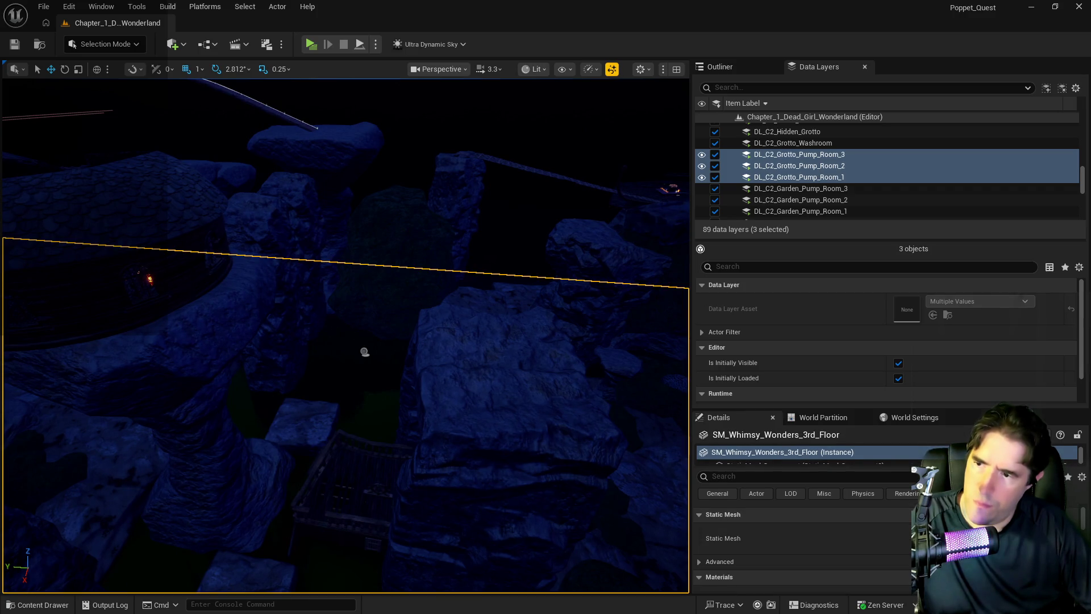
click(364, 351)
drag(462, 441, 463, 441)
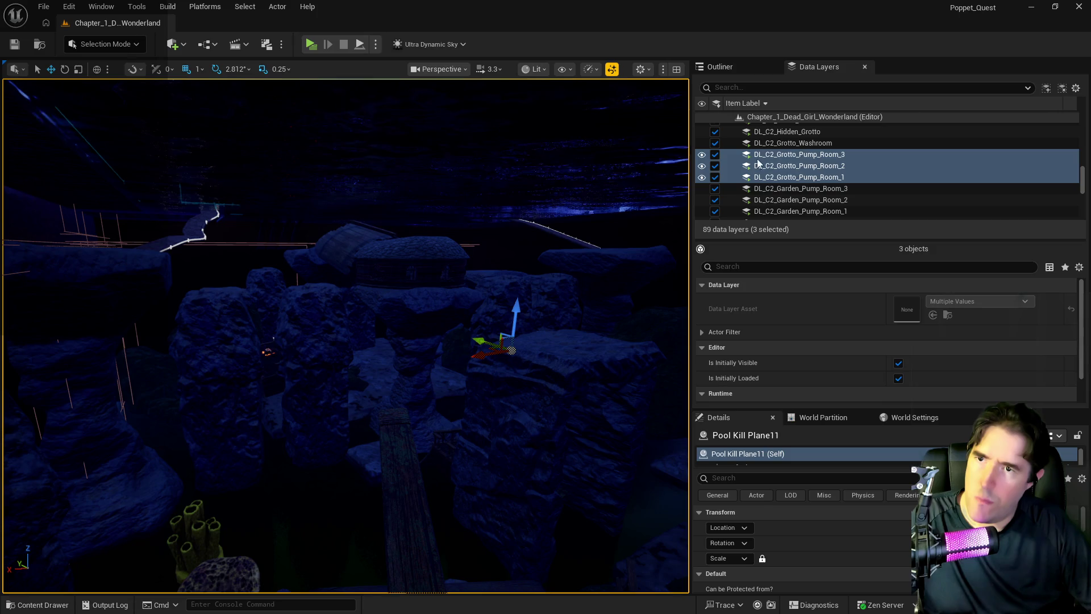
click(741, 70)
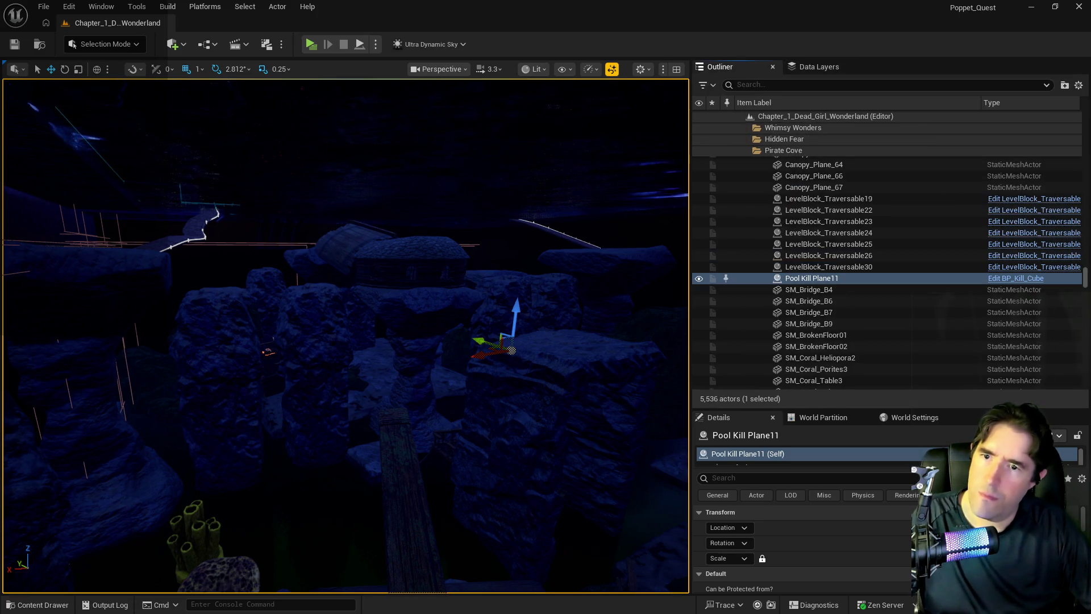
Step: Fly over the water and reselect BP_Room_Info_Pirate_Cove across the grotto rocks
drag(346, 335, 346, 335)
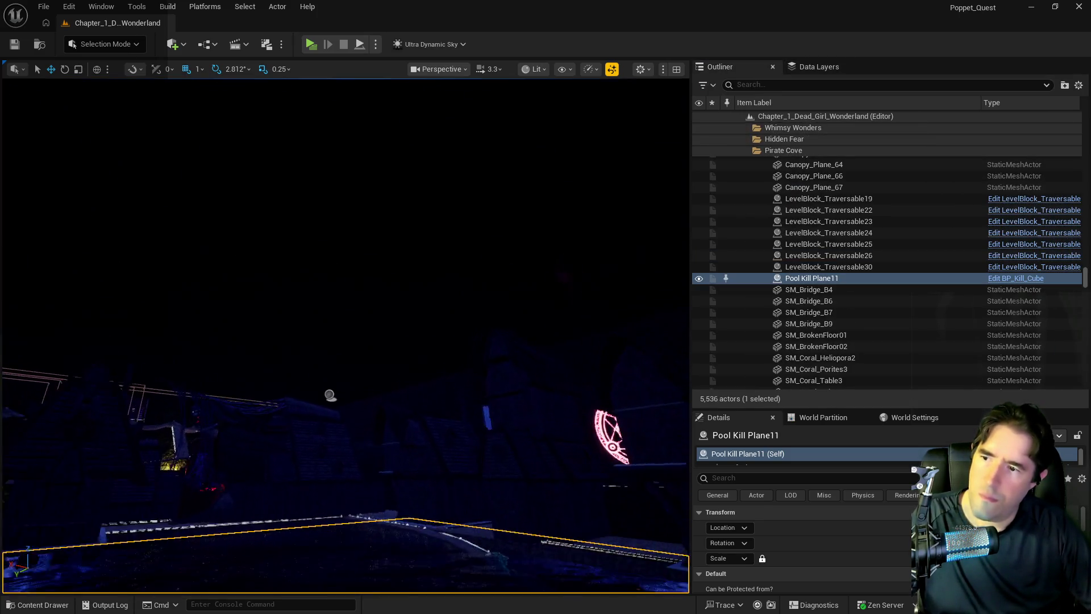
click(320, 428)
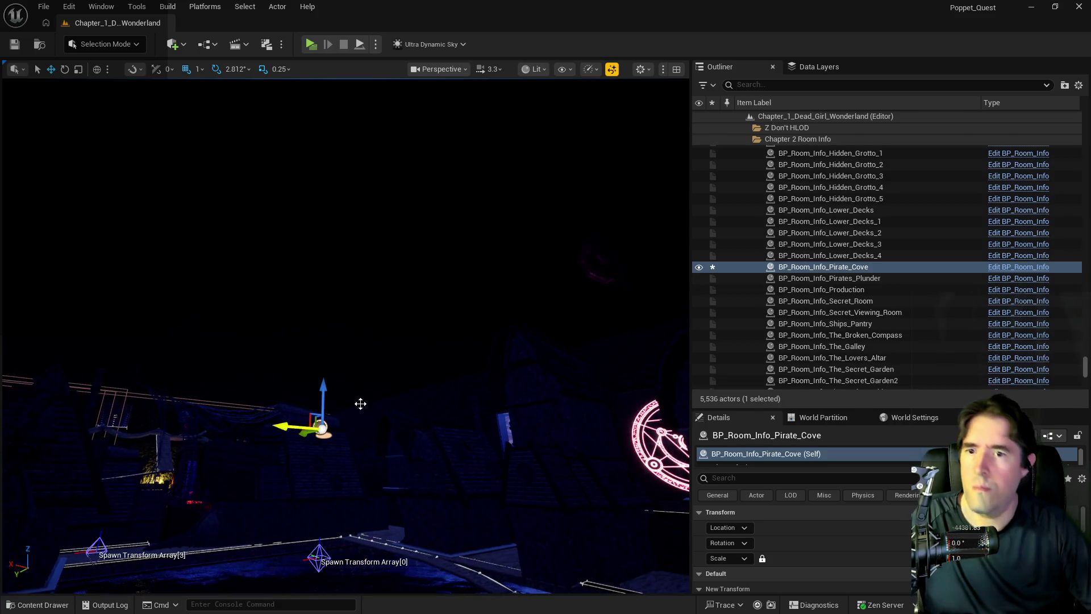
mouse_move(346, 327)
mouse_down()
mouse_move(301, 273)
mouse_move(382, 389)
mouse_up()
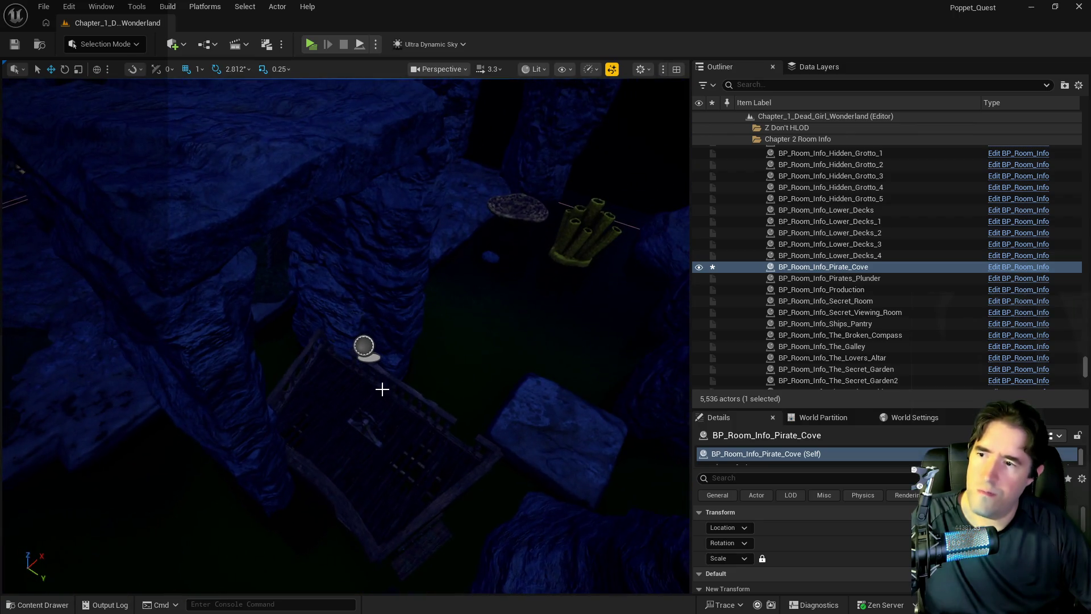
click(364, 353)
mouse_move(365, 352)
mouse_down()
mouse_move(359, 307)
mouse_move(347, 353)
mouse_move(517, 175)
mouse_move(457, 231)
mouse_up()
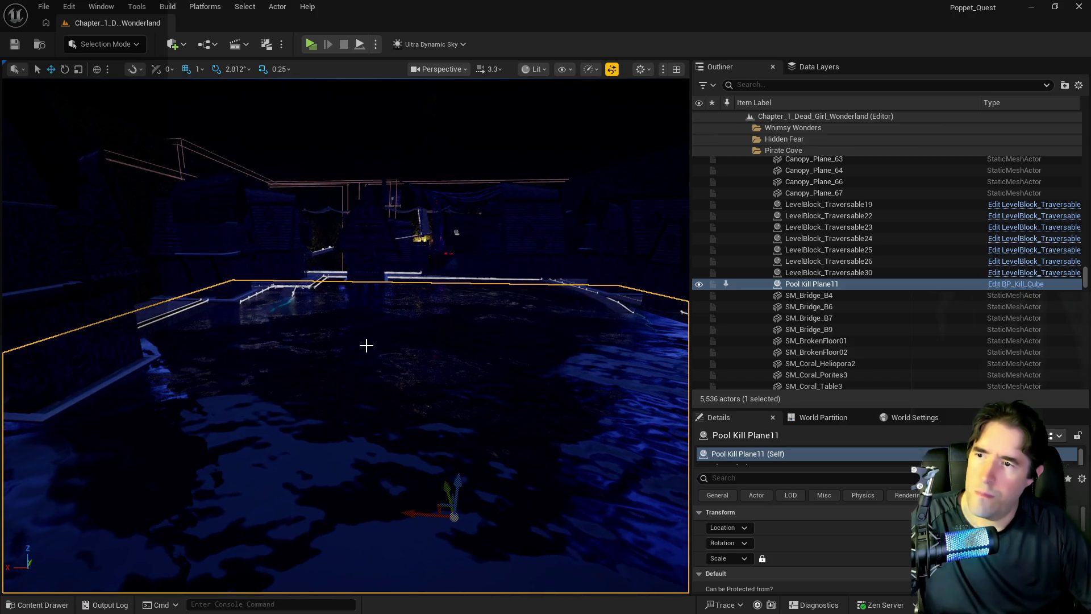
click(454, 231)
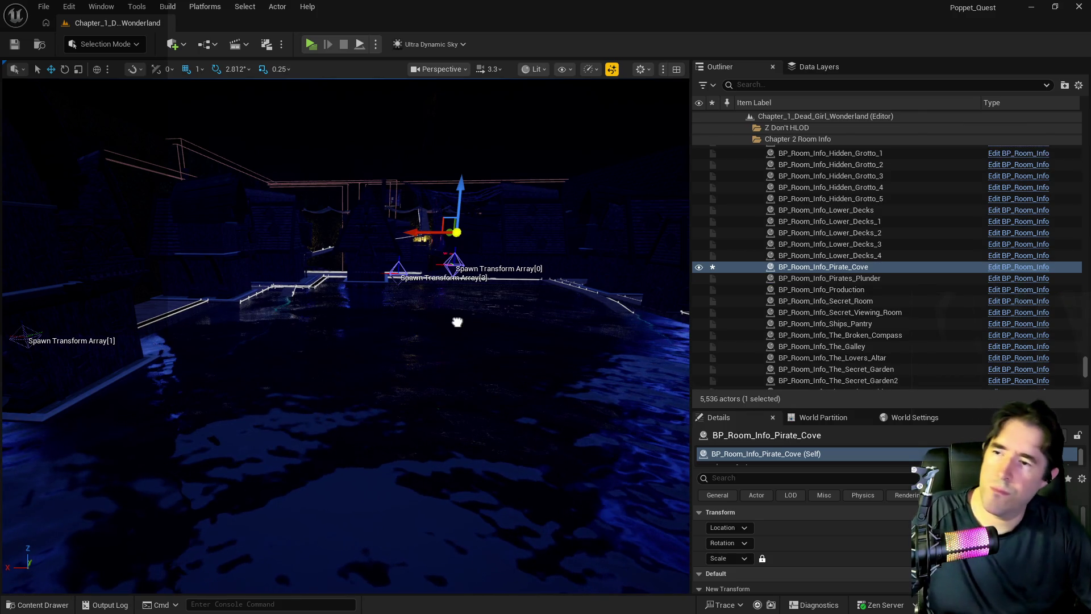
Step: Frame the rocks, then Alt-drag BP_Room_Info_Pirate_Cove downward to create BP_Room_Info_Pirate_Cove2
right_click(475, 233)
key(f)
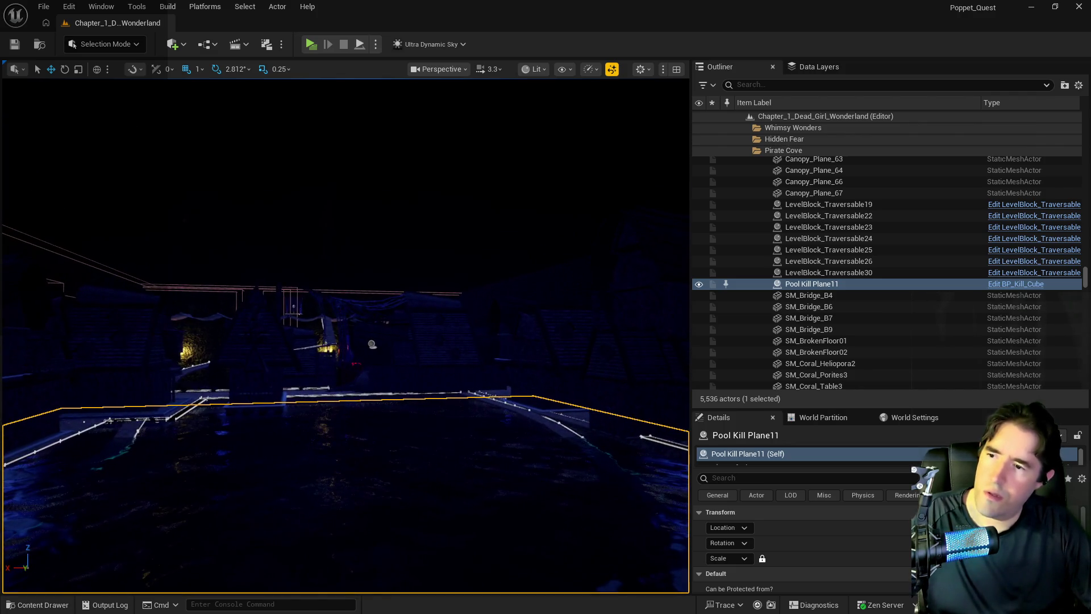
click(373, 343)
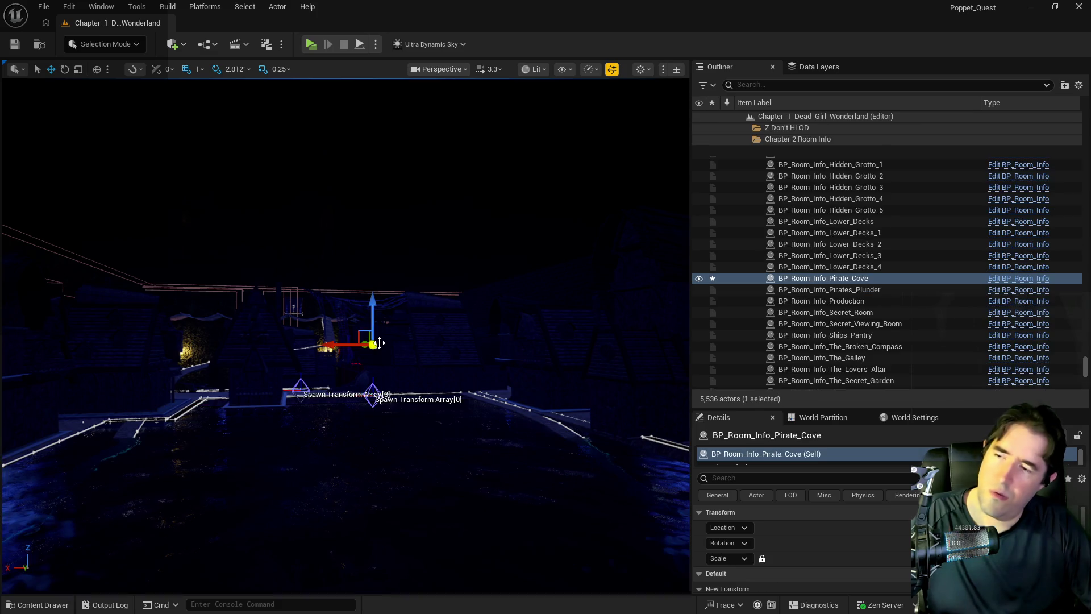
drag(373, 344, 373, 345)
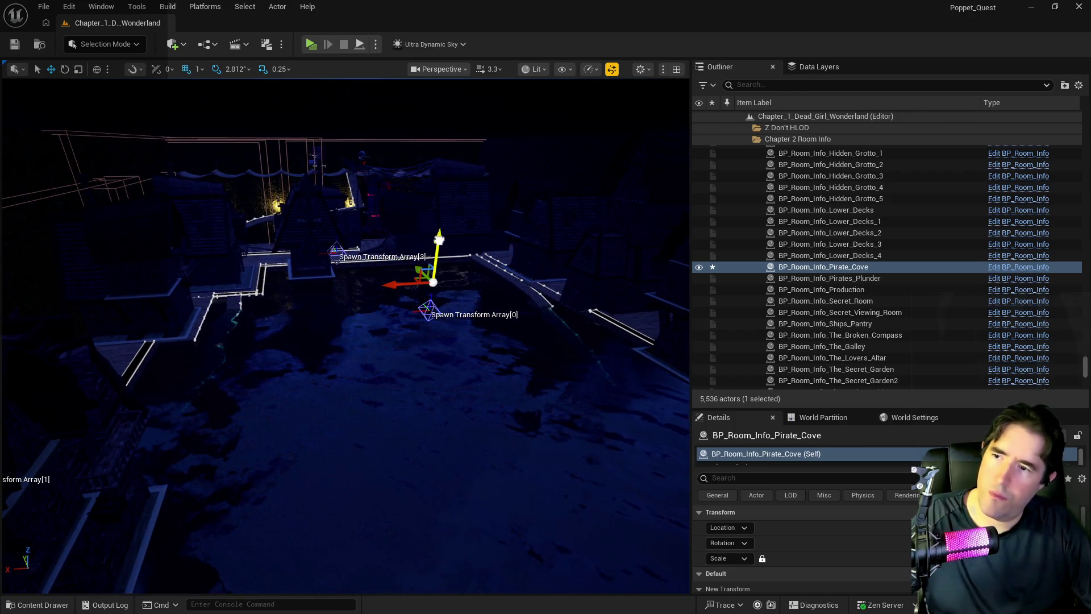
alt+drag(438, 239, 425, 279)
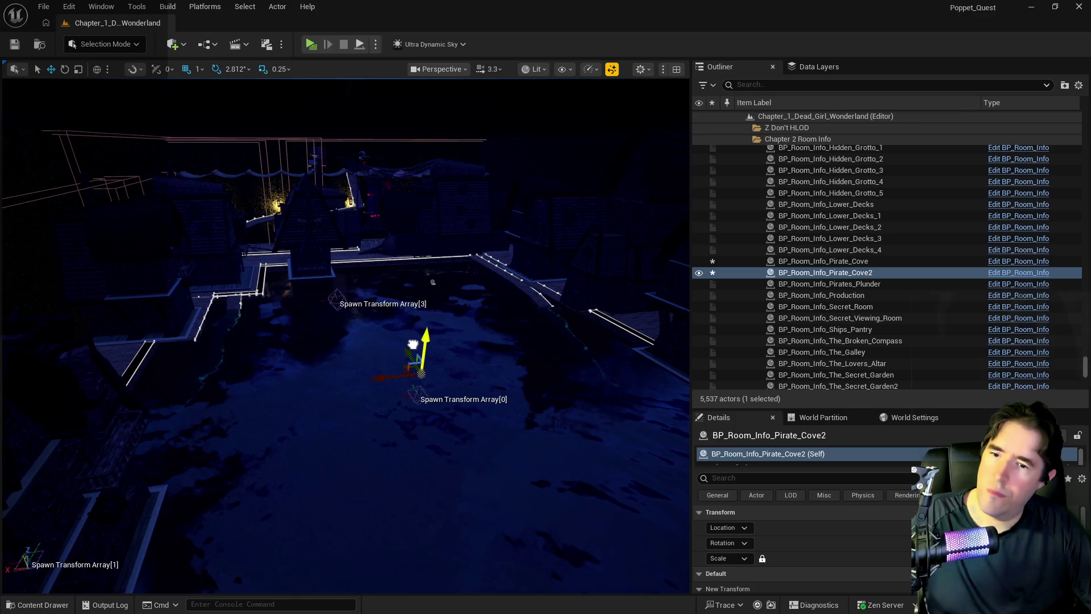
Step: Review BP_Room_Info_Pirate_Cove2's Spawn Array and New Transform, then view it from directly above
scroll(833, 527, down, 5)
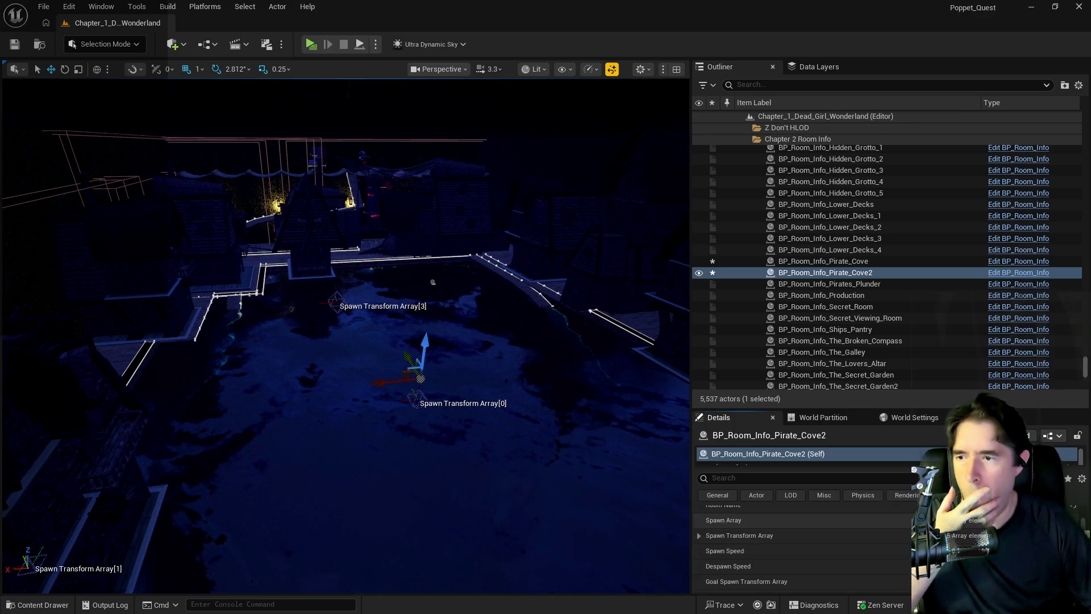
scroll(802, 546, up, 1)
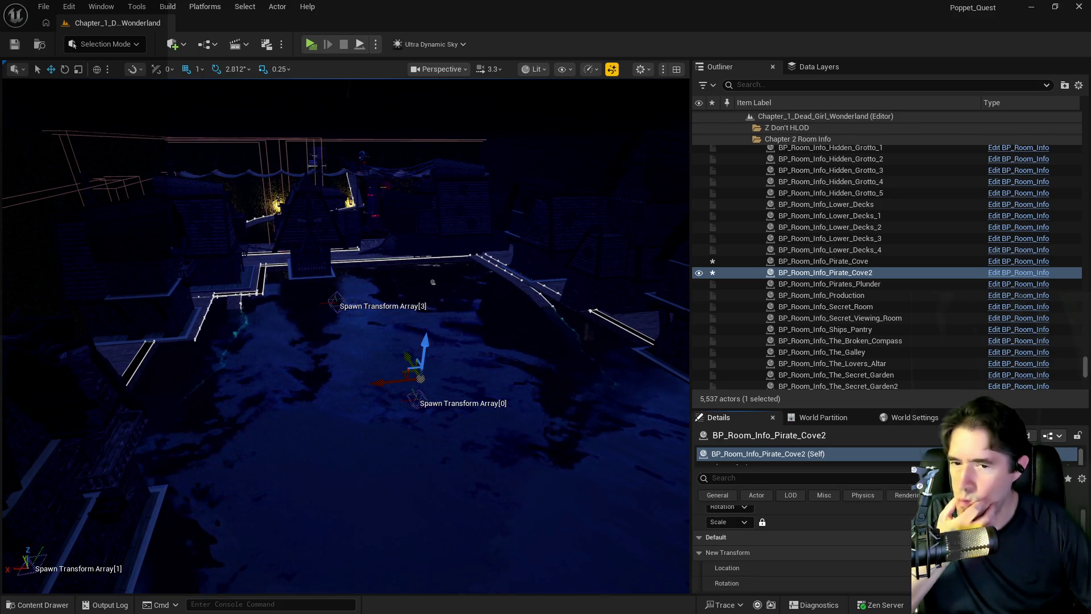
scroll(801, 546, down, 1)
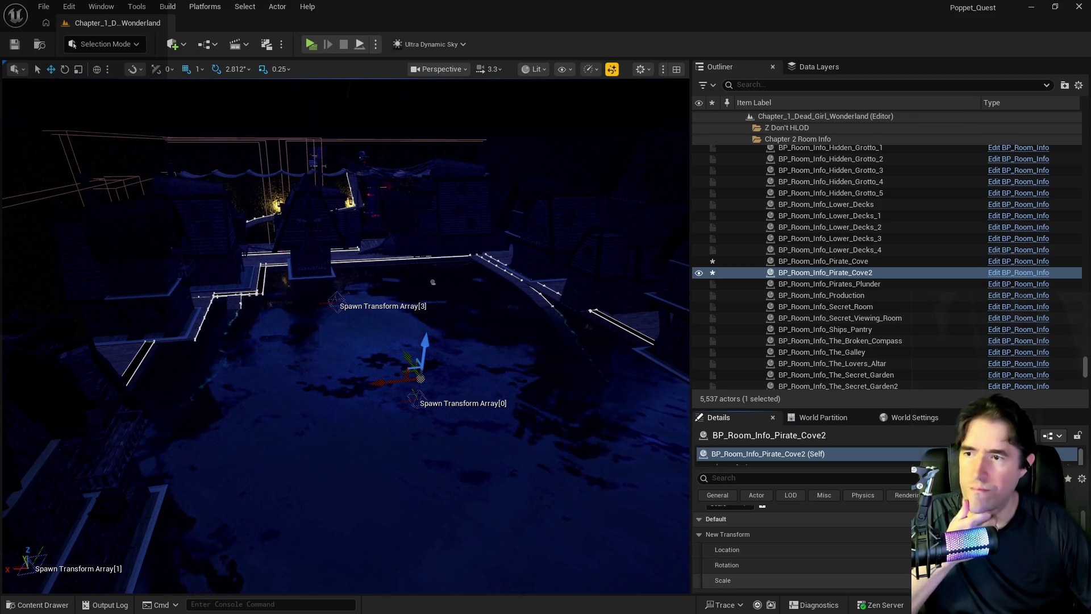
drag(433, 282, 432, 341)
drag(527, 472, 526, 476)
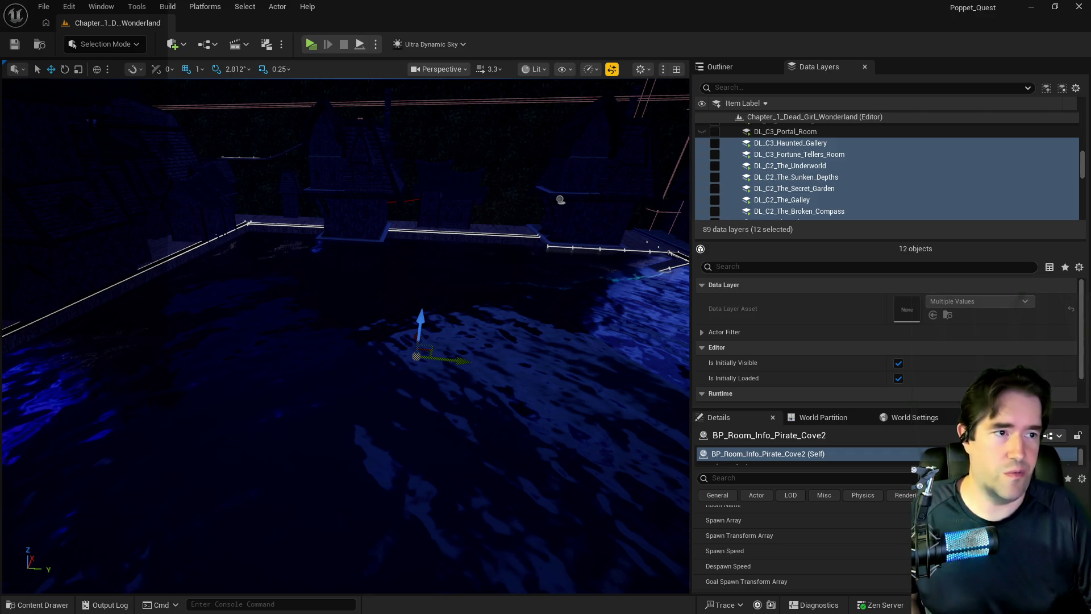
mouse_move(345, 335)
mouse_down()
mouse_move(345, 296)
mouse_move(364, 318)
mouse_move(353, 341)
mouse_move(342, 319)
mouse_move(330, 335)
mouse_move(312, 310)
mouse_up()
scroll(905, 533, down, 3)
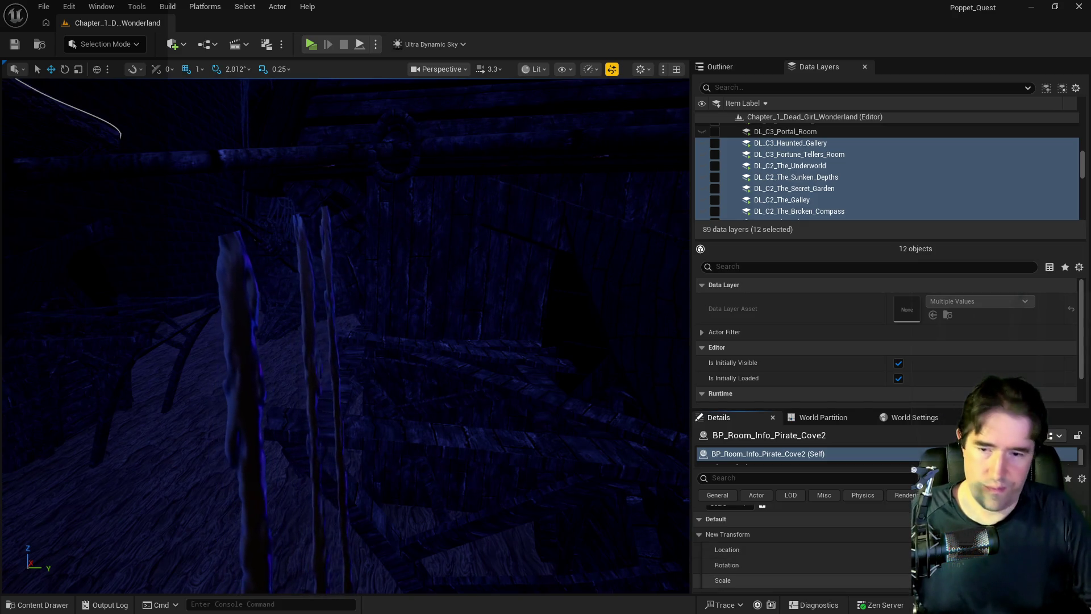
drag(370, 492, 385, 493)
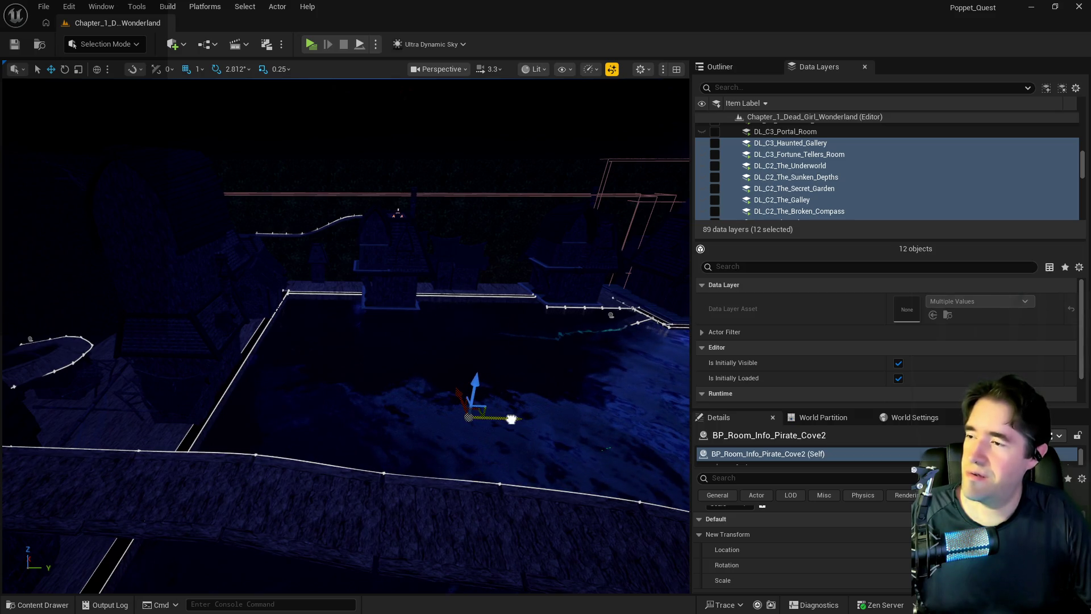
drag(385, 493, 404, 463)
scroll(892, 531, up, 2)
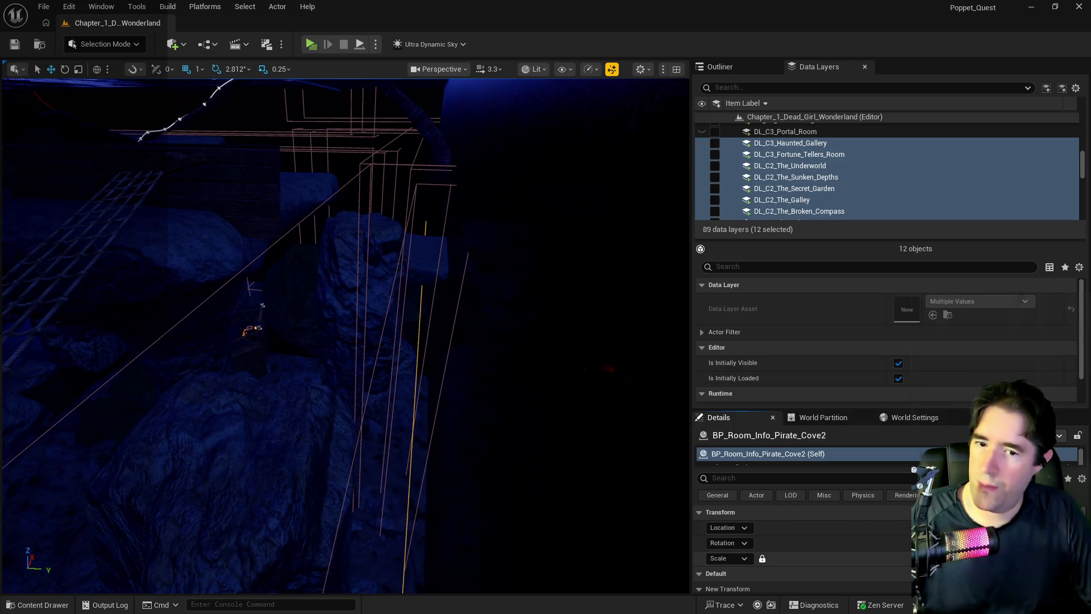
Step: Survey the cave pillars, blue wall, dark rock wall, water and walkways around the Pirate Cove room info
scroll(801, 546, down, 2)
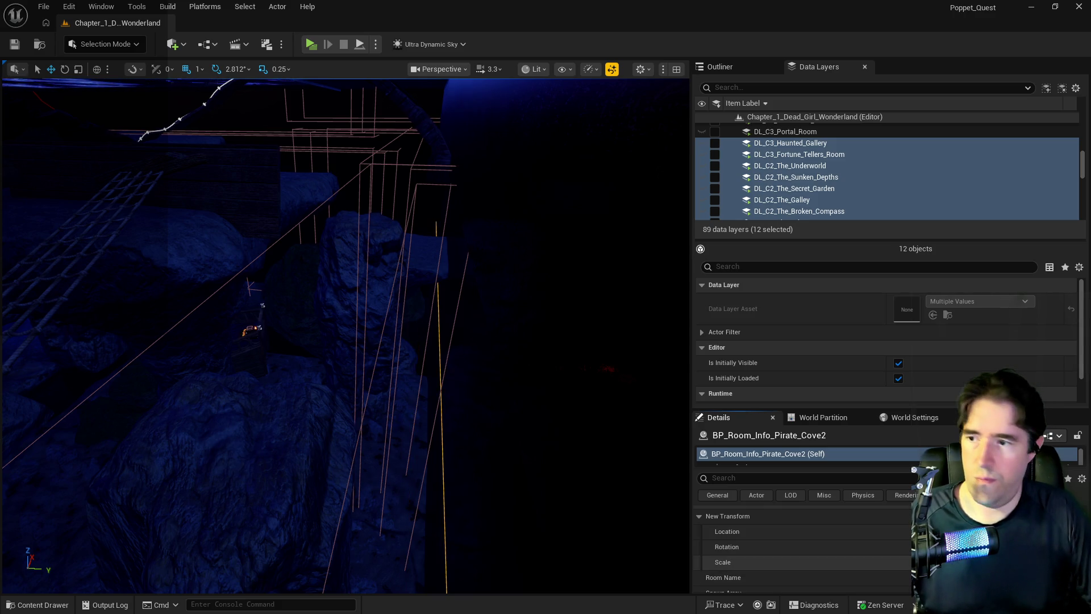
drag(643, 457, 620, 478)
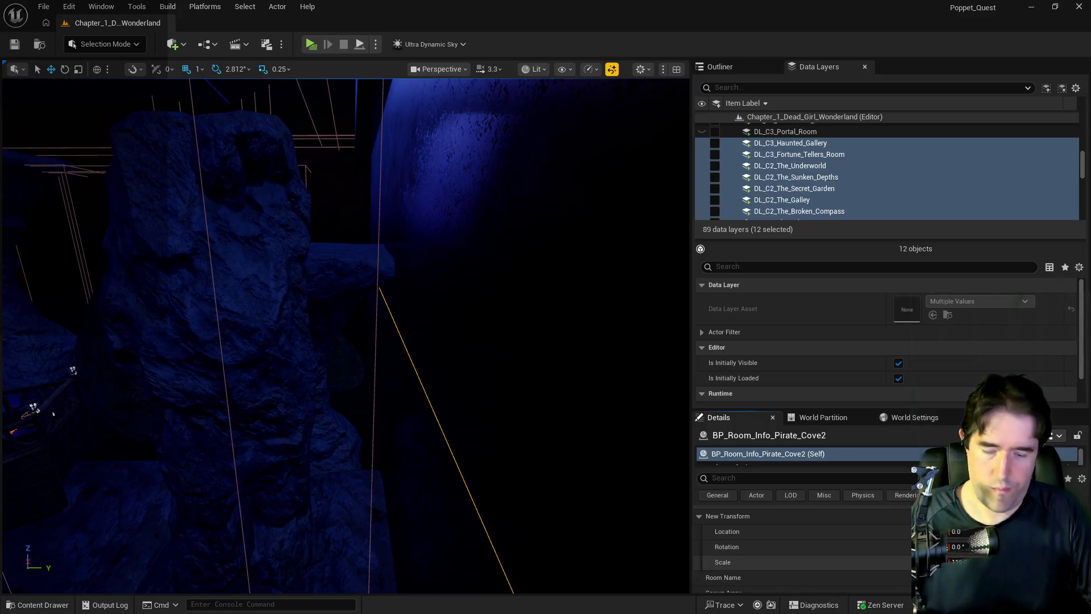
drag(619, 477, 620, 477)
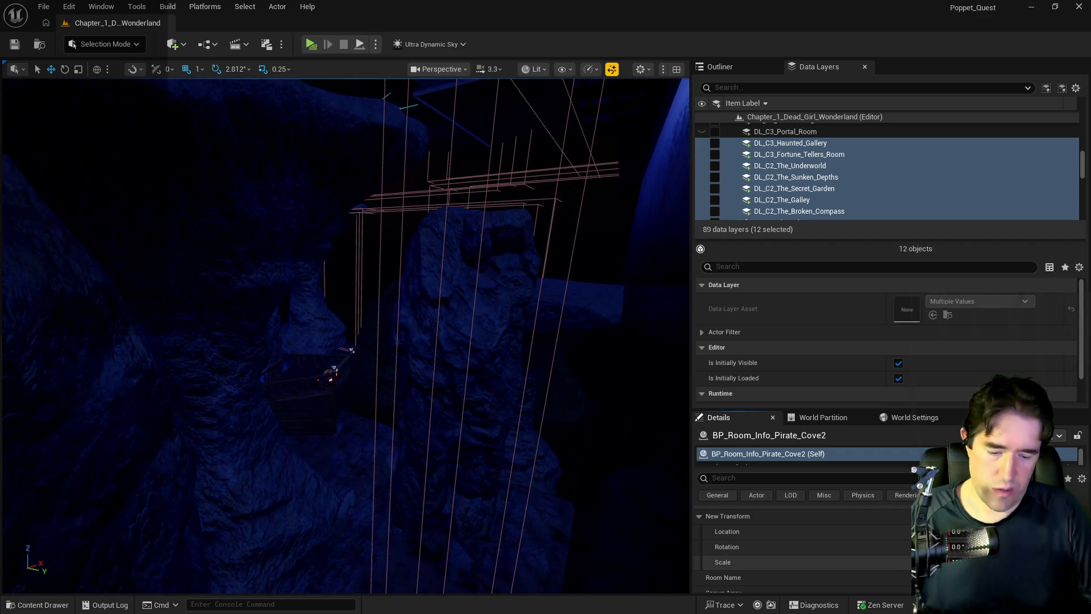
drag(619, 478, 619, 478)
drag(60, 277, 60, 276)
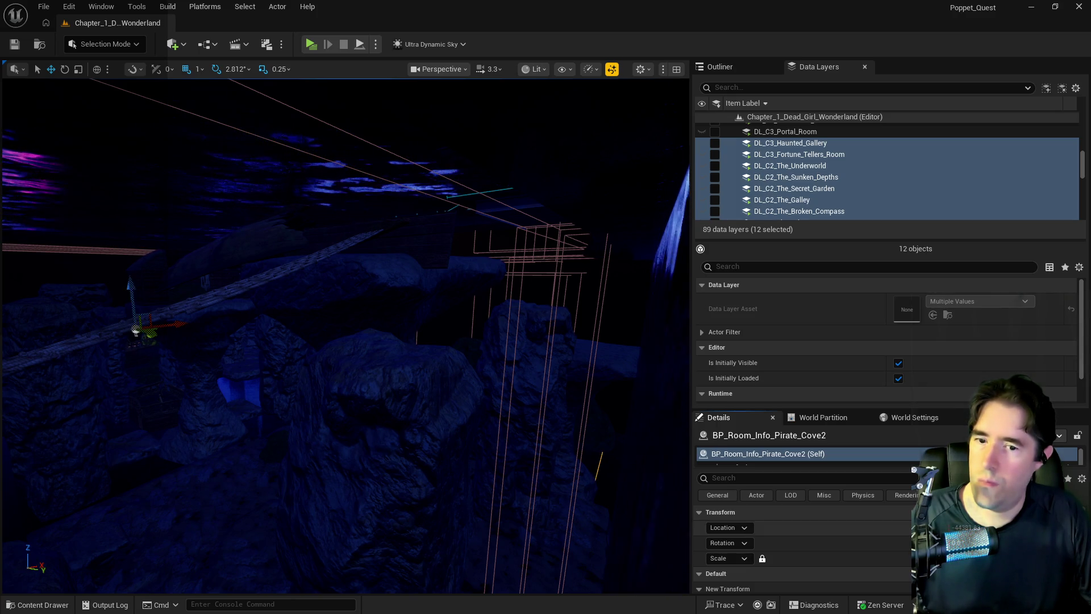
scroll(801, 546, down, 3)
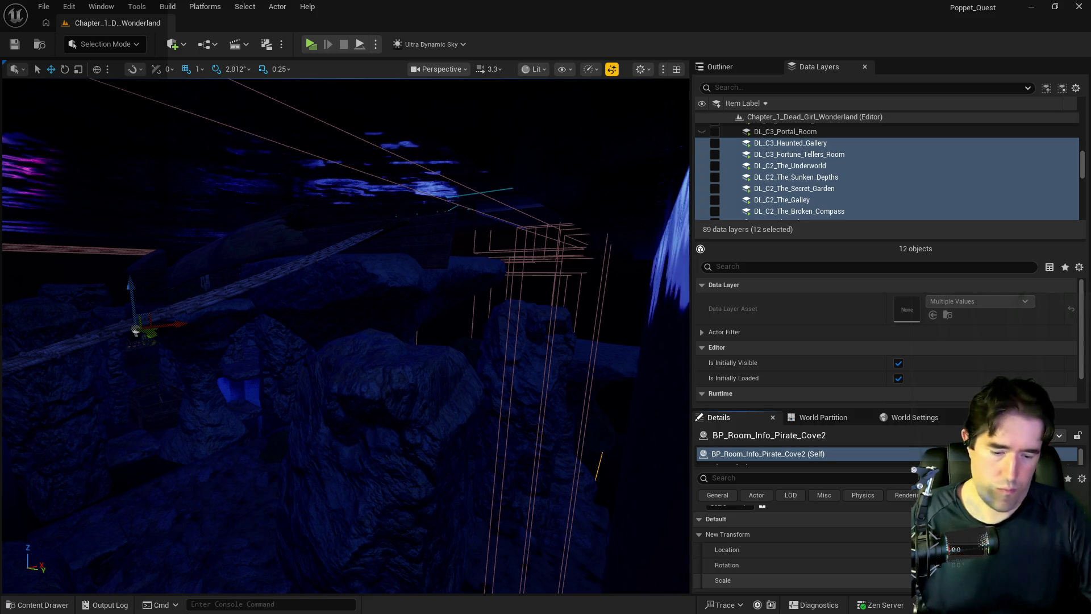
mouse_move(675, 459)
mouse_down()
mouse_move(614, 446)
mouse_move(591, 480)
mouse_move(568, 446)
mouse_move(391, 398)
mouse_up()
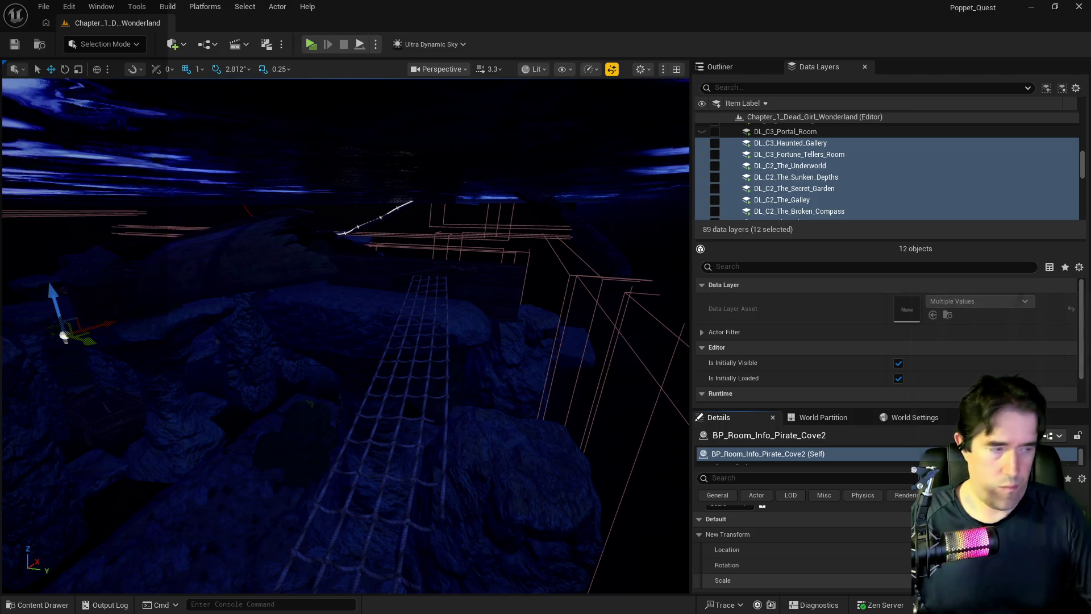
click(43, 6)
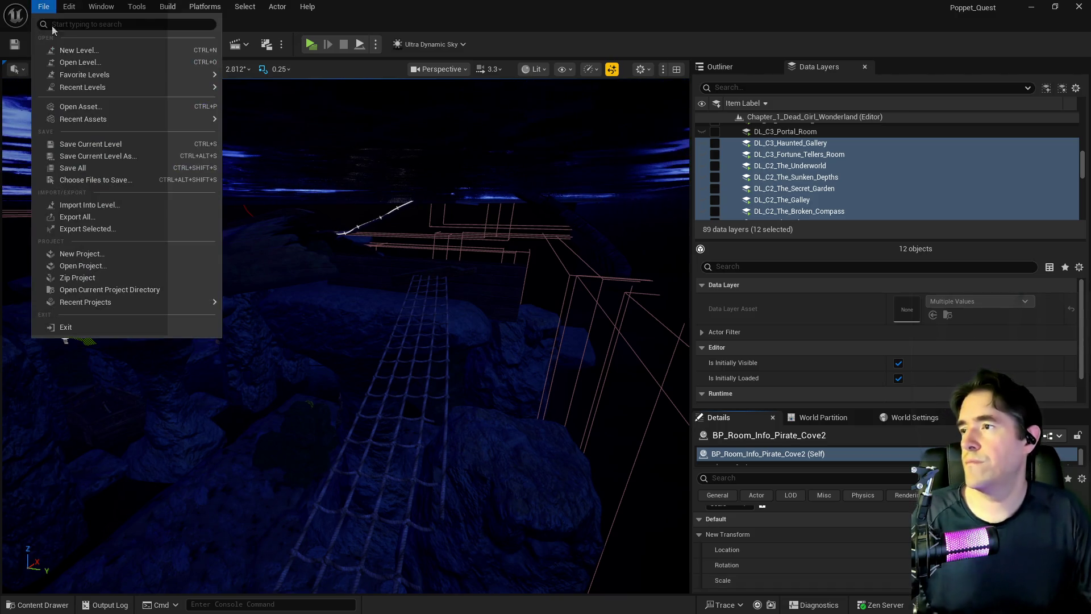
Step: Save all modified levels and assets, then fly the view toward the wireframe volumes and terrain
click(66, 167)
drag(332, 441, 332, 441)
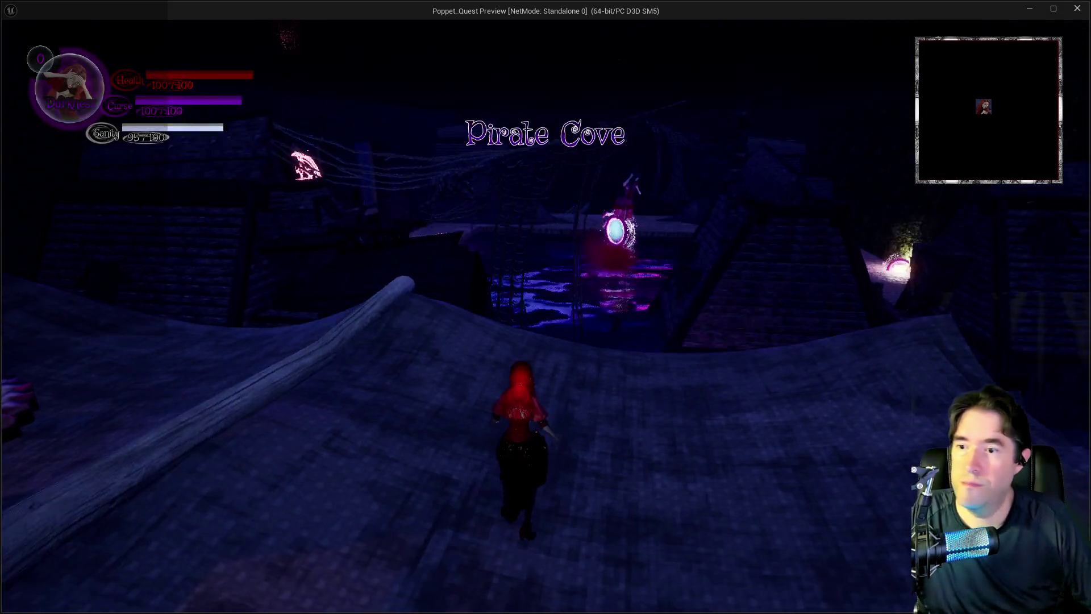
Step: Enter the glowing portal, pick a chapter destination, and run across the ship deck into the dark room
key(w)
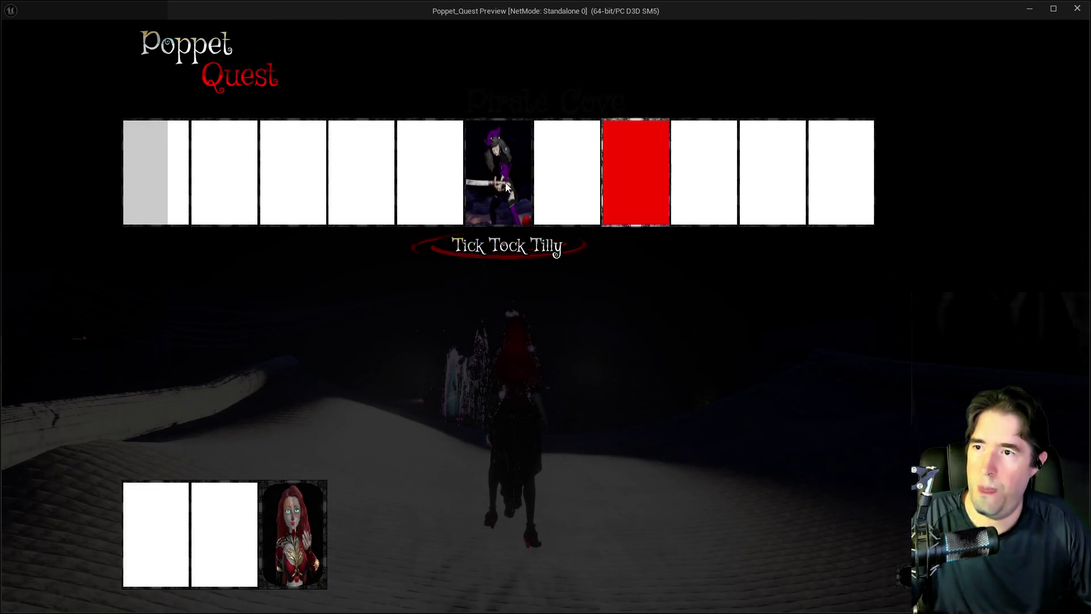
click(486, 183)
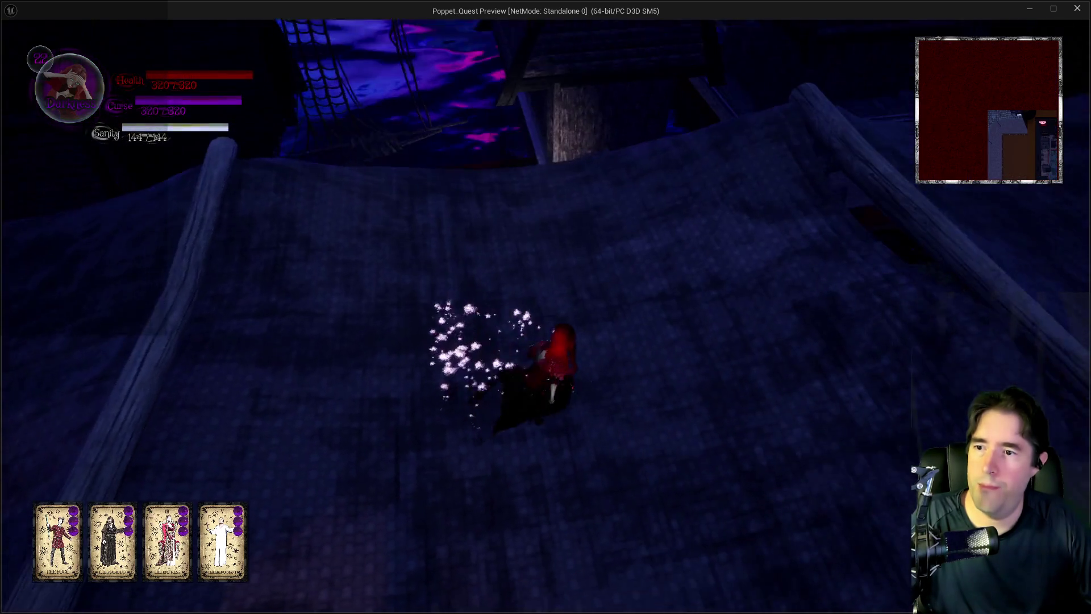
key(w)
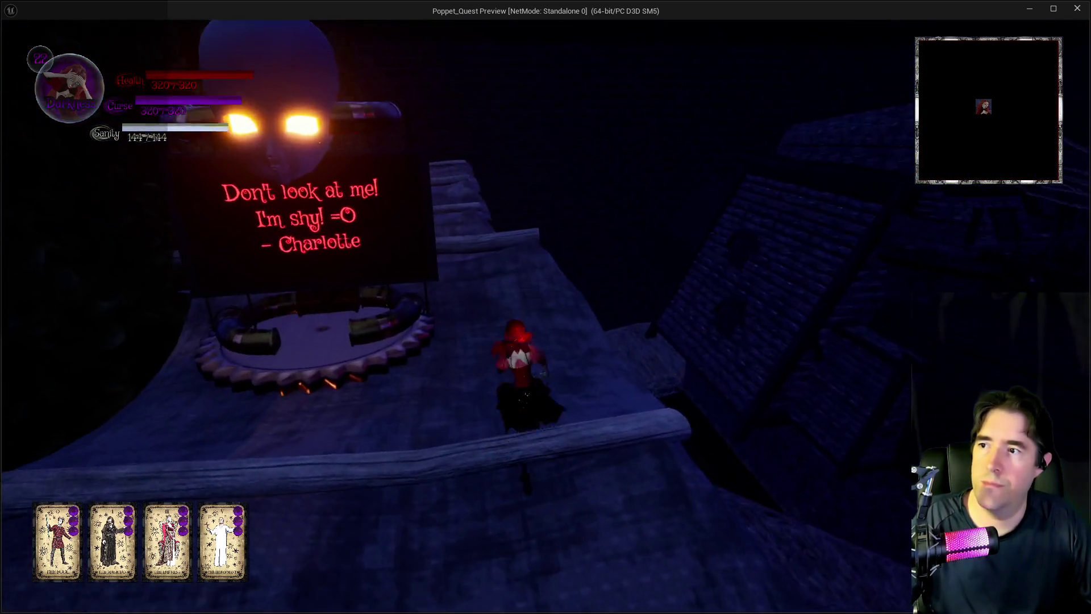
key(w)
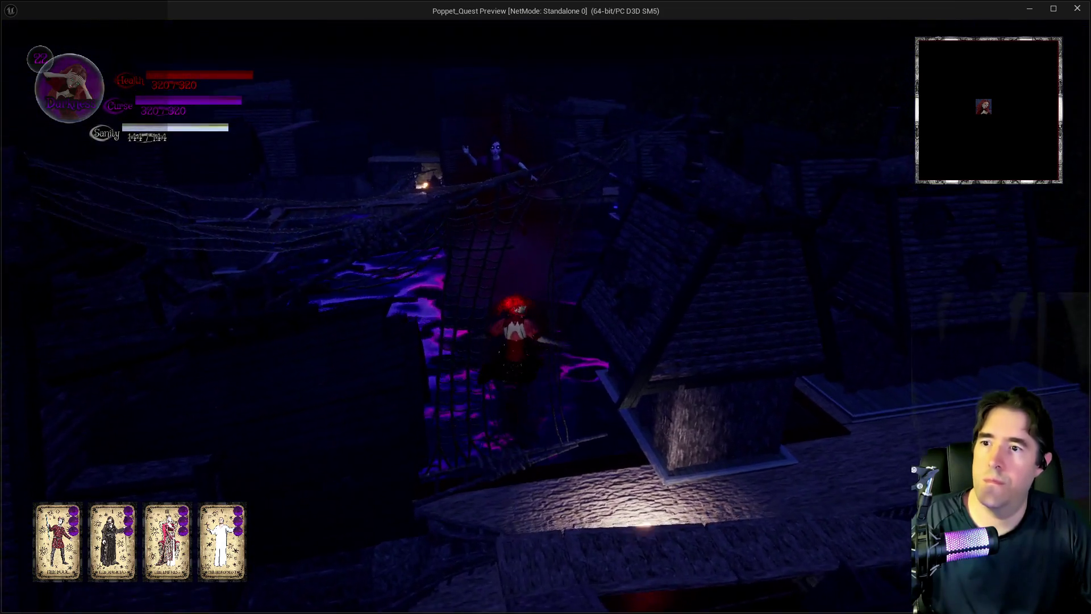
key(w)
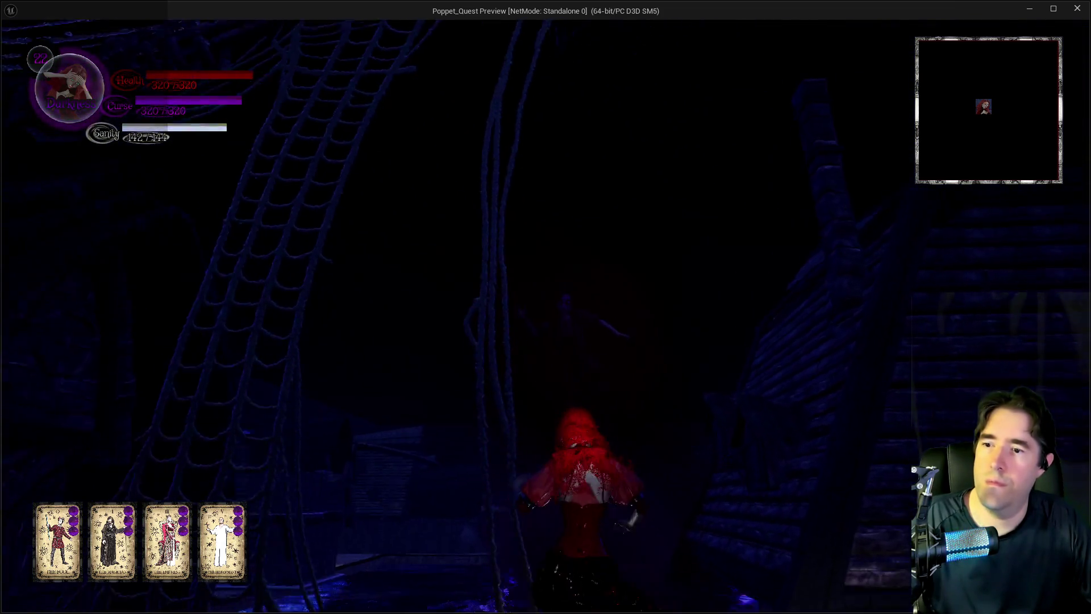
key(w)
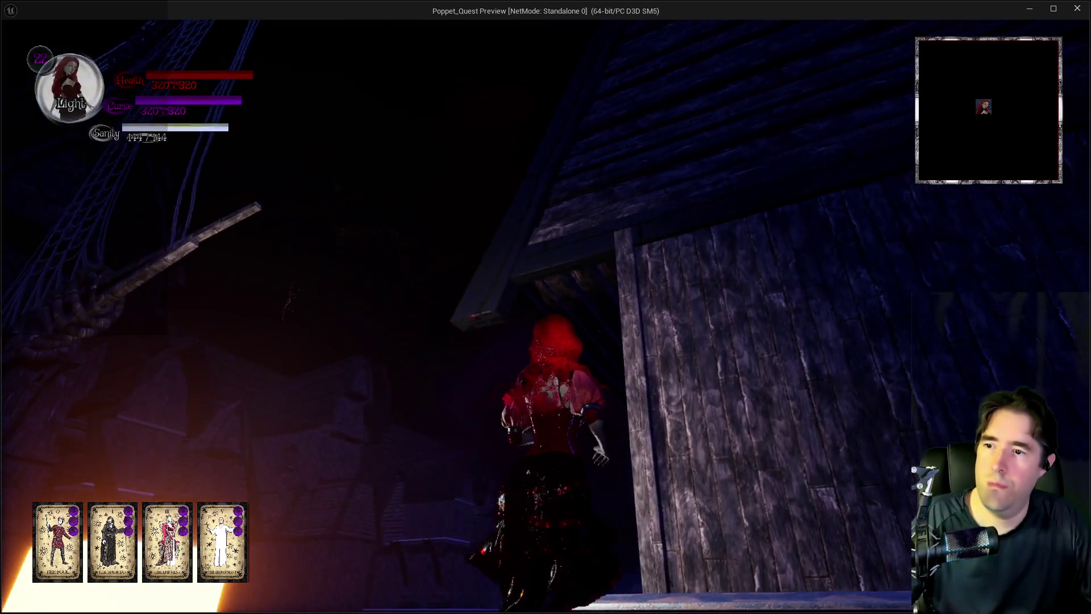
key(w)
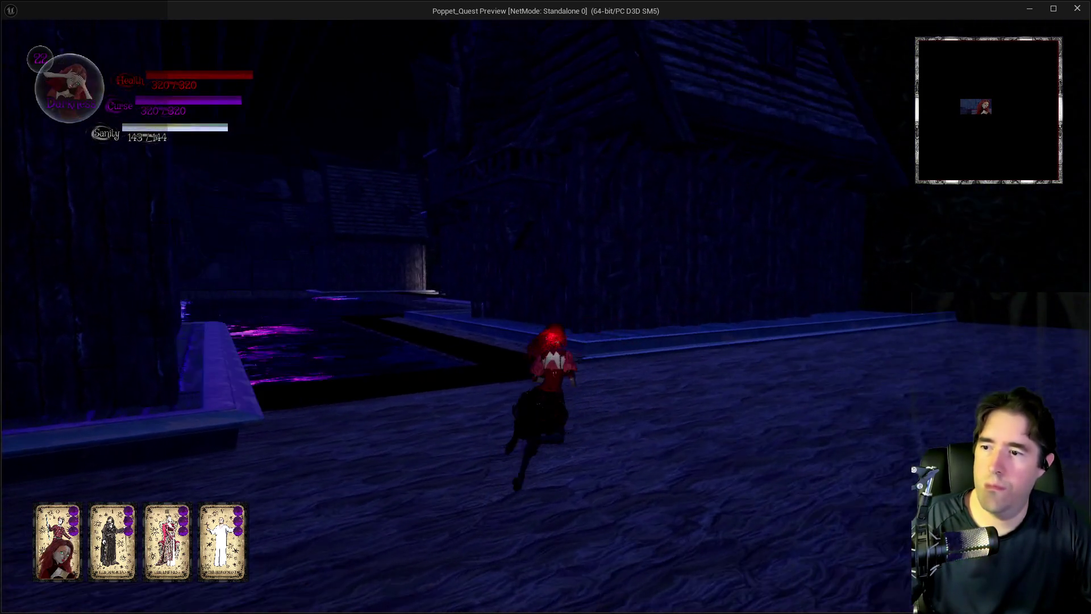
key(w)
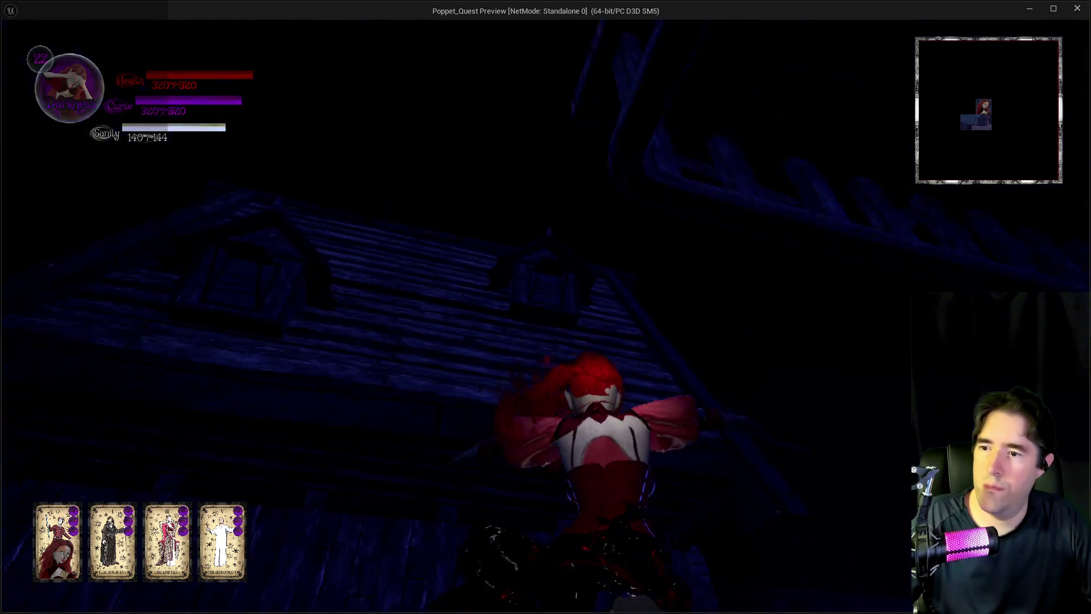
key(w)
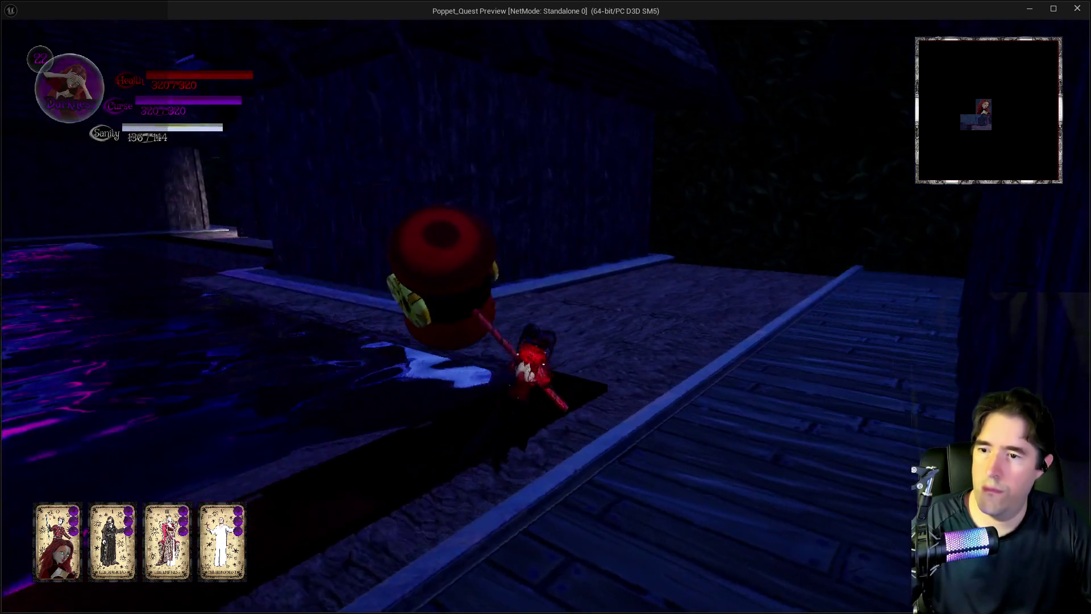
key(w)
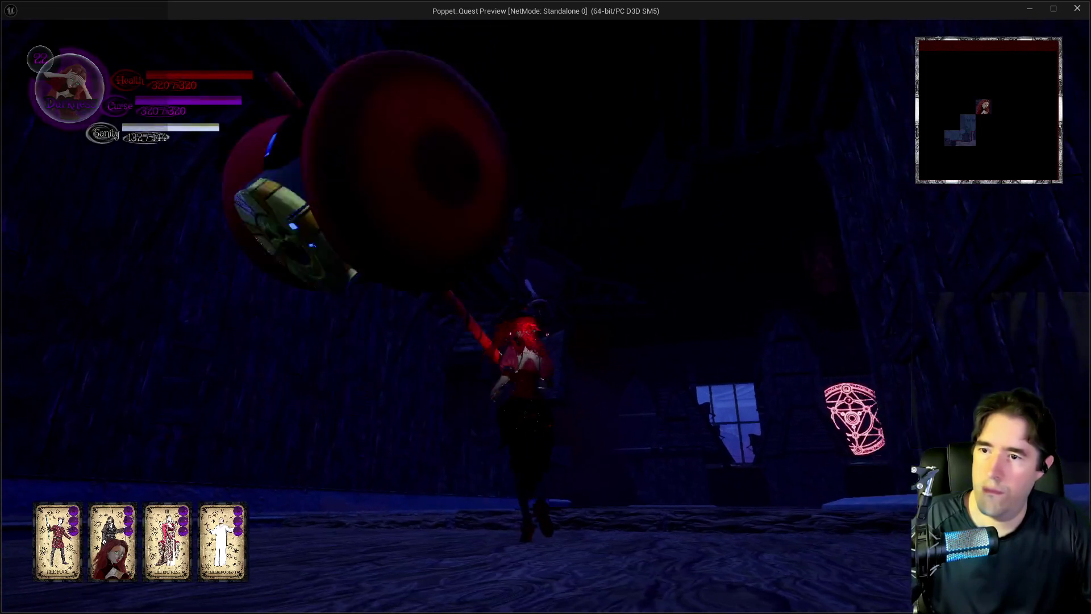
Step: Run along the ledge, through the courtyard and passage, and down the walkway to the wooden structure
key(w)
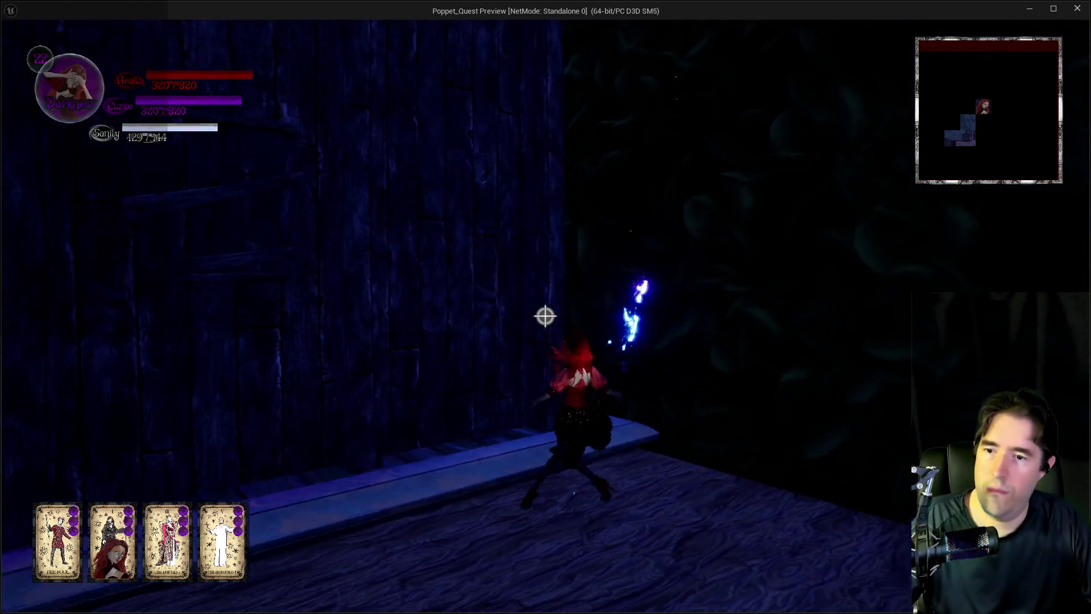
key(w)
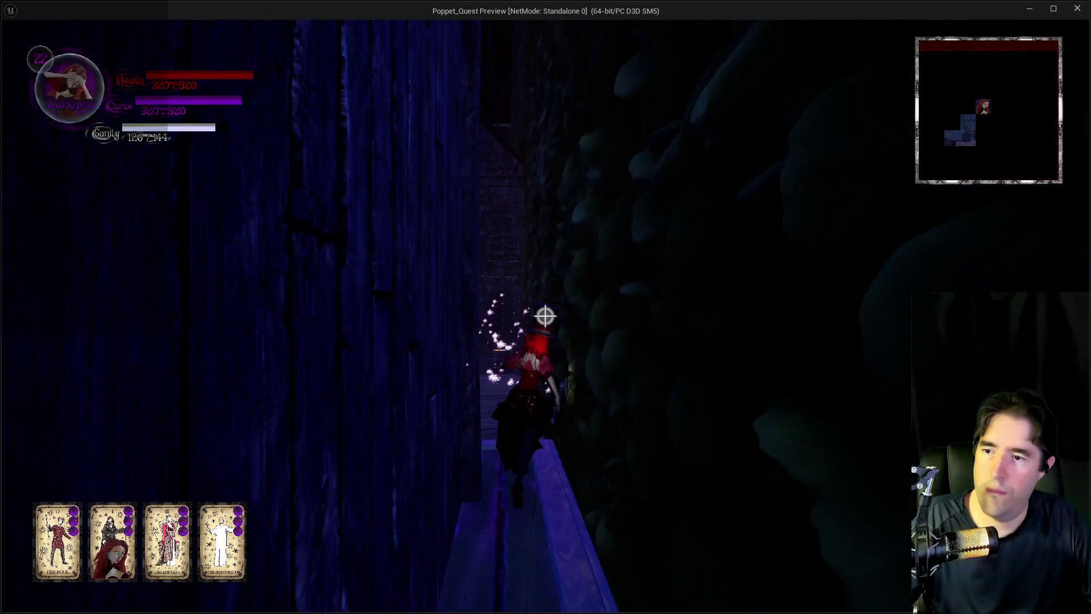
key(w)
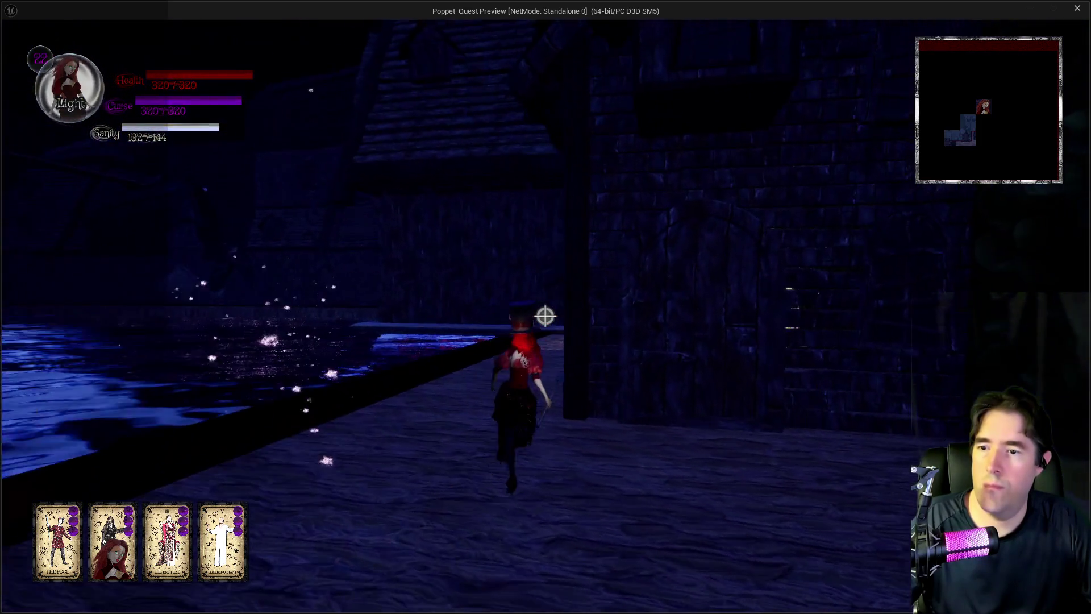
key(w)
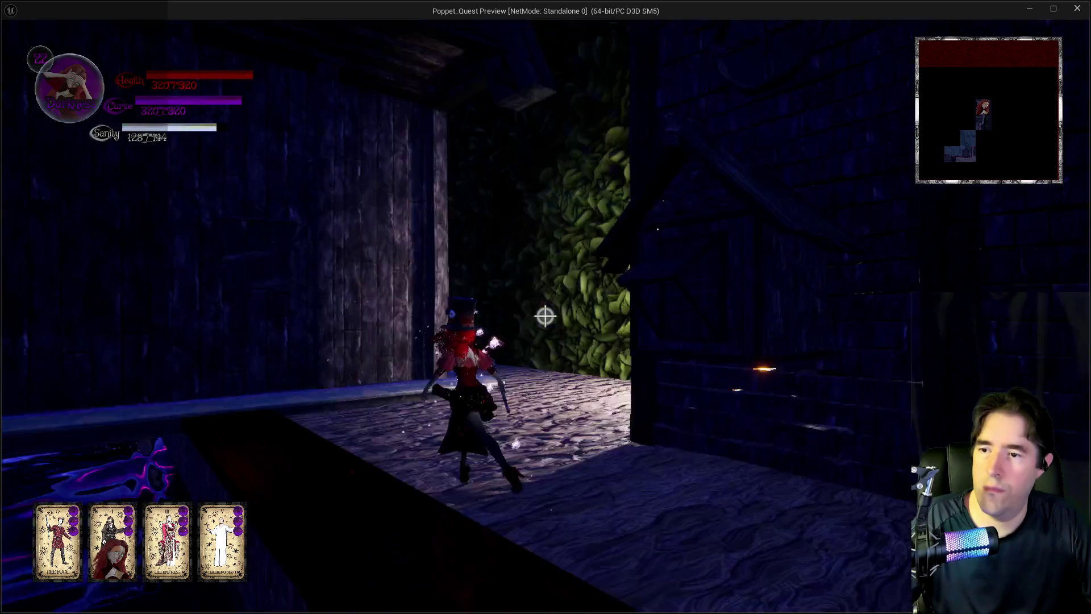
key(w)
key(w)
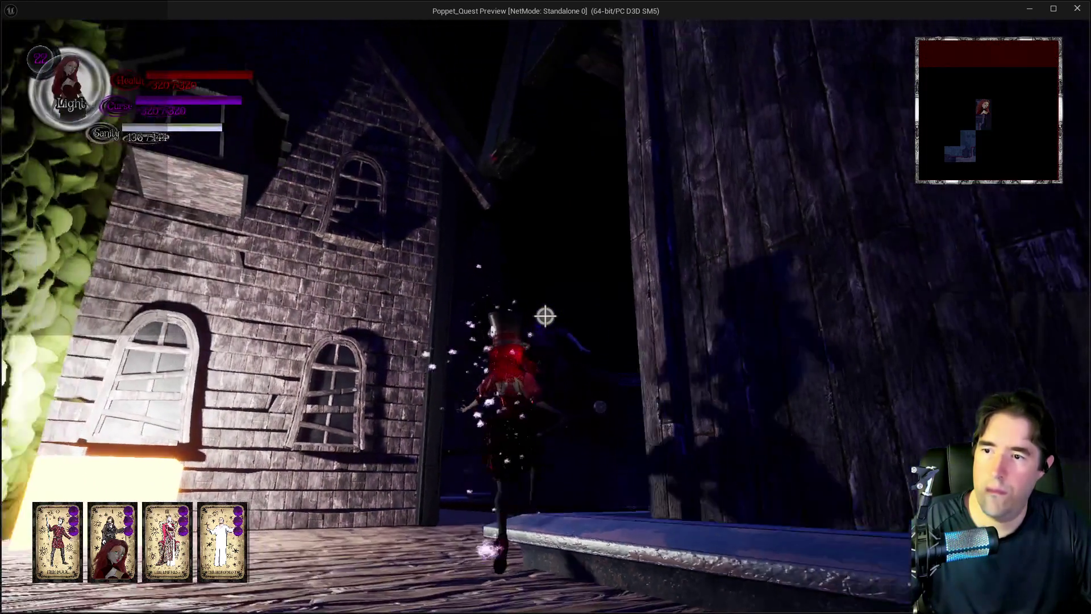
key(w)
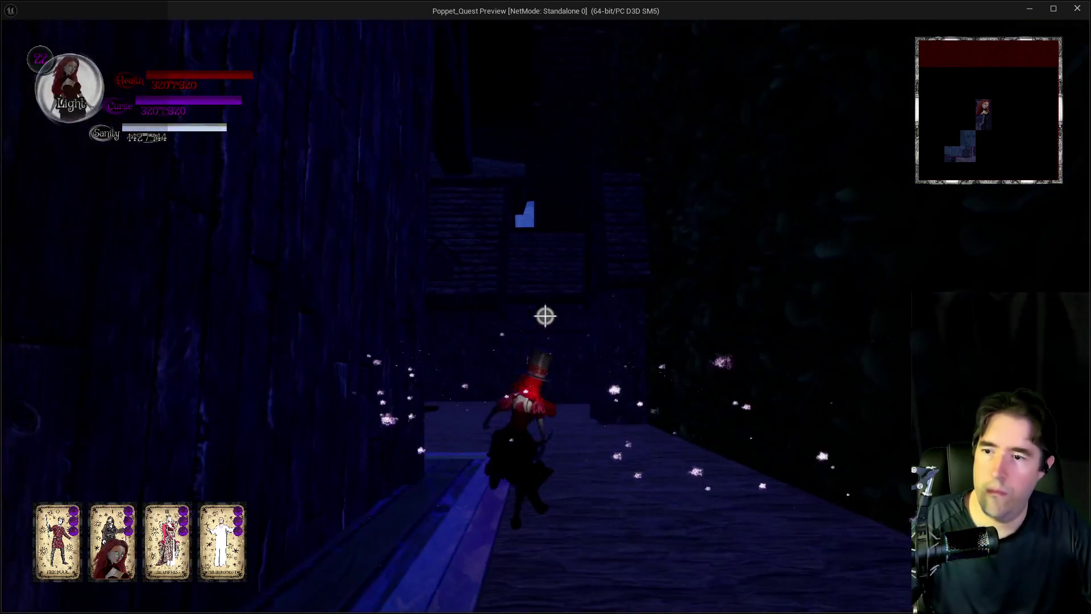
key(w)
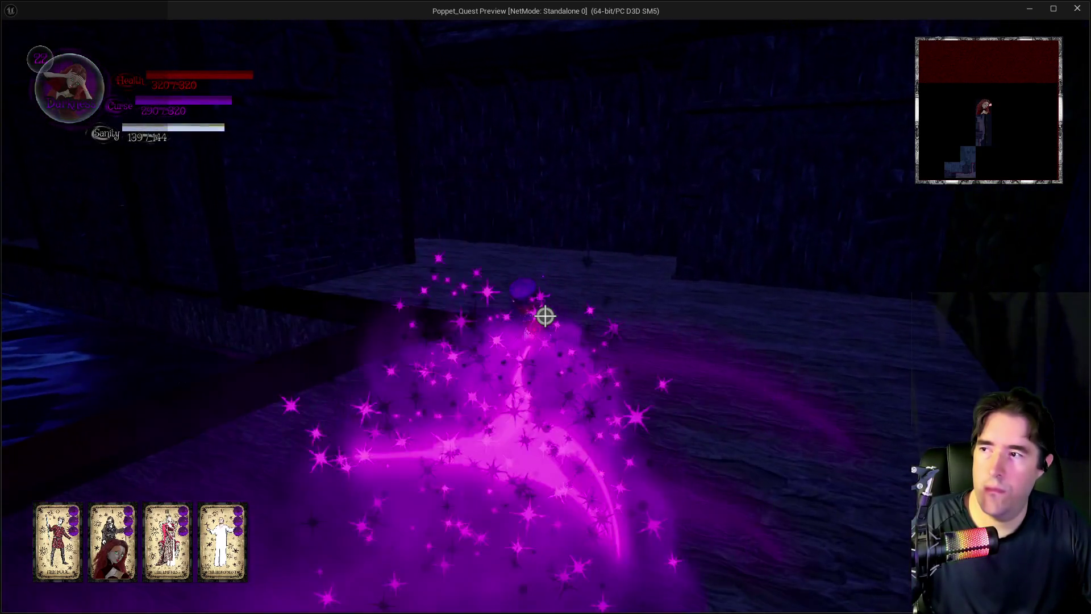
key(w)
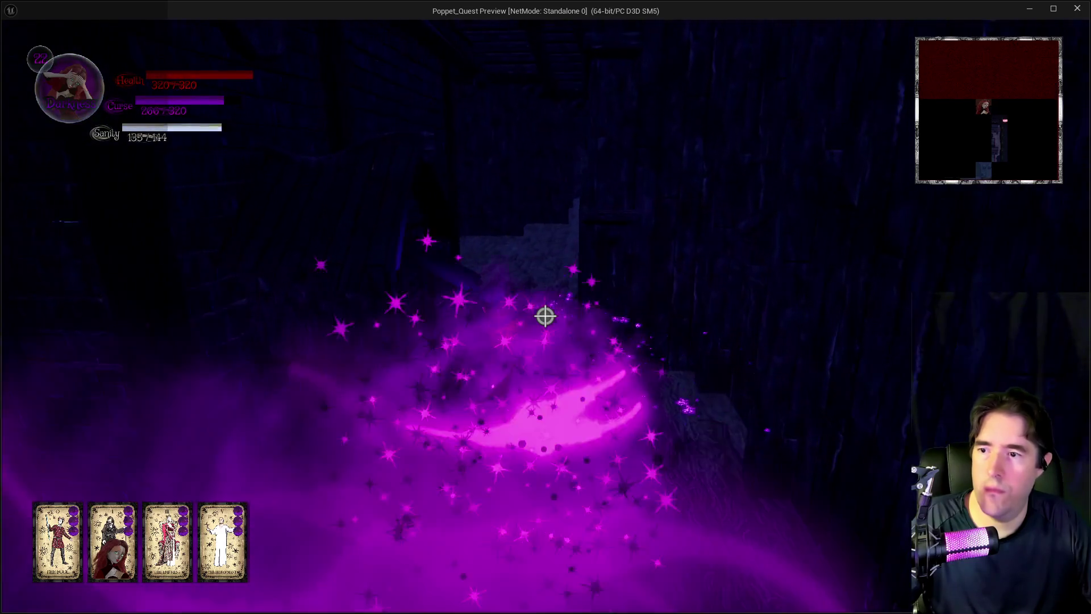
key(w)
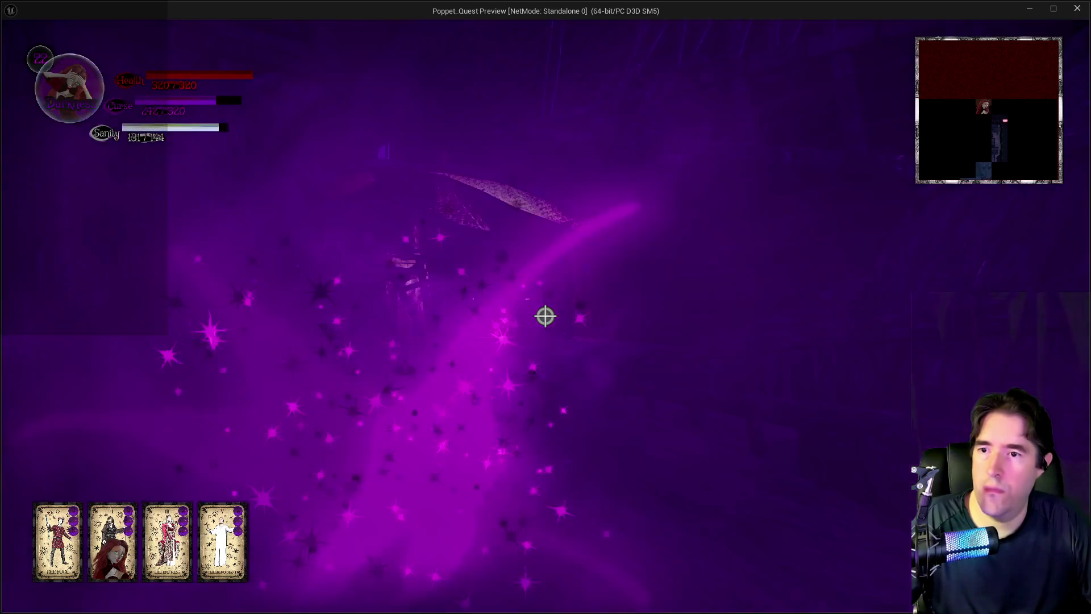
key(w)
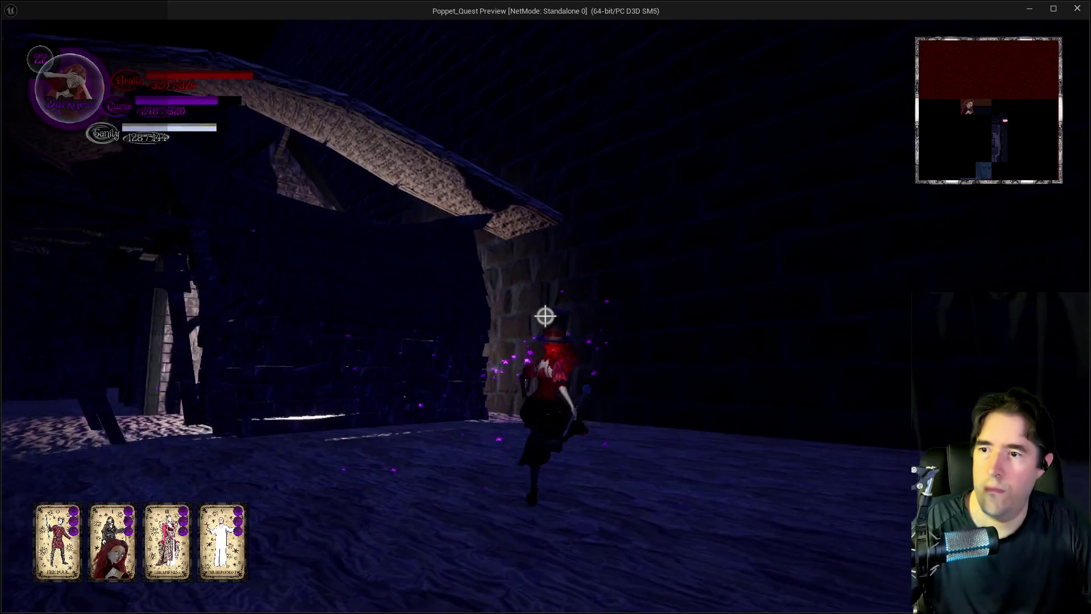
Step: Climb the wooden structure and fly along the beams, toggling between Light and Darkness forms
key(w)
key(e)
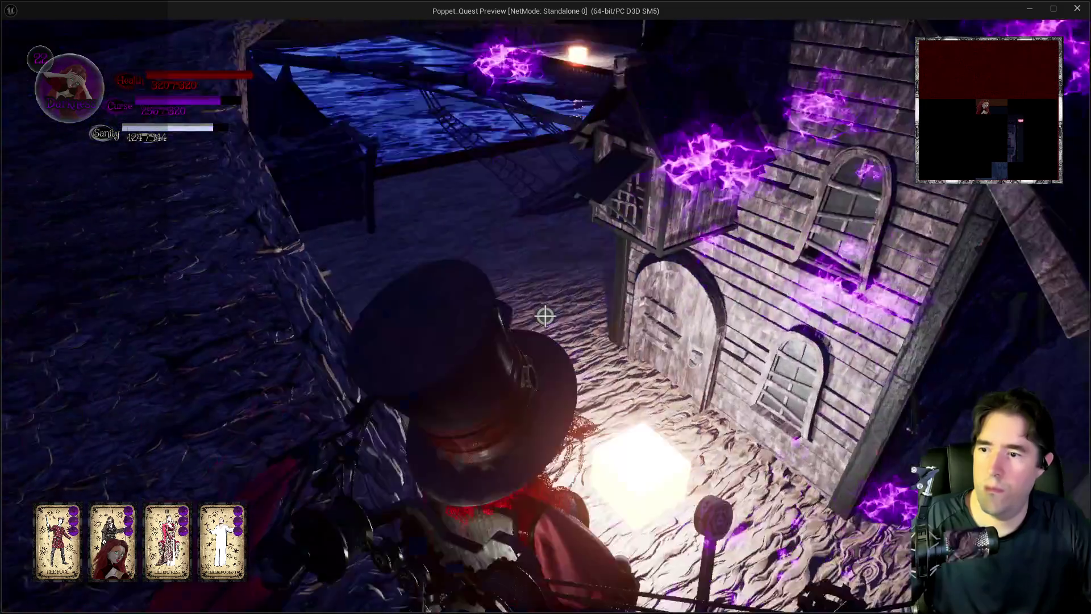
key(w)
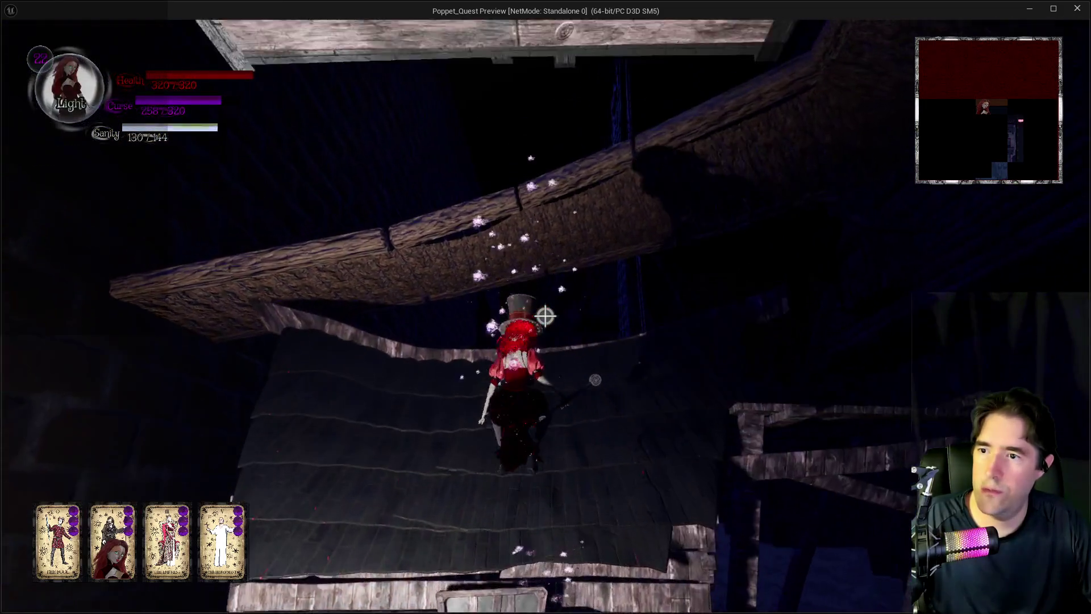
key(w)
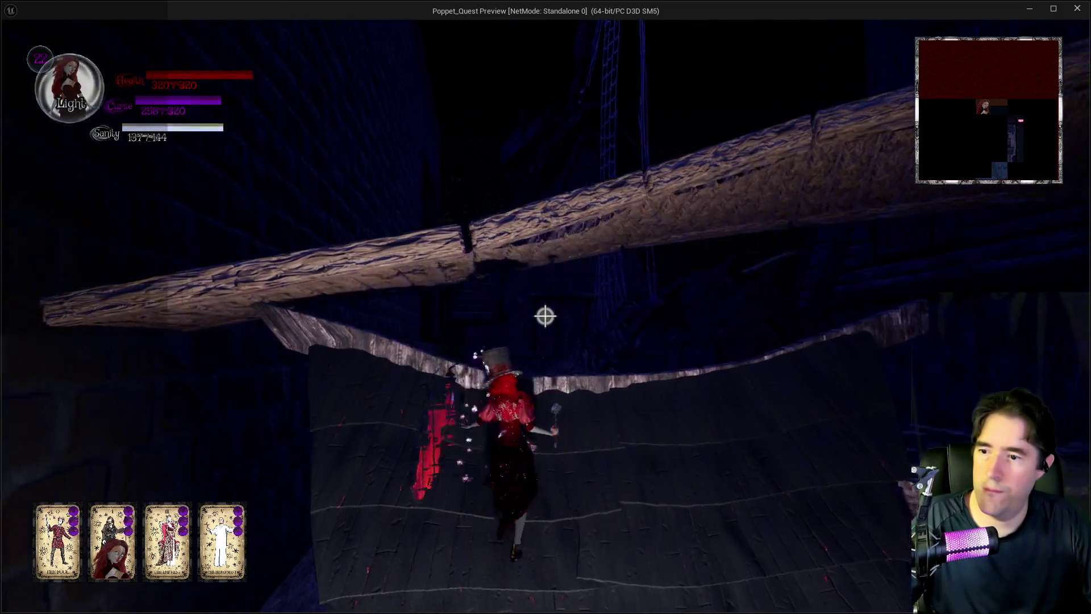
key(w)
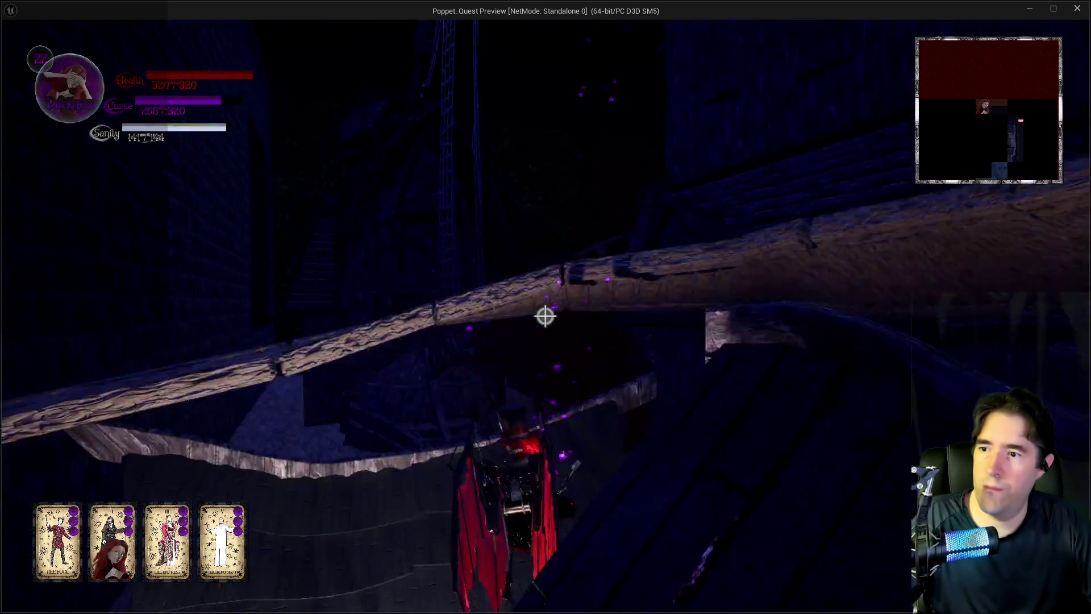
key(w)
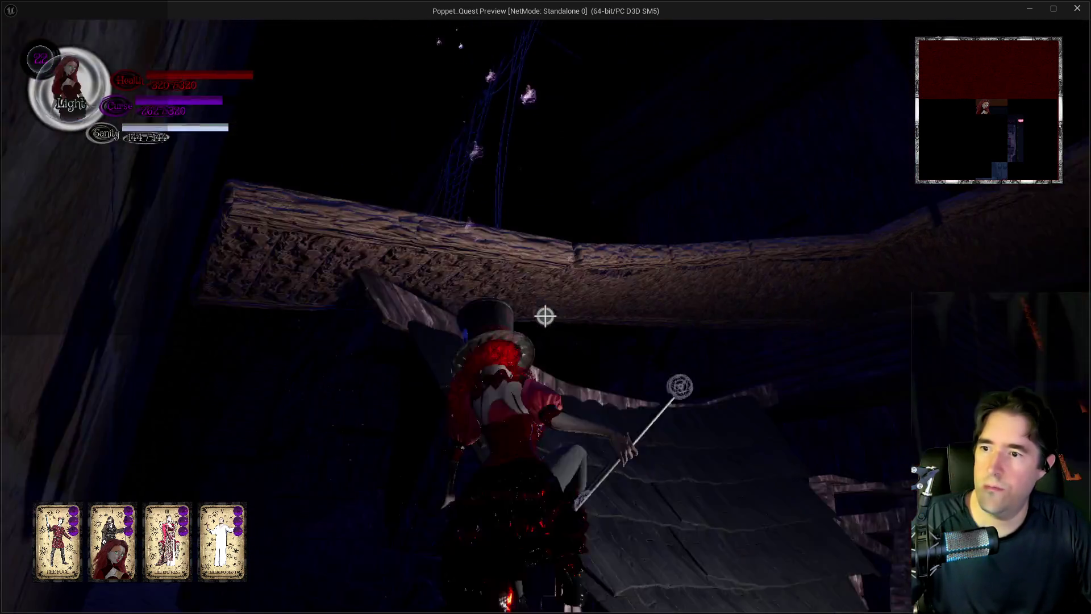
key(w)
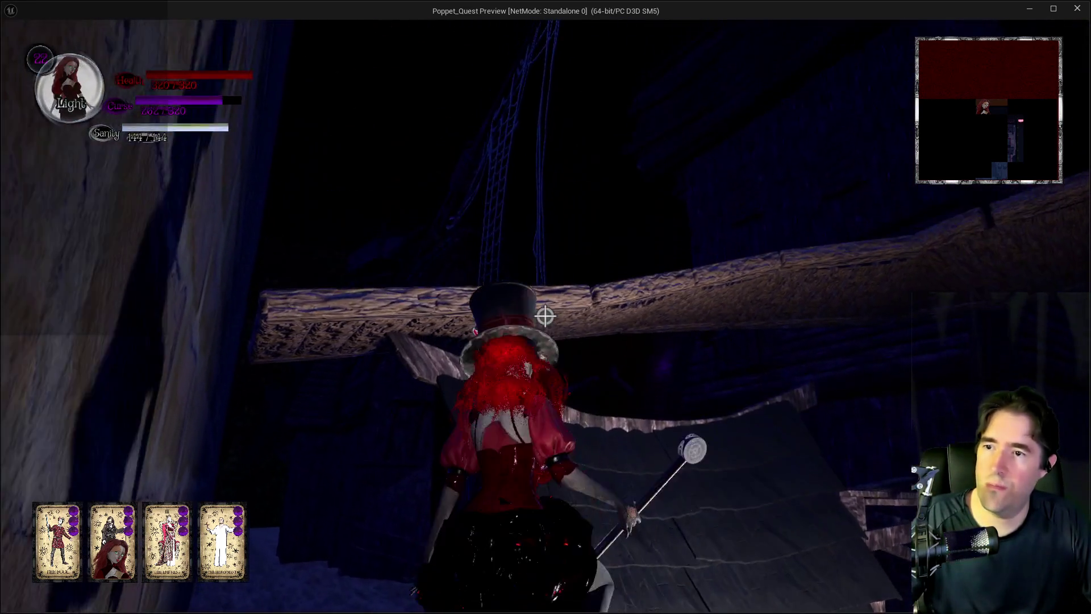
key(w)
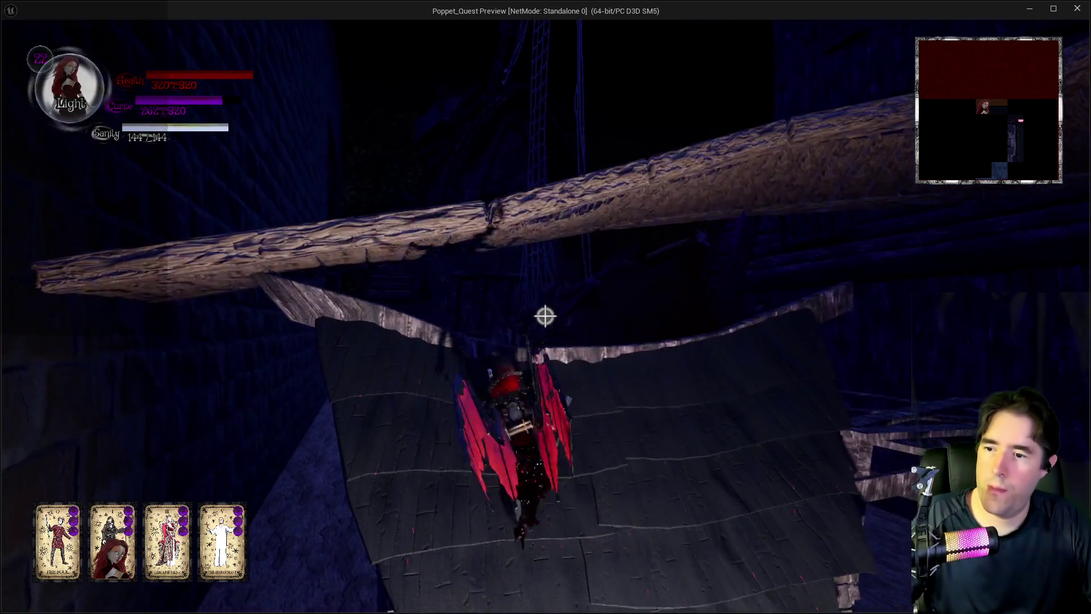
key(w)
key(e)
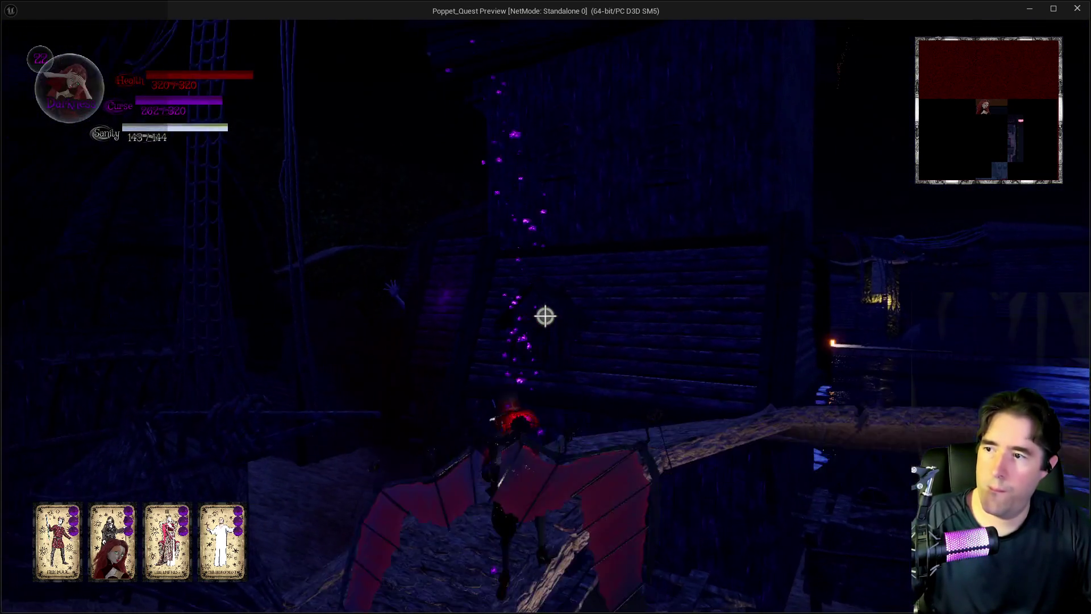
key(e)
key(w)
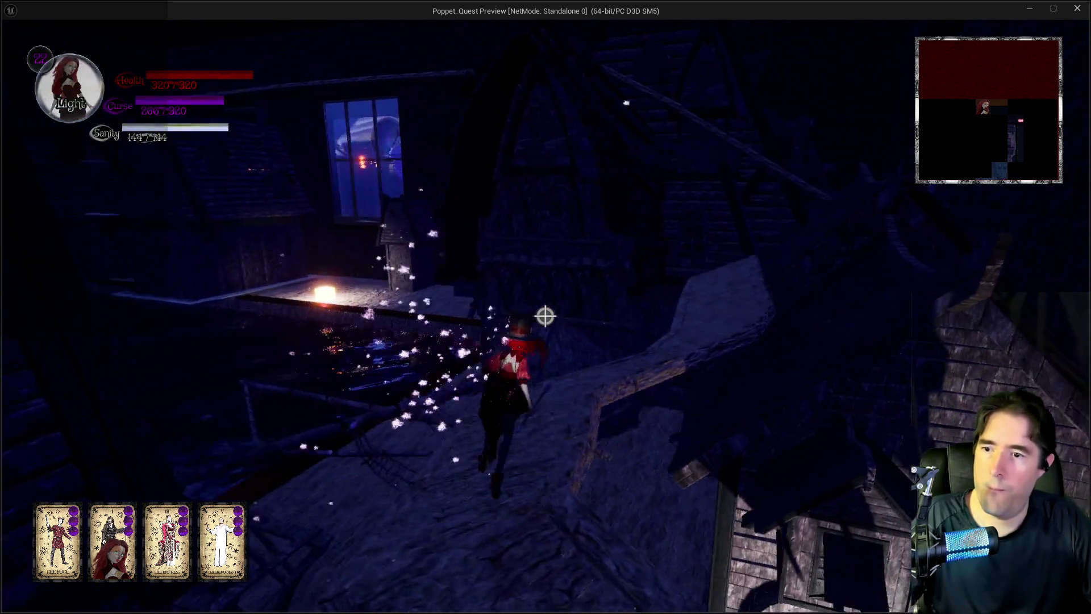
key(e)
key(w)
key(w)
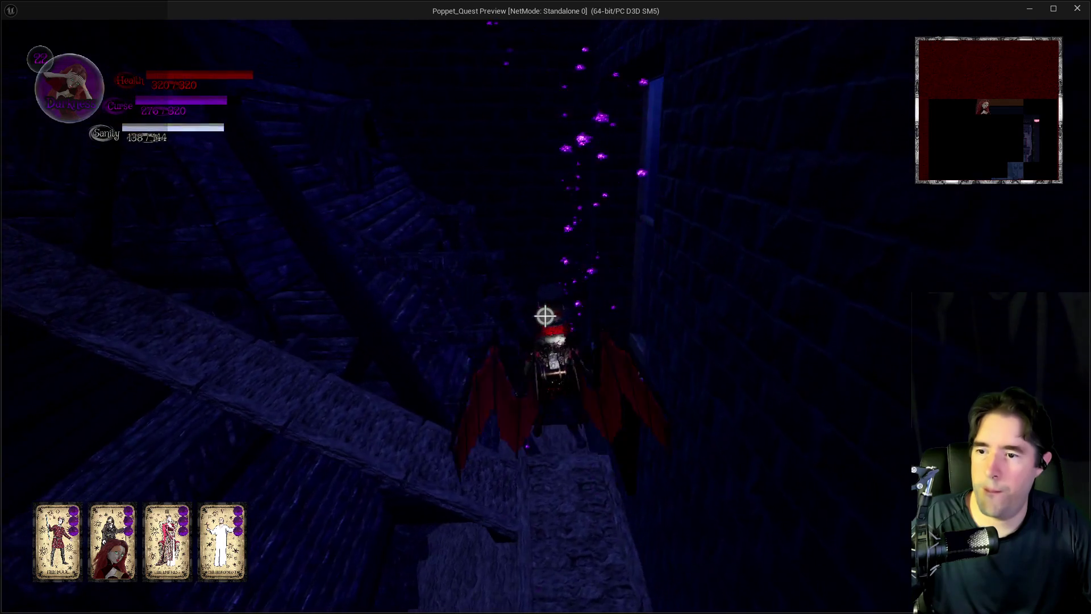
Step: Cross the stone beam with a purple smoke dash to reach Cove Pool 1, facing the night city
key(w)
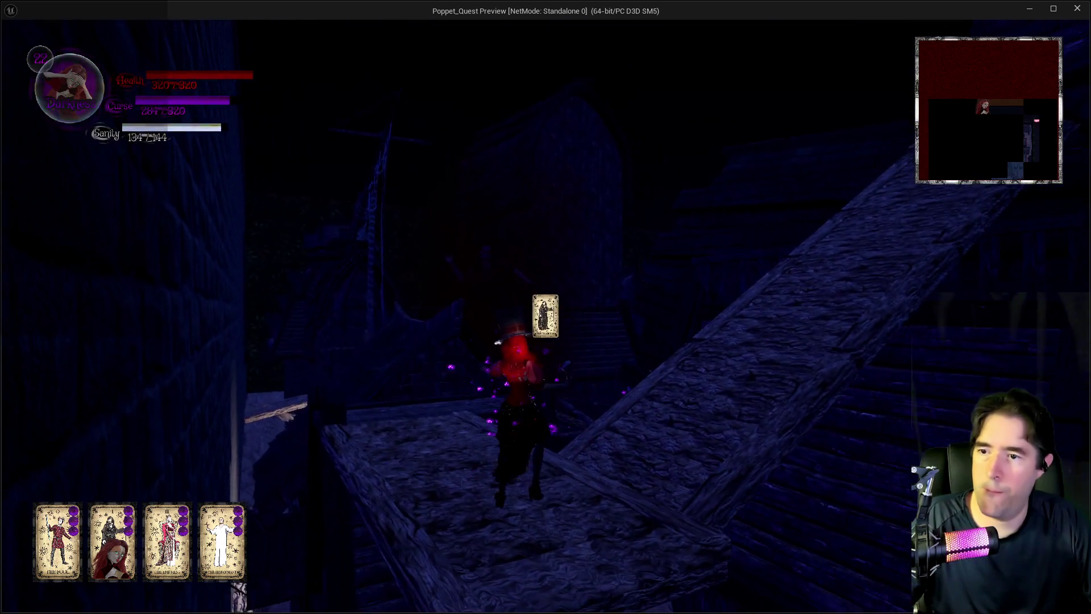
key(w)
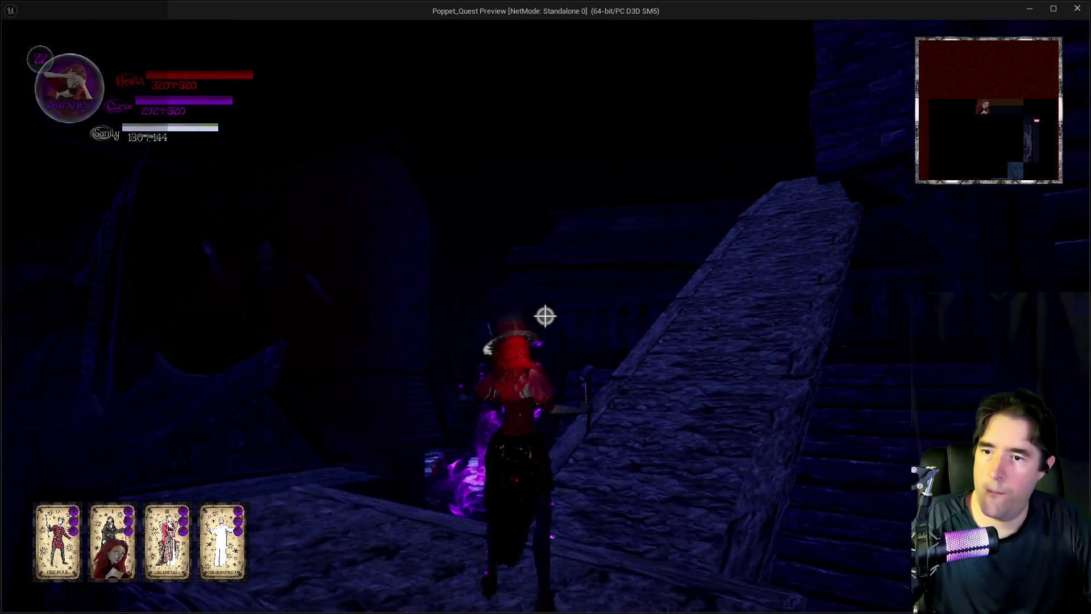
key(w)
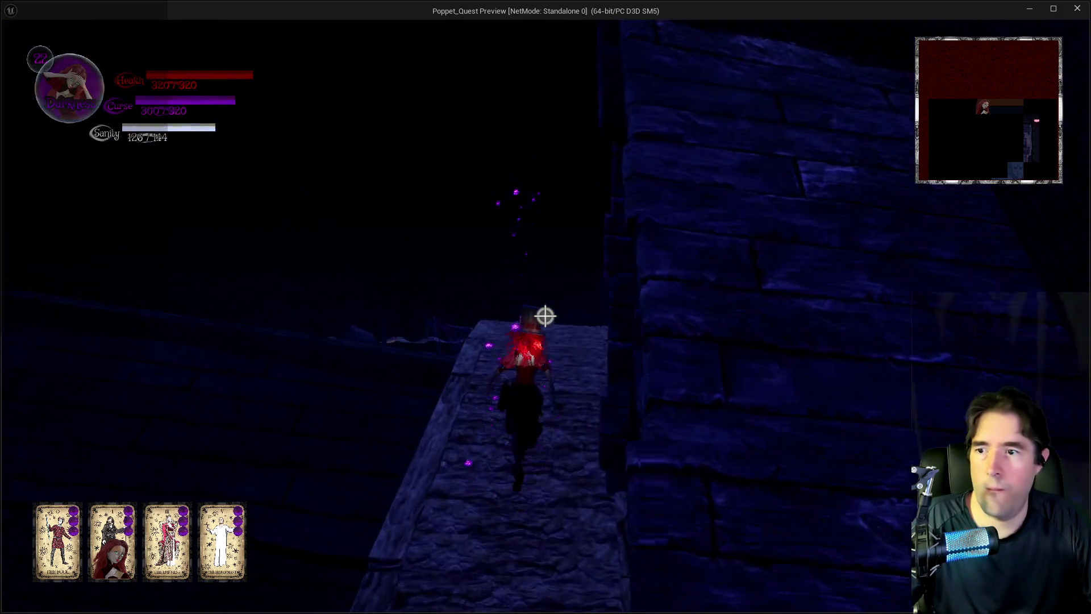
click(545, 316)
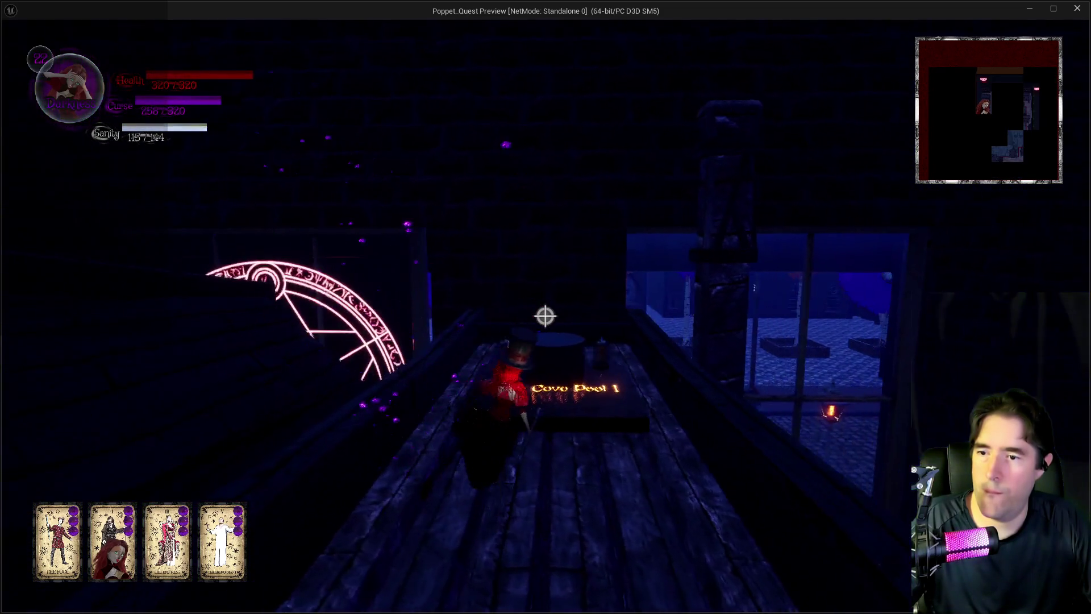
key(q)
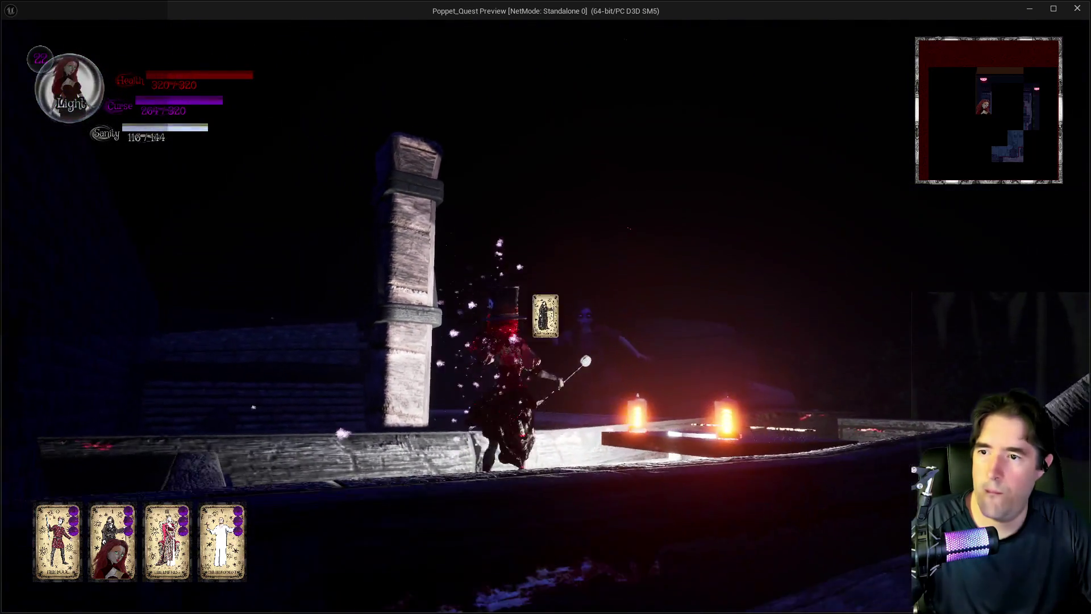
key(w)
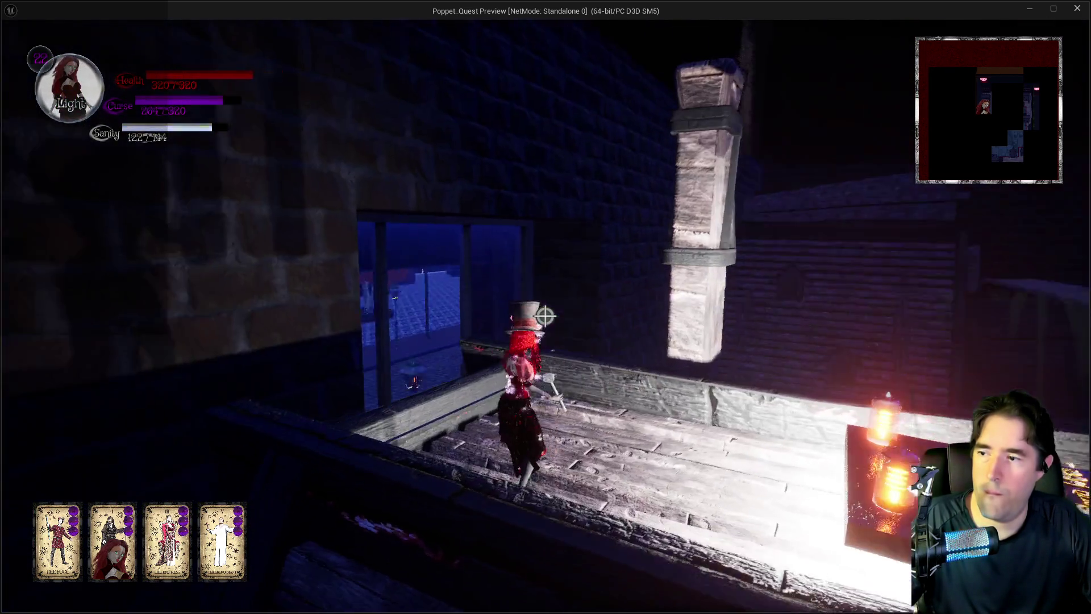
key(w)
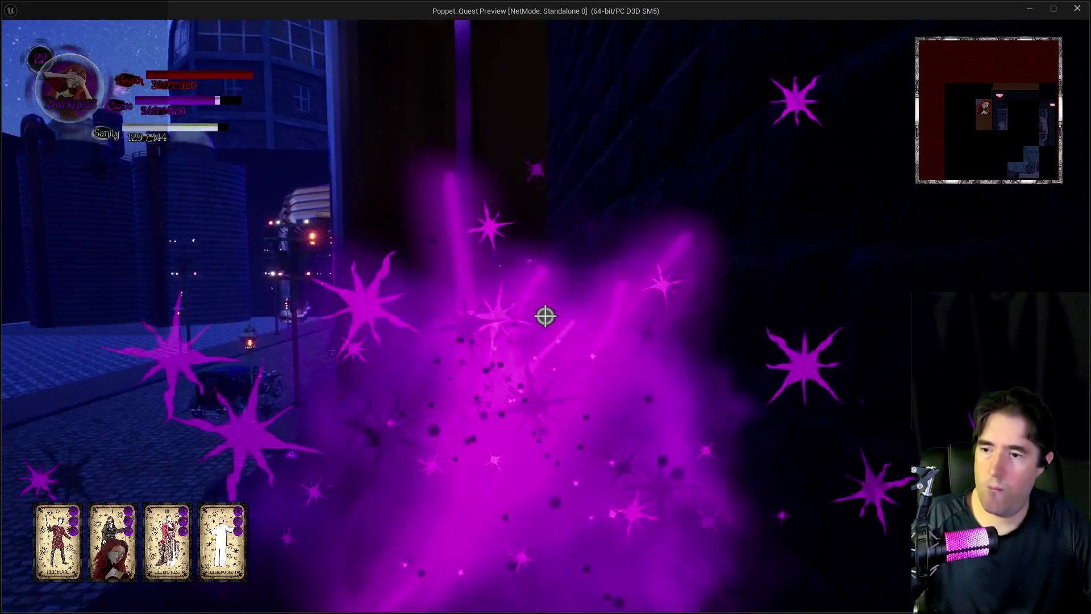
Step: Run along the city walkway casting two purple spell bursts, then fly up the wall onto the wooden rooftops
key(w)
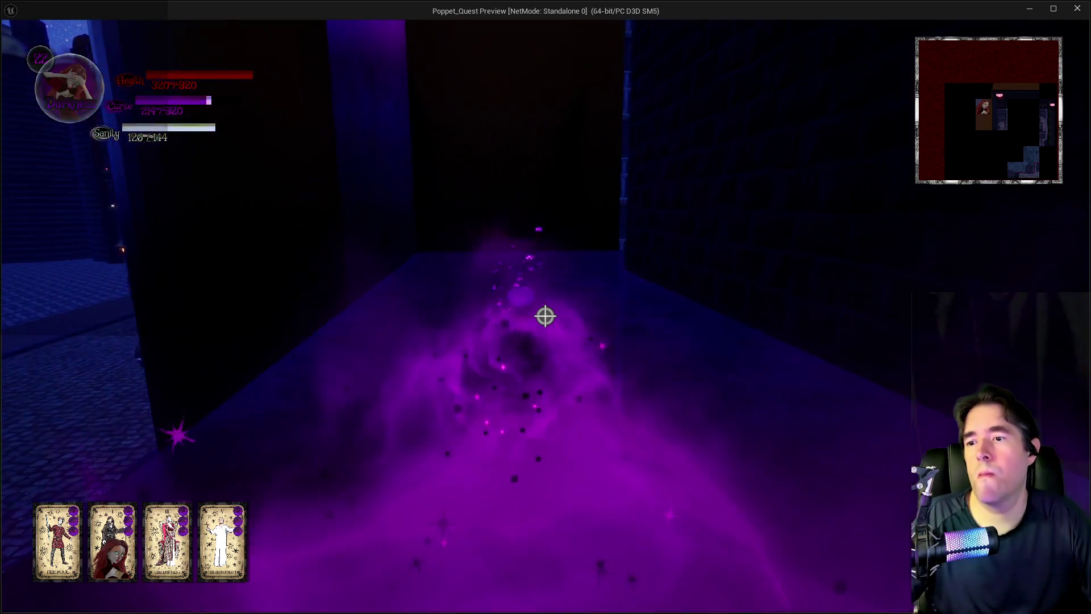
key(w)
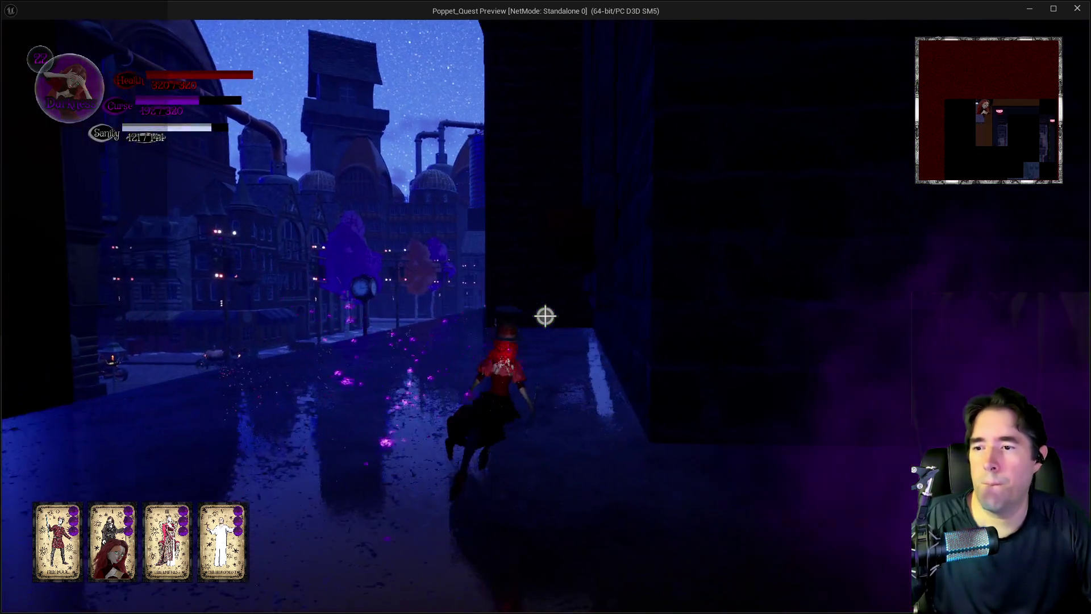
click(545, 316)
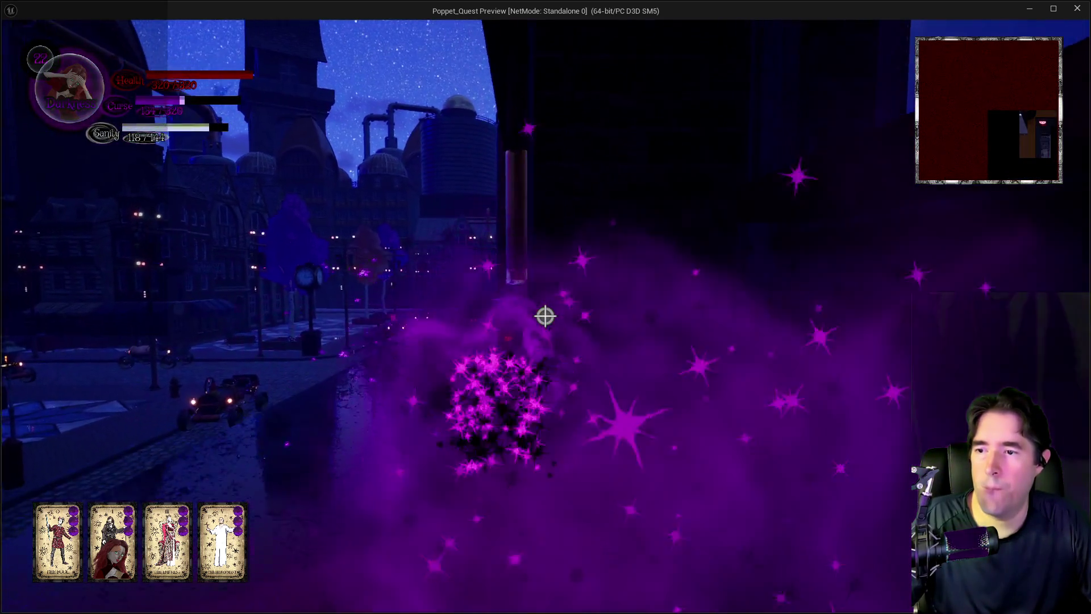
key(w)
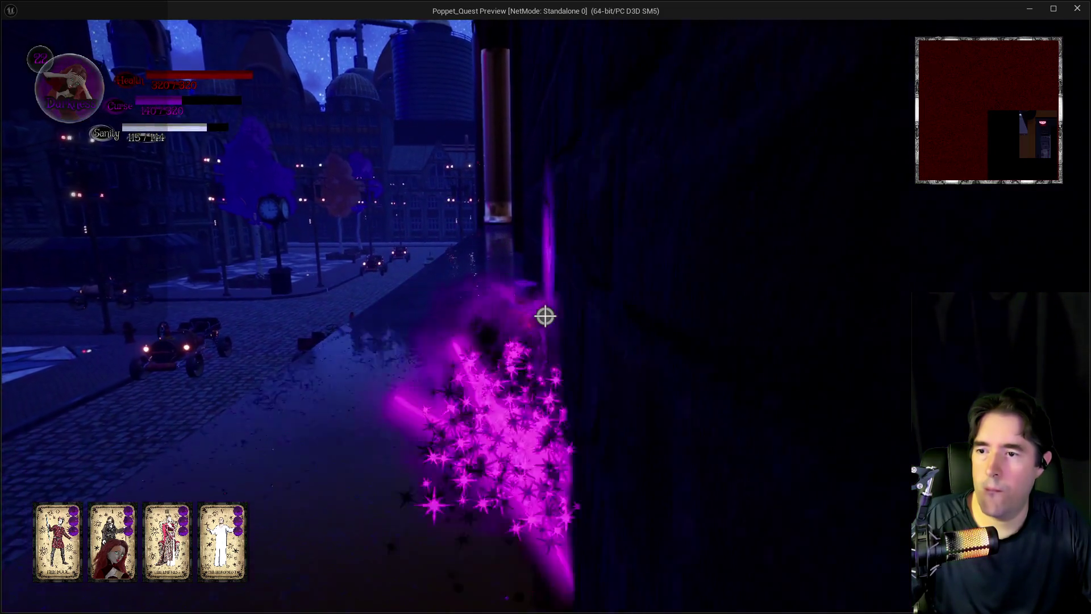
key(w)
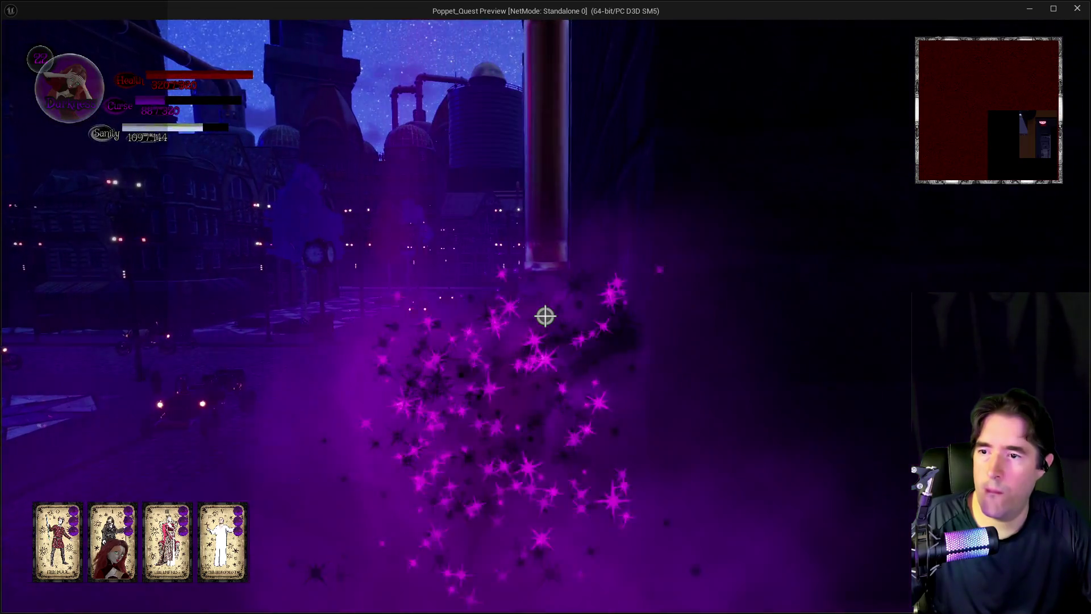
click(545, 316)
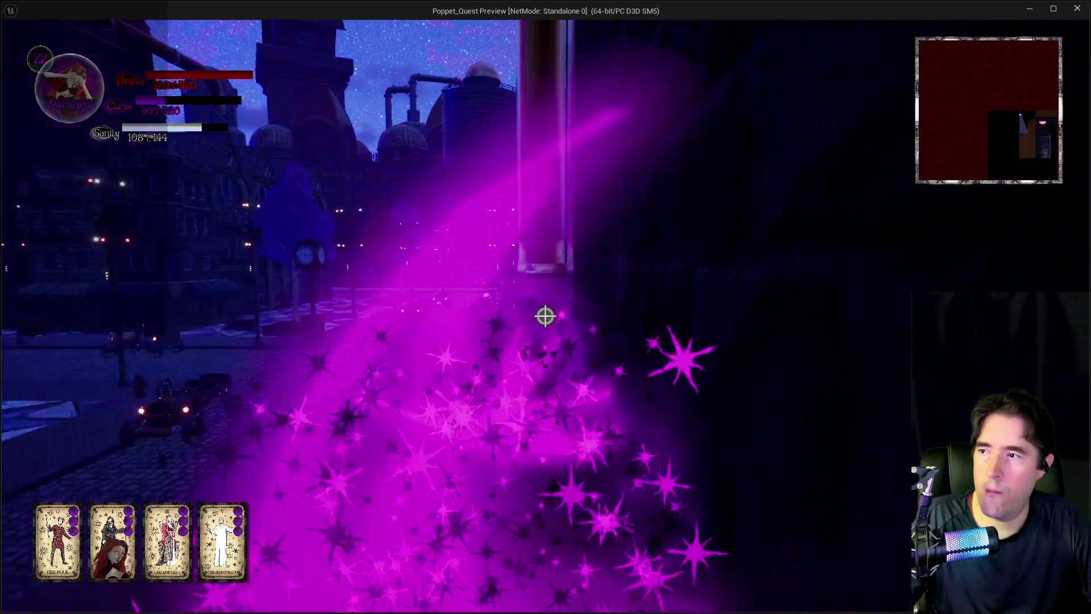
key(w)
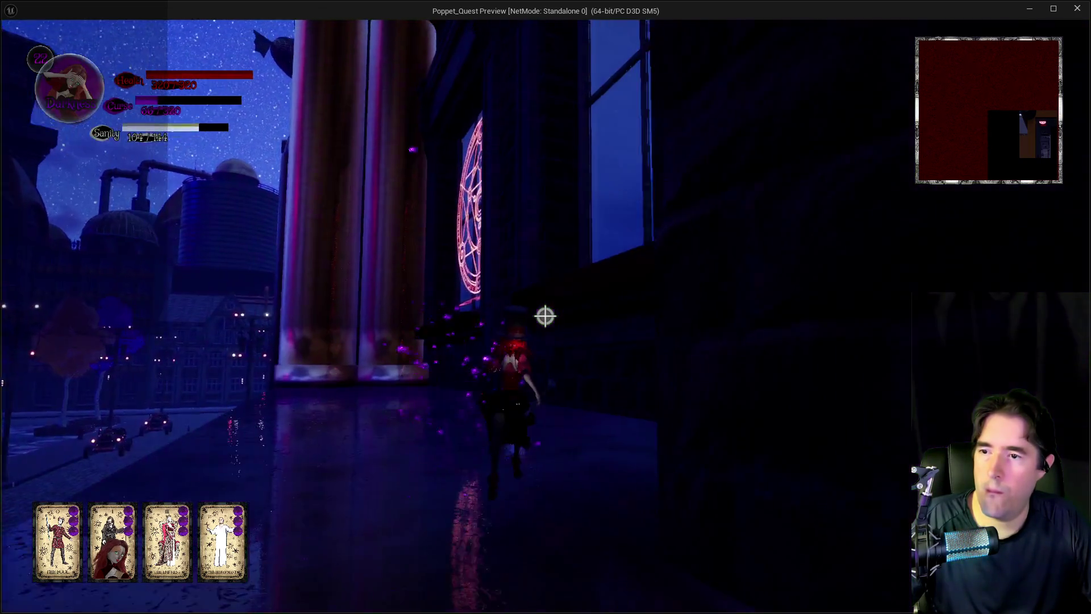
key(space)
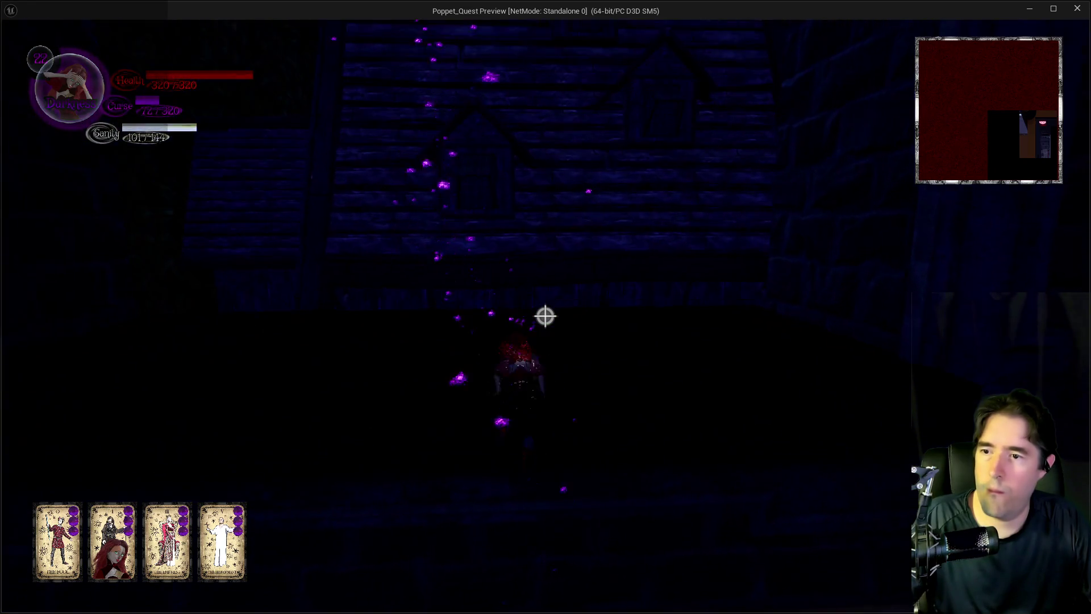
key(w)
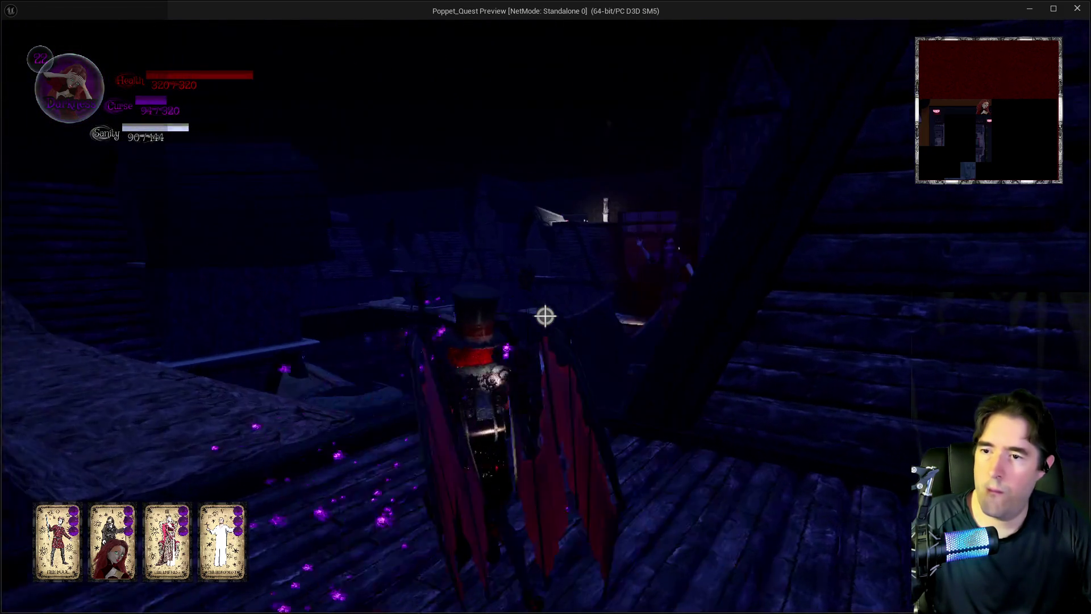
Step: Cross the stone bridge and plank walkway in Light form to the Pirate Cove Pool 2 platform
key(w)
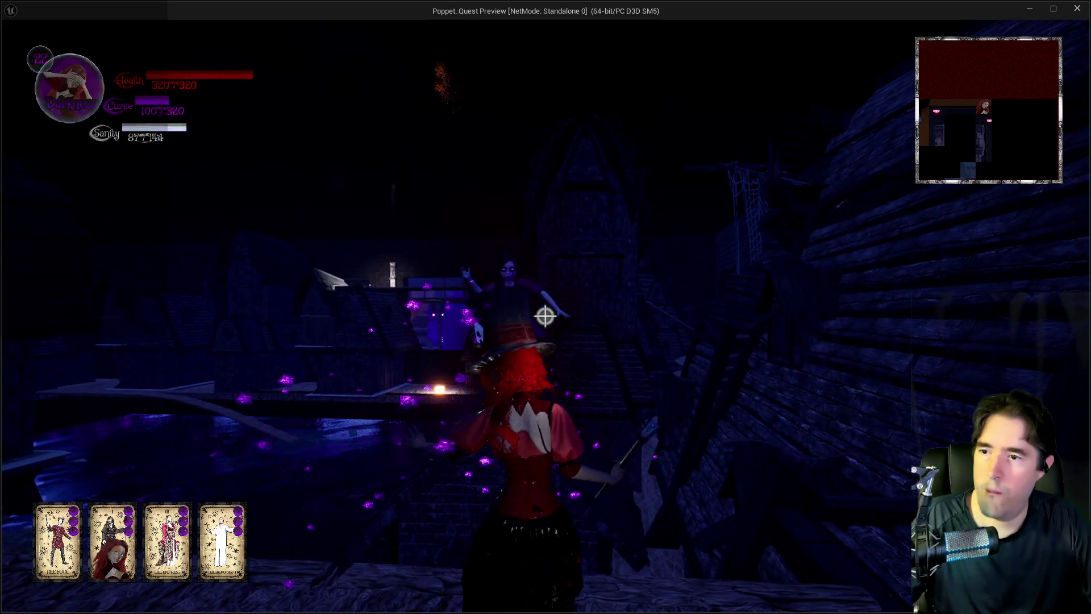
key(w)
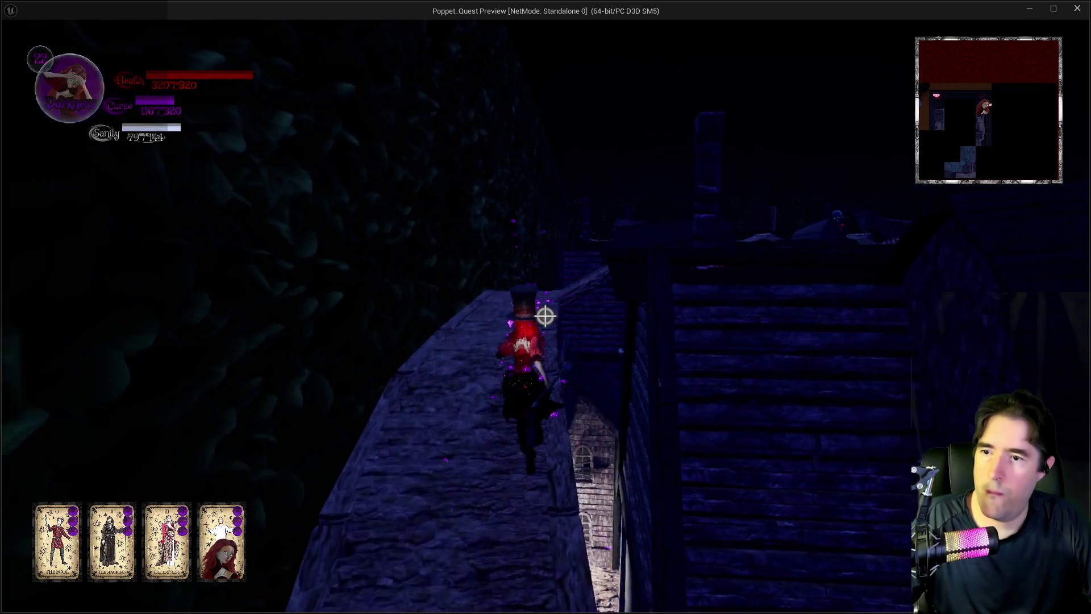
key(w)
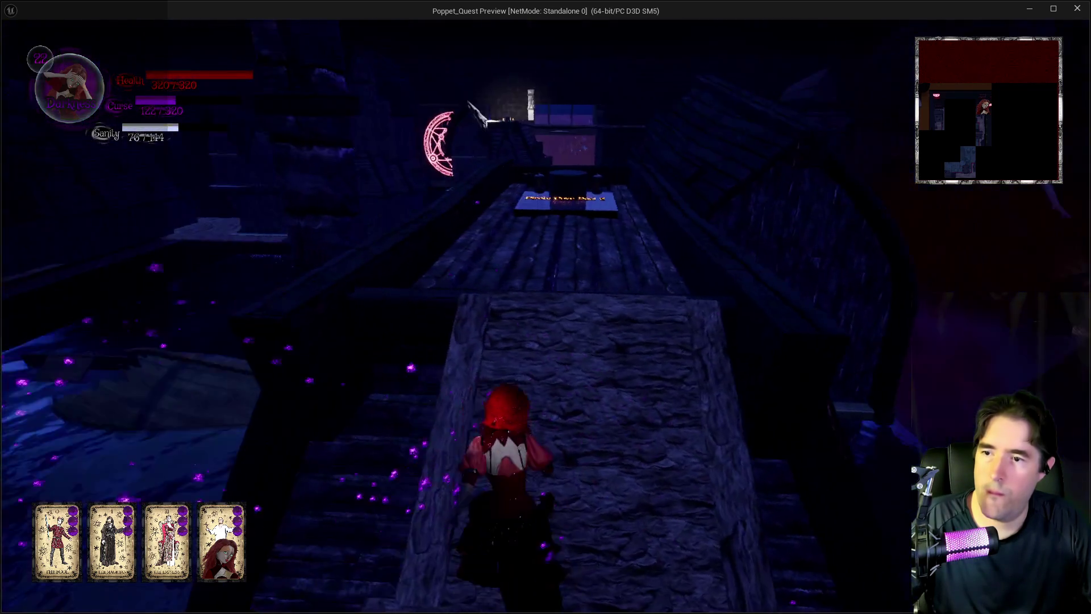
key(w)
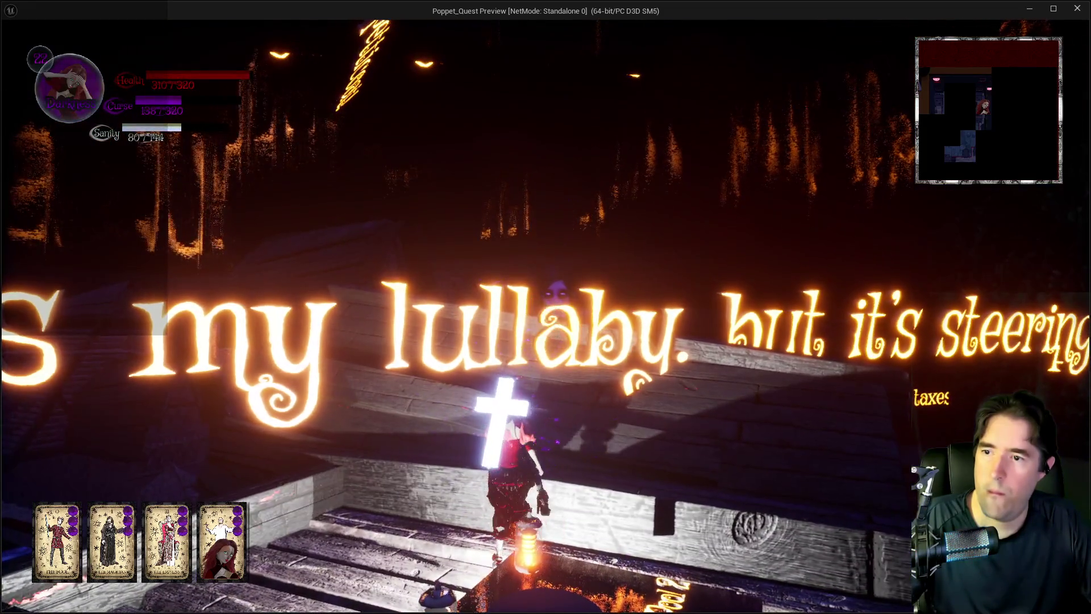
key(w)
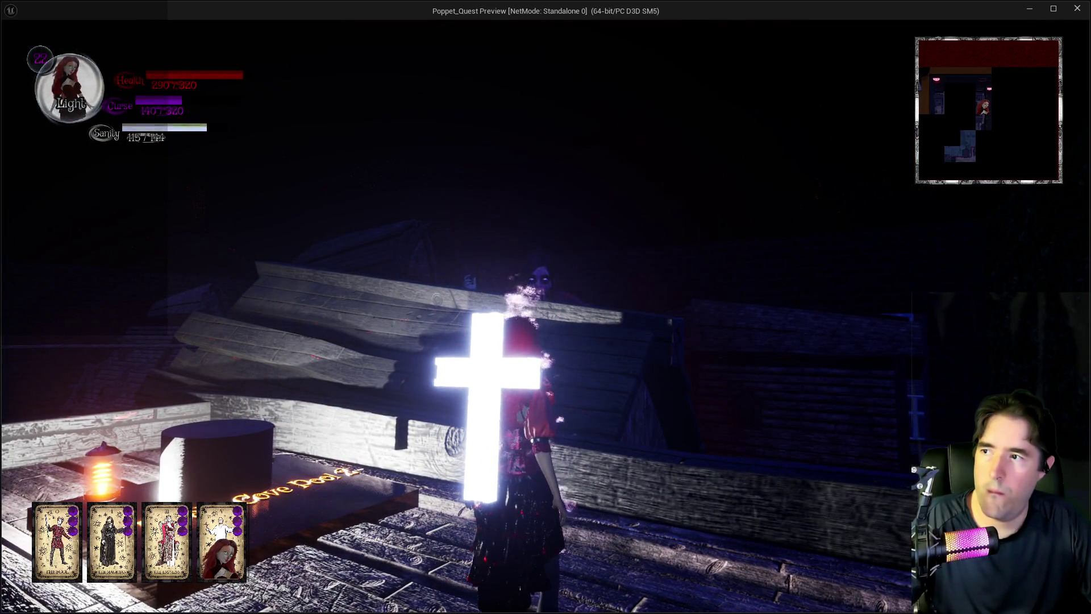
key(w)
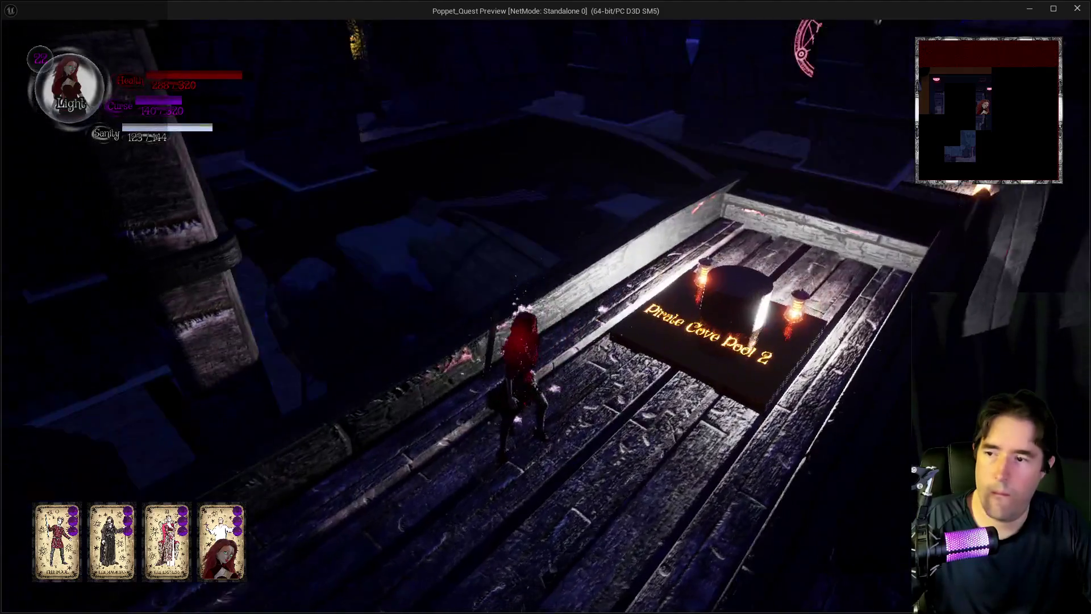
Step: Fly along the stone path, glide down to the sandy floor, and climb onto the rope net
key(w)
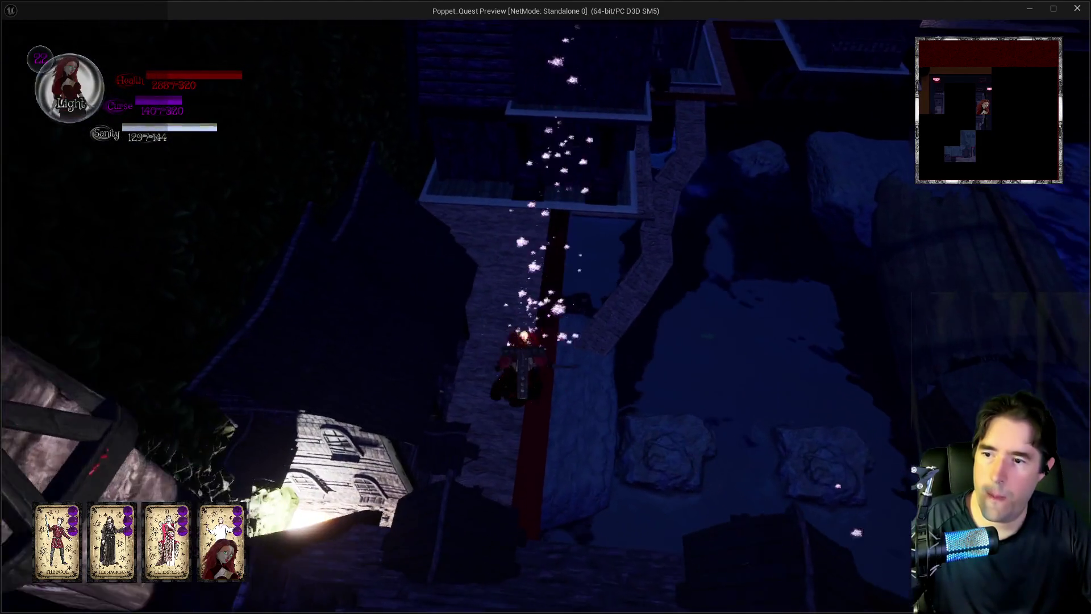
key(space)
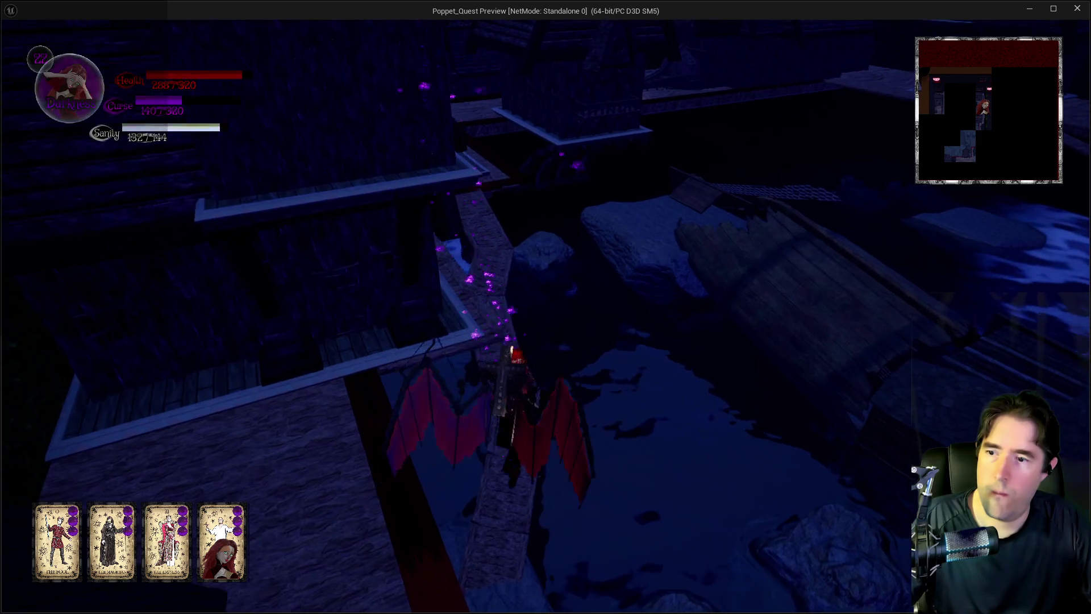
key(w)
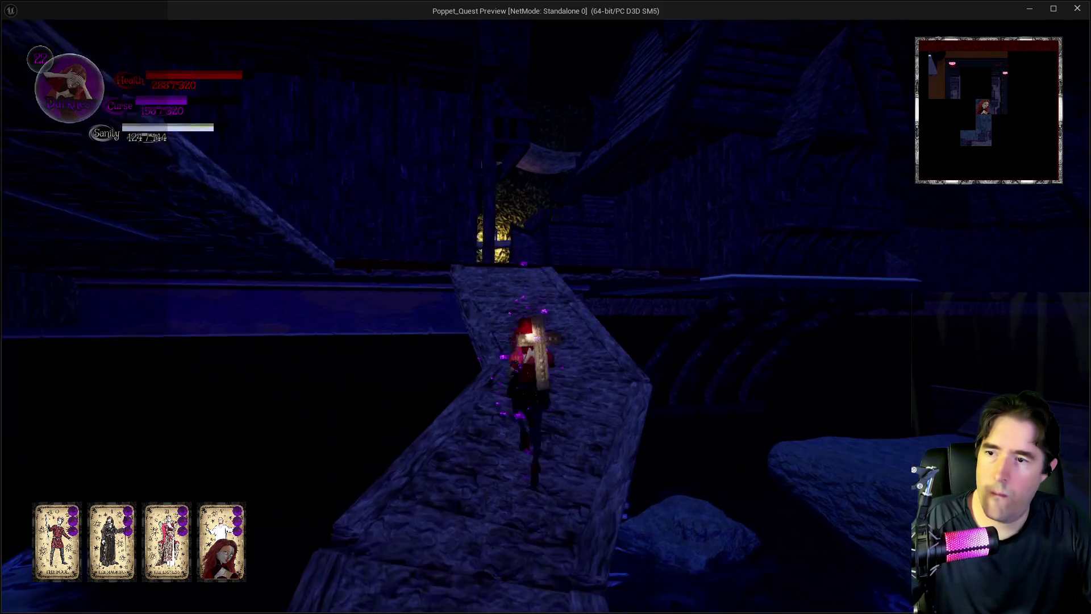
key(w)
key(w)
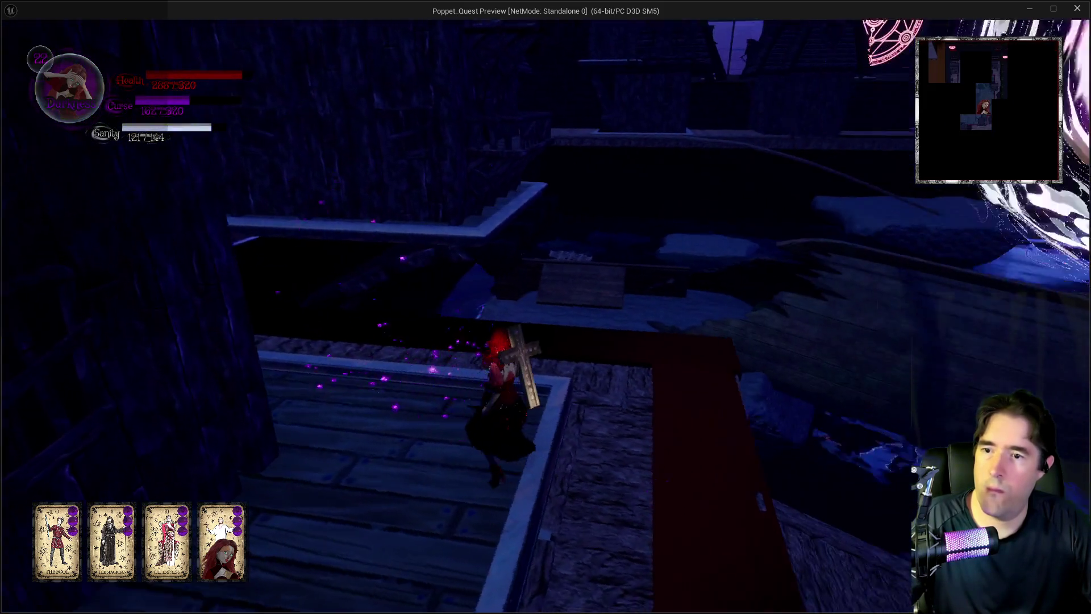
key(space)
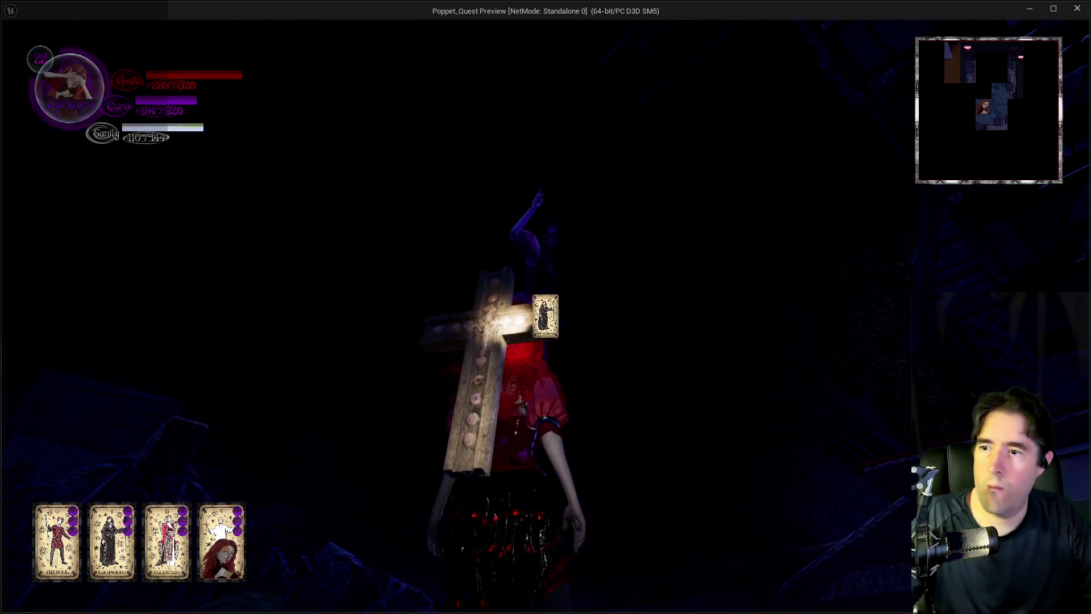
key(w)
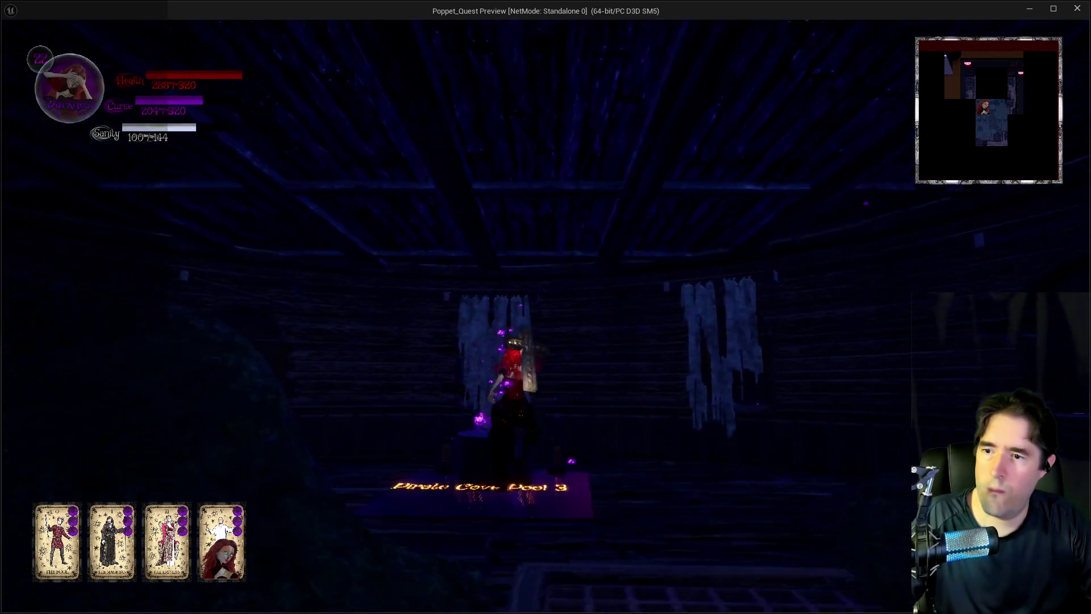
key(w)
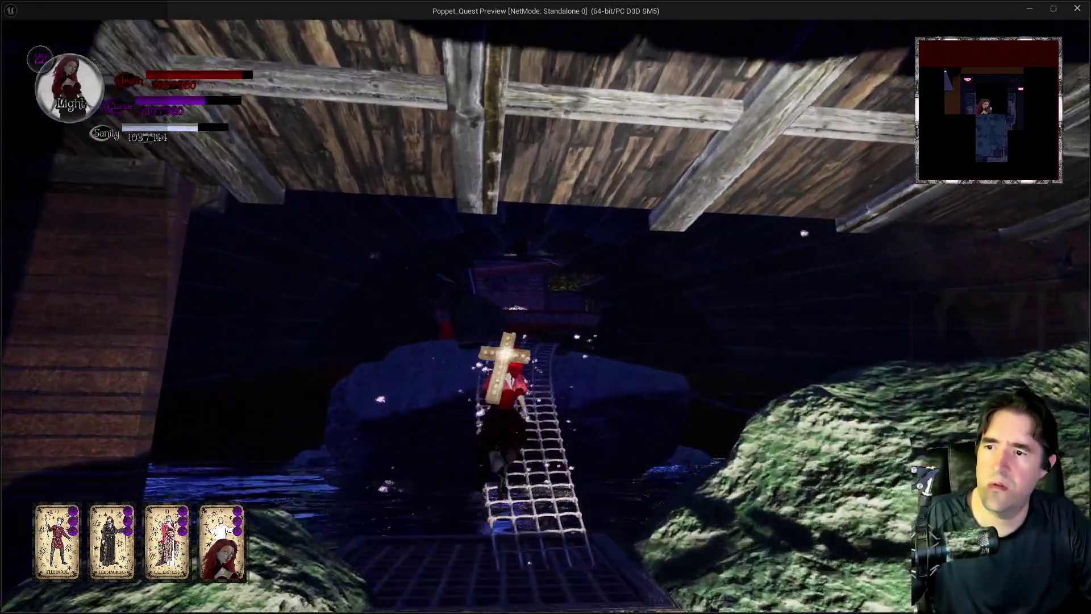
key(w)
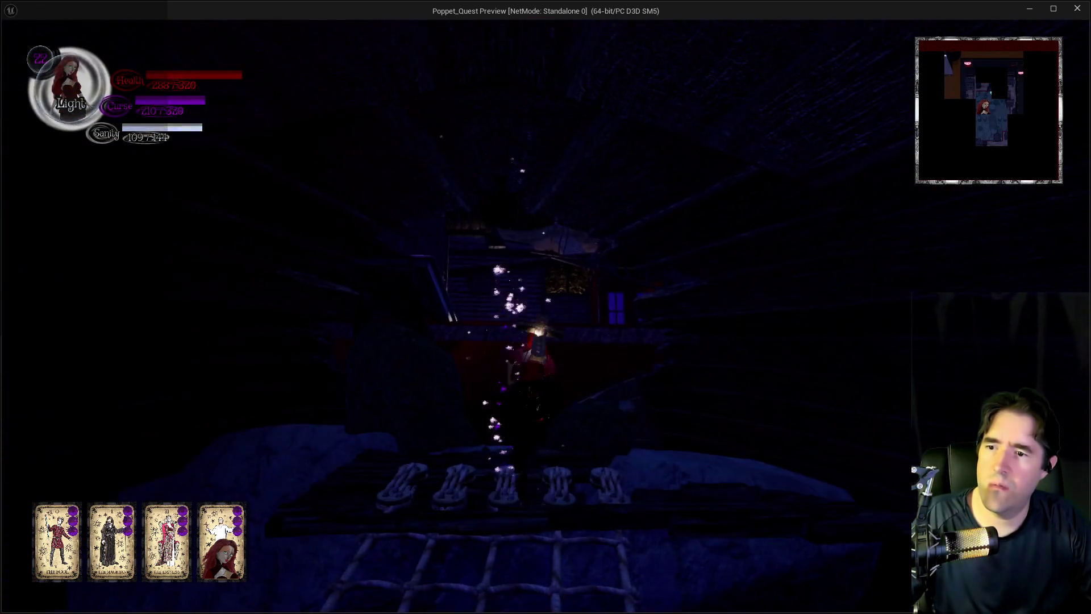
Step: Drop from the rope net into the cave and check the Pirate Cove floor map
key(w)
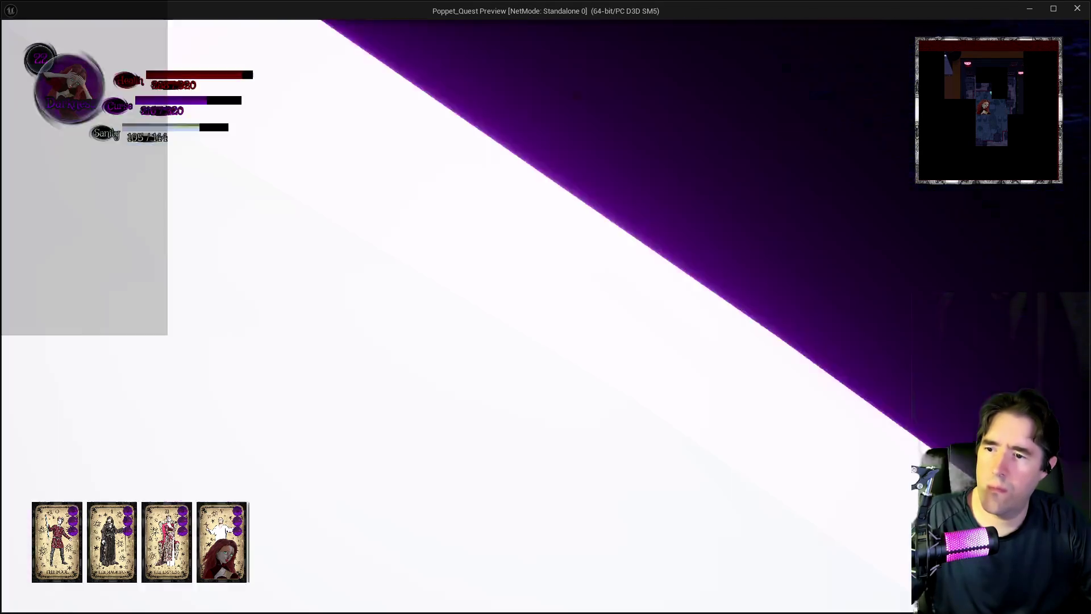
key(w)
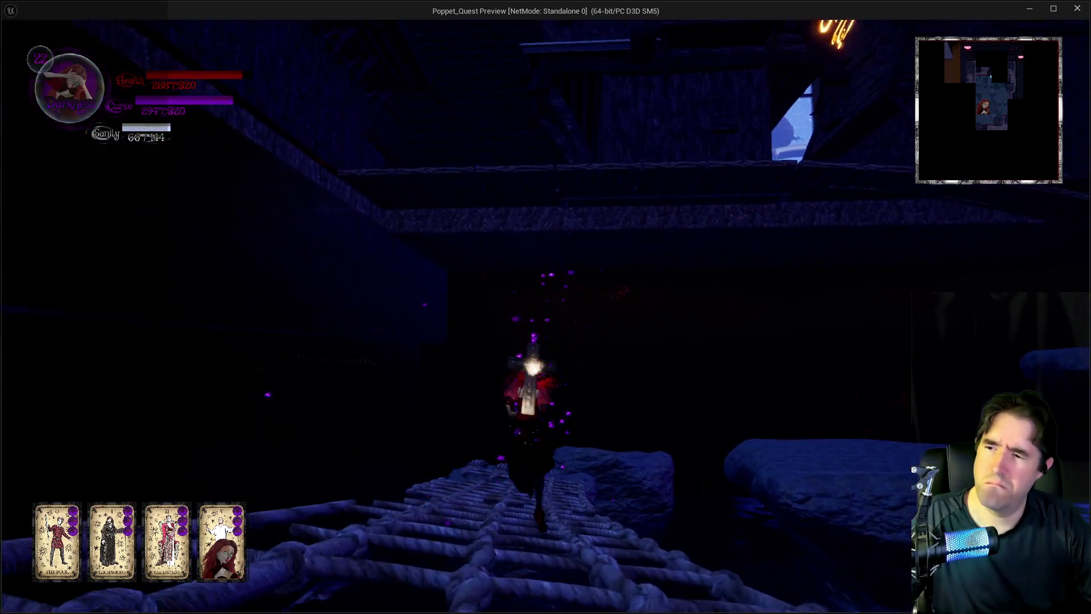
key(m)
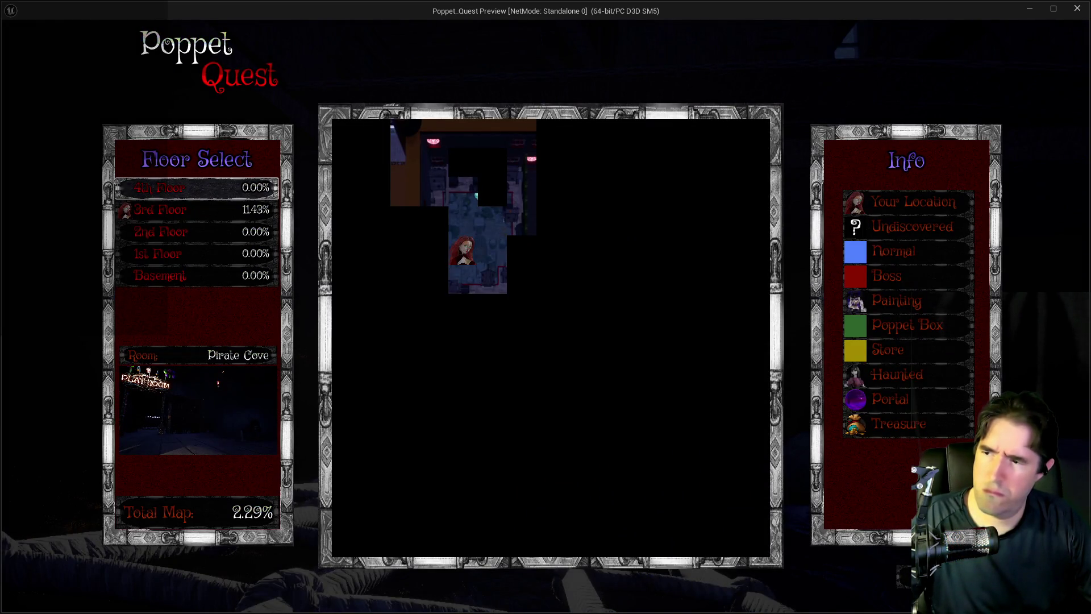
key(m)
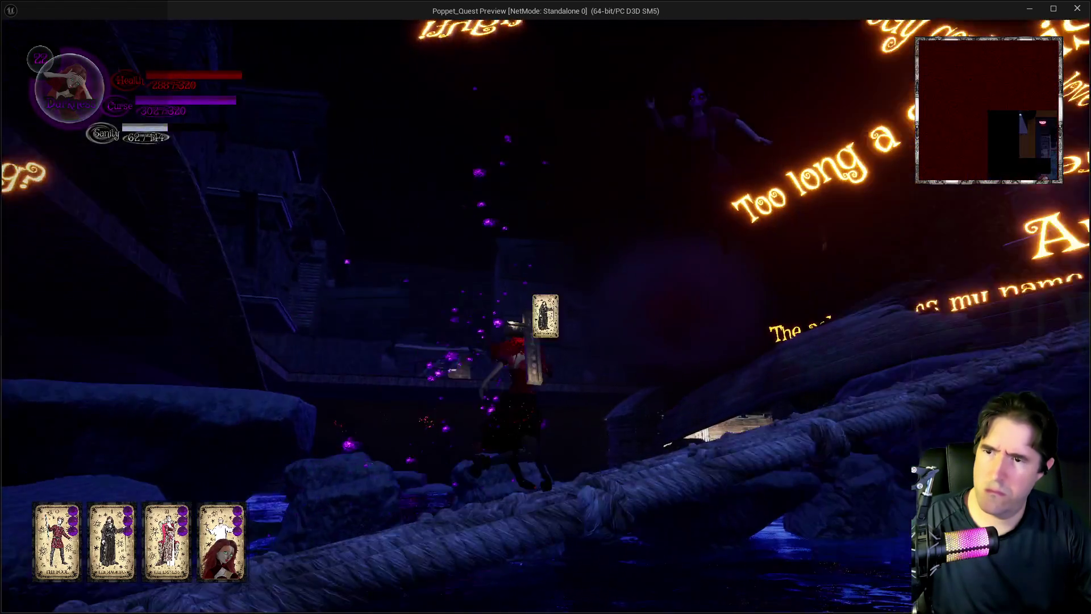
Step: Cross the rope bridge through the floating text onto the stone ledges, then end the preview with Esc
key(w)
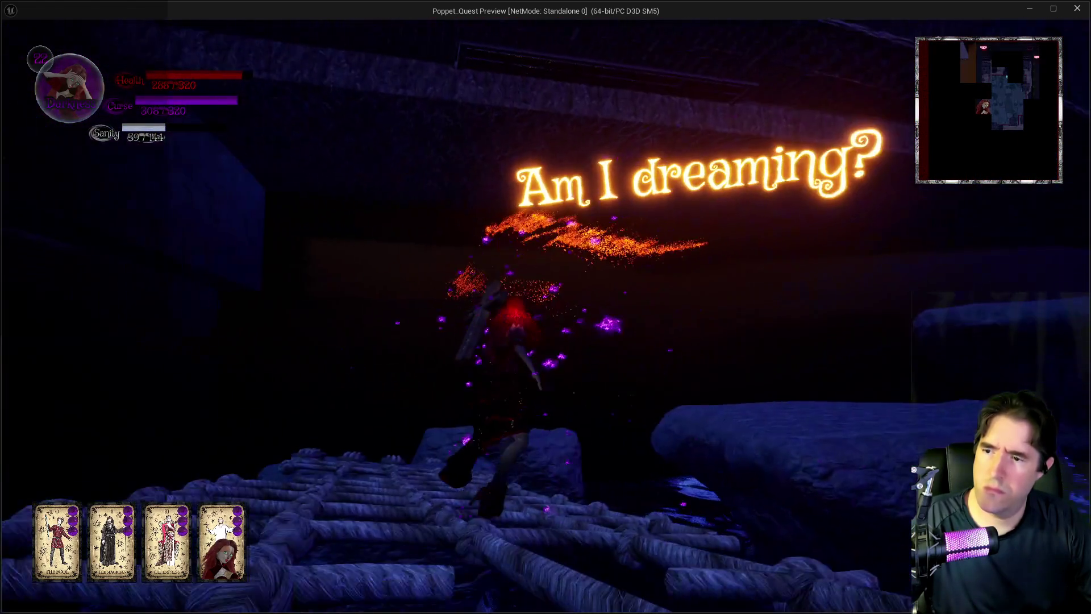
key(space)
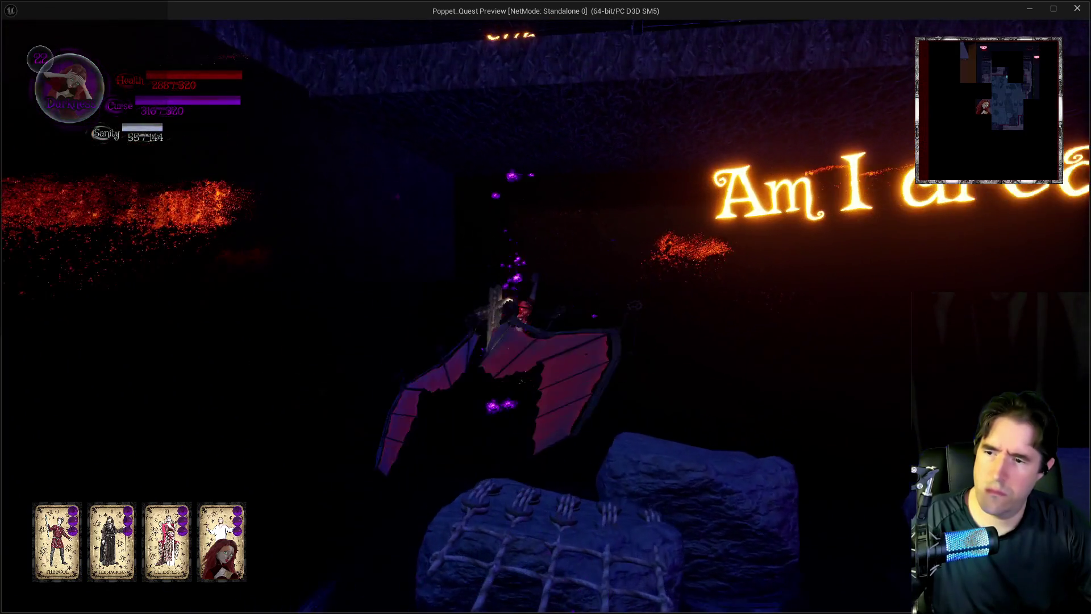
key(w)
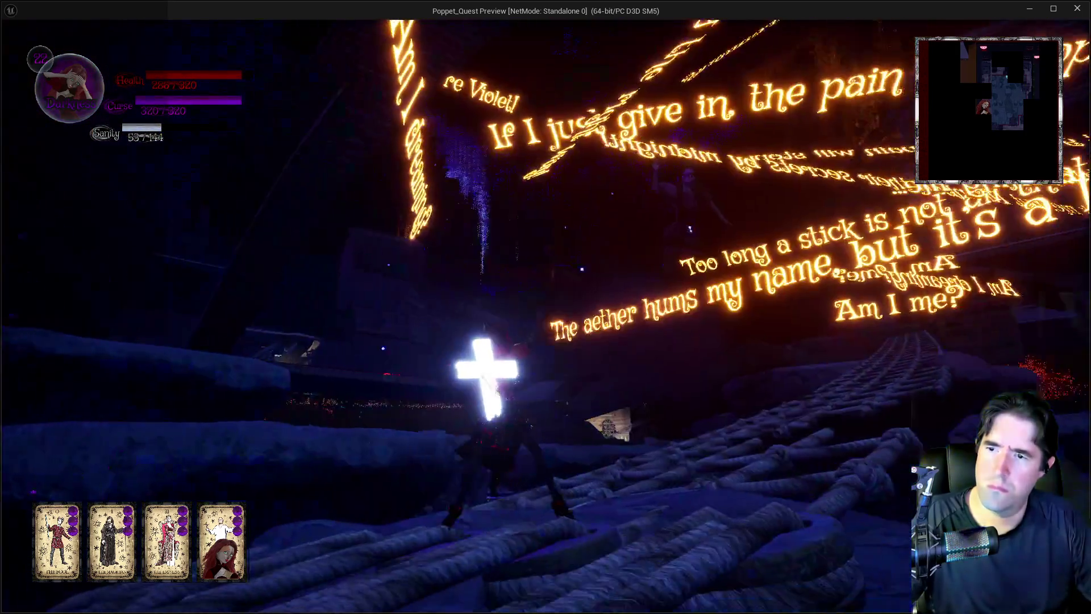
key(w)
key(w)
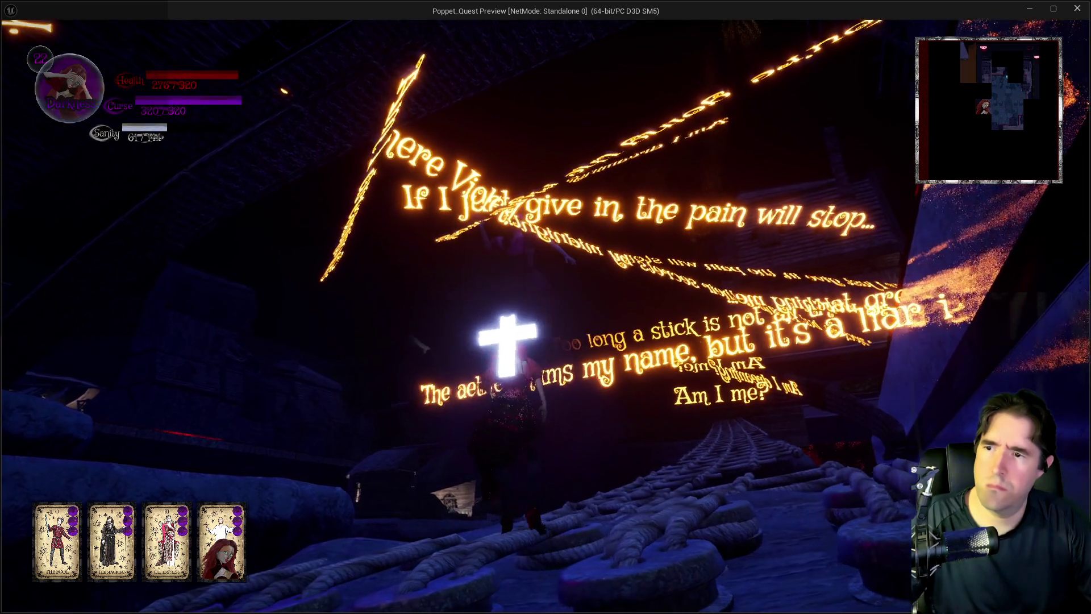
key(w)
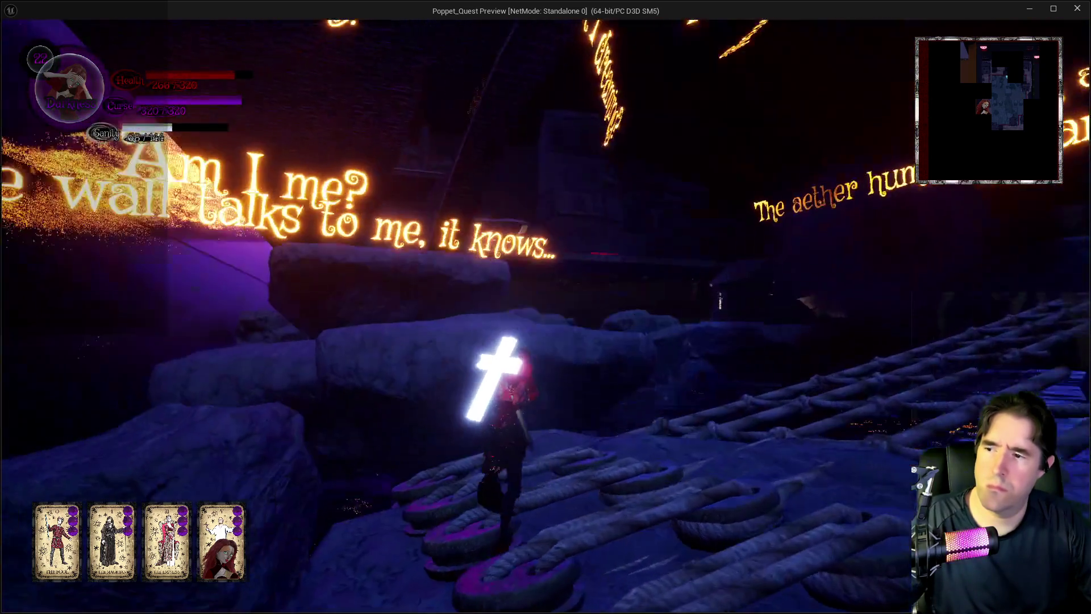
key(w)
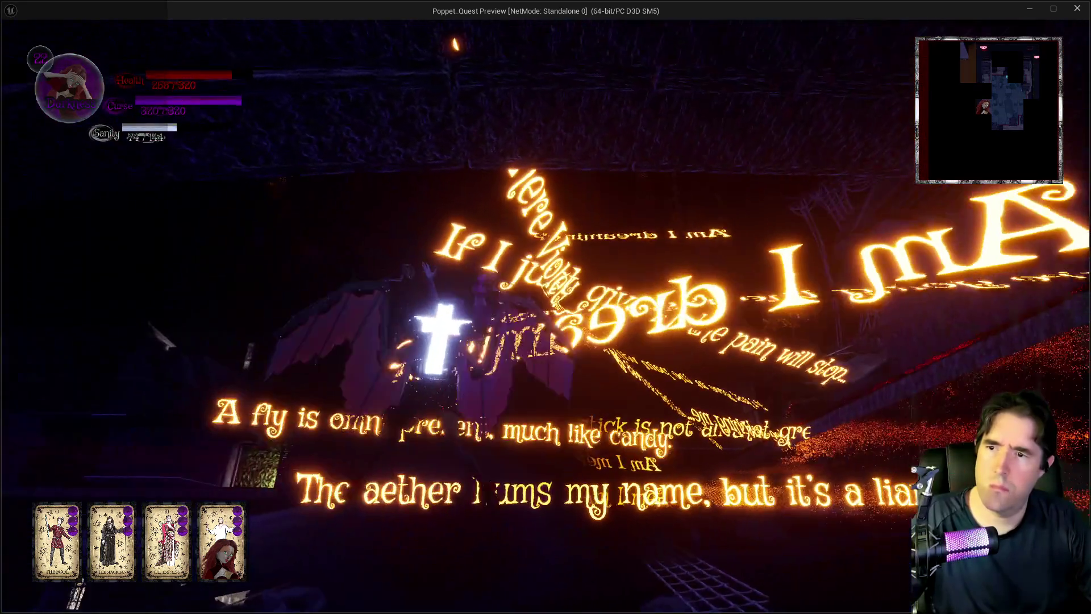
key(w)
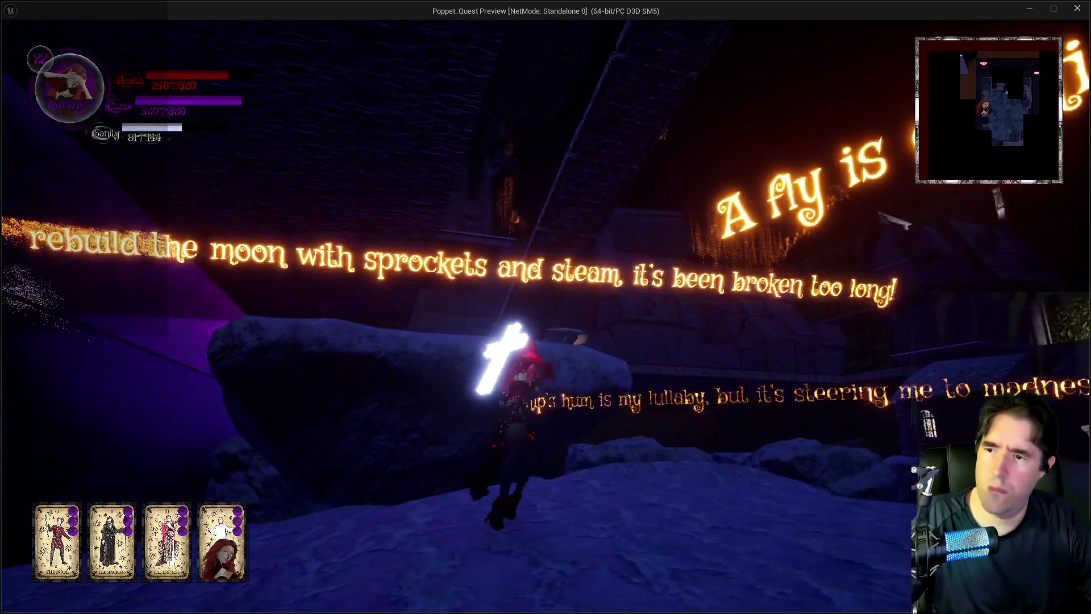
key(w)
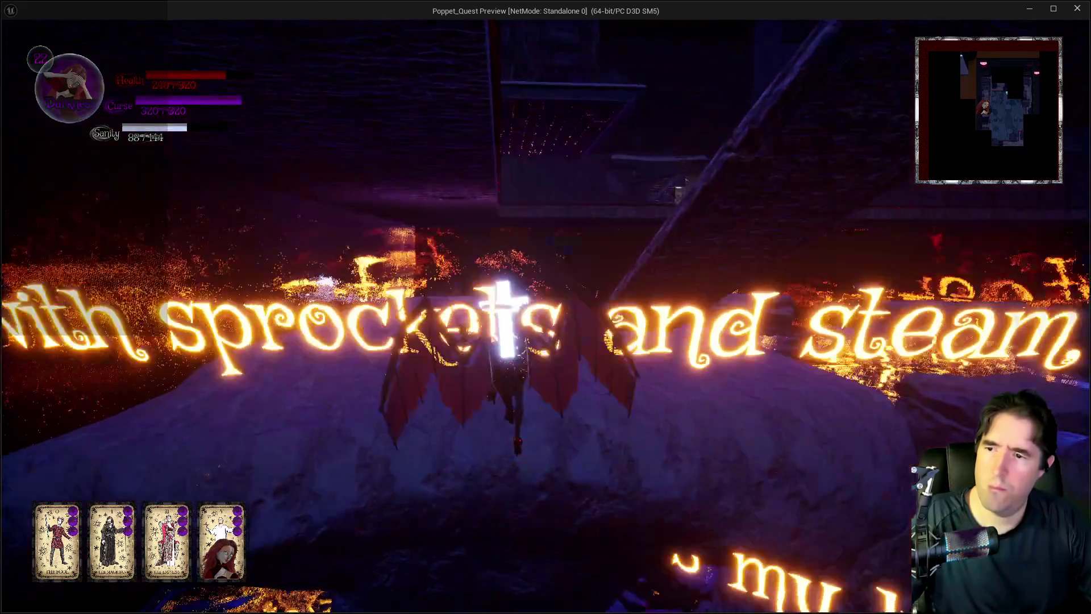
key(w)
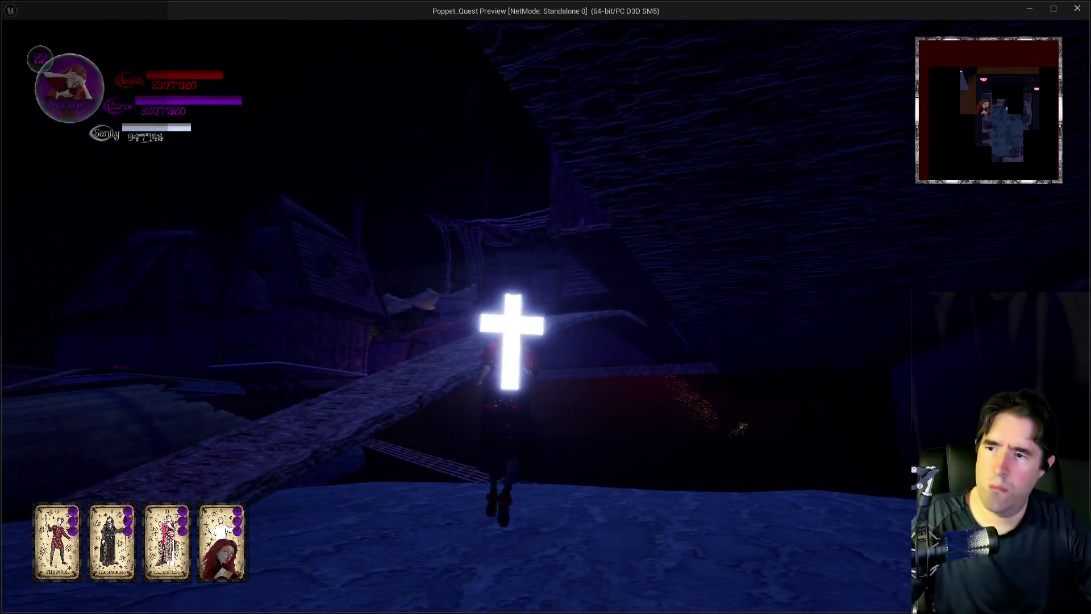
key(w)
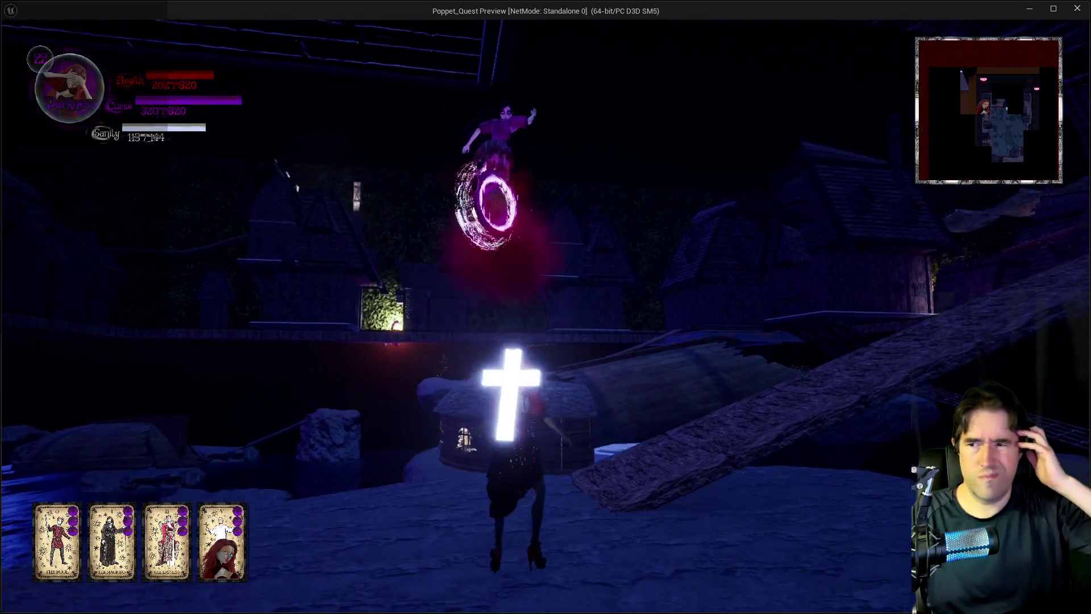
key(Escape)
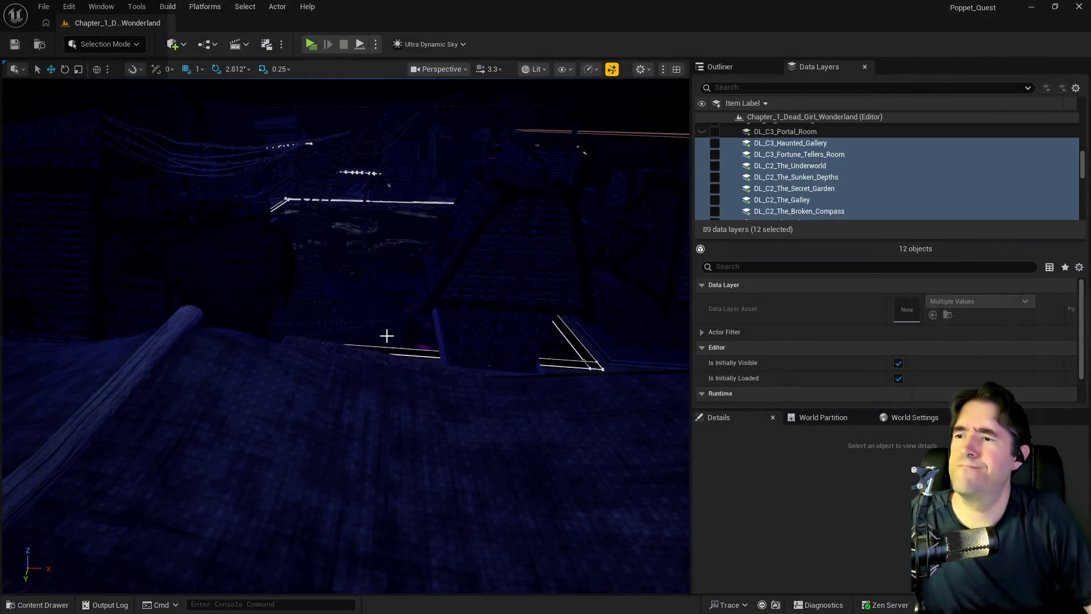
Step: Drag Pool Kill Plane11 down below the Pirate Cove pool, then select the Pirate Cove room info actor
click(535, 377)
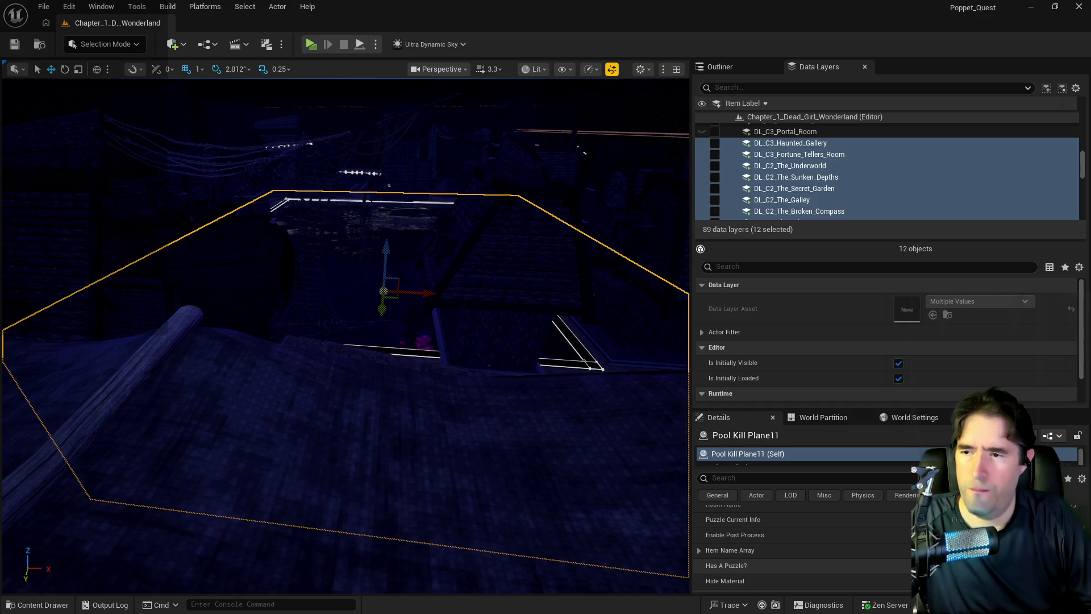
mouse_move(573, 472)
mouse_down()
mouse_move(250, 512)
mouse_move(349, 273)
mouse_move(364, 585)
mouse_move(267, 478)
mouse_up()
click(742, 64)
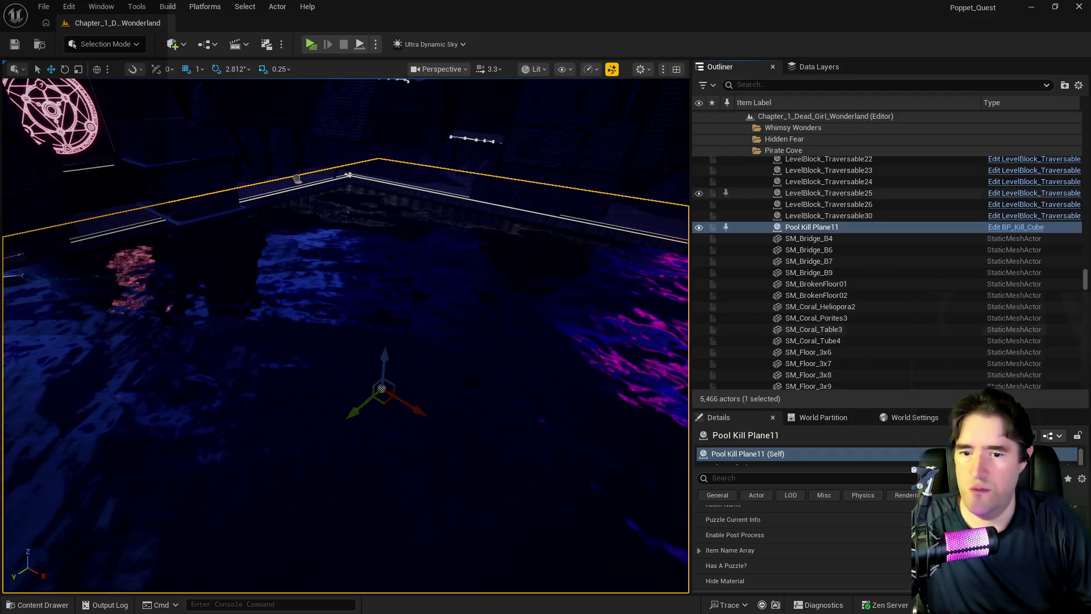
drag(384, 366, 382, 433)
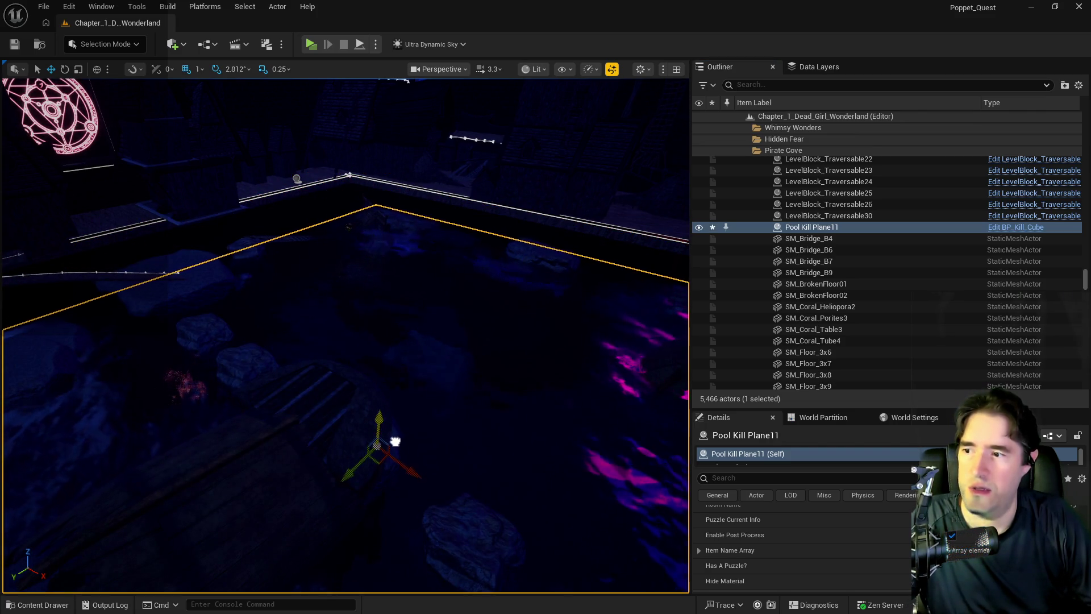
mouse_move(425, 422)
mouse_down()
mouse_move(422, 382)
mouse_move(376, 398)
mouse_up()
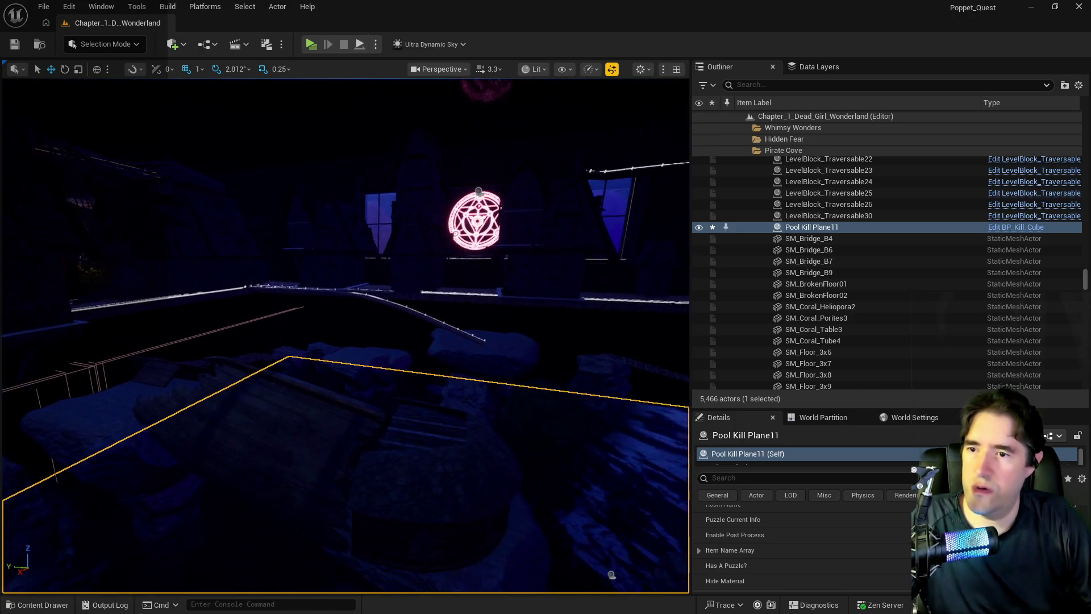
click(453, 183)
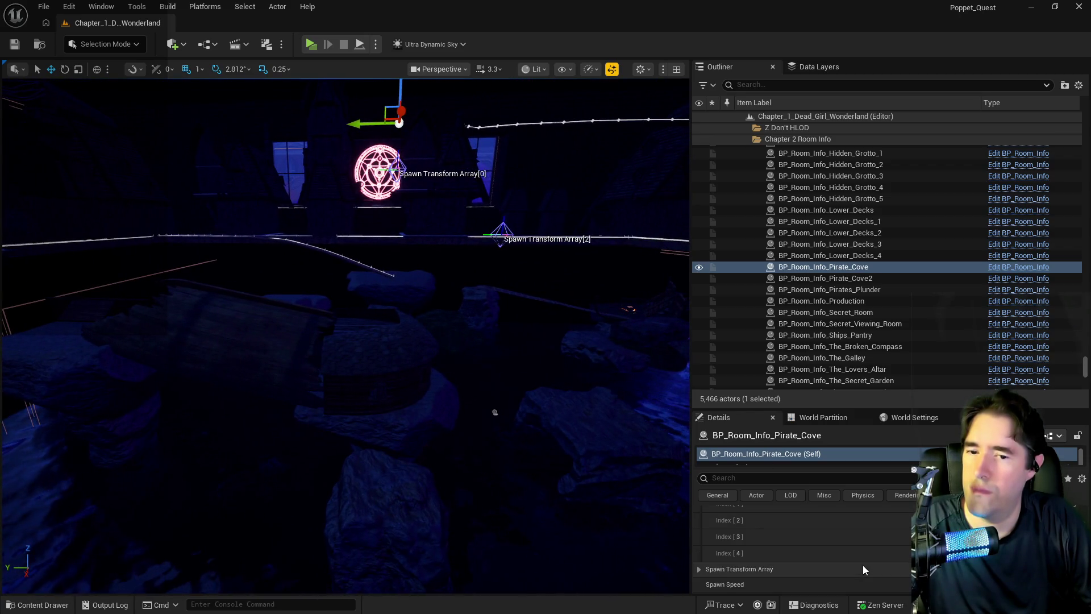
Step: Select BP_Room_Info_Pirate_Cove2, fly the viewport through its cove area, then select BP_Room_Info_Pirate_Cove
scroll(863, 565, up, 5)
scroll(864, 566, down, 2)
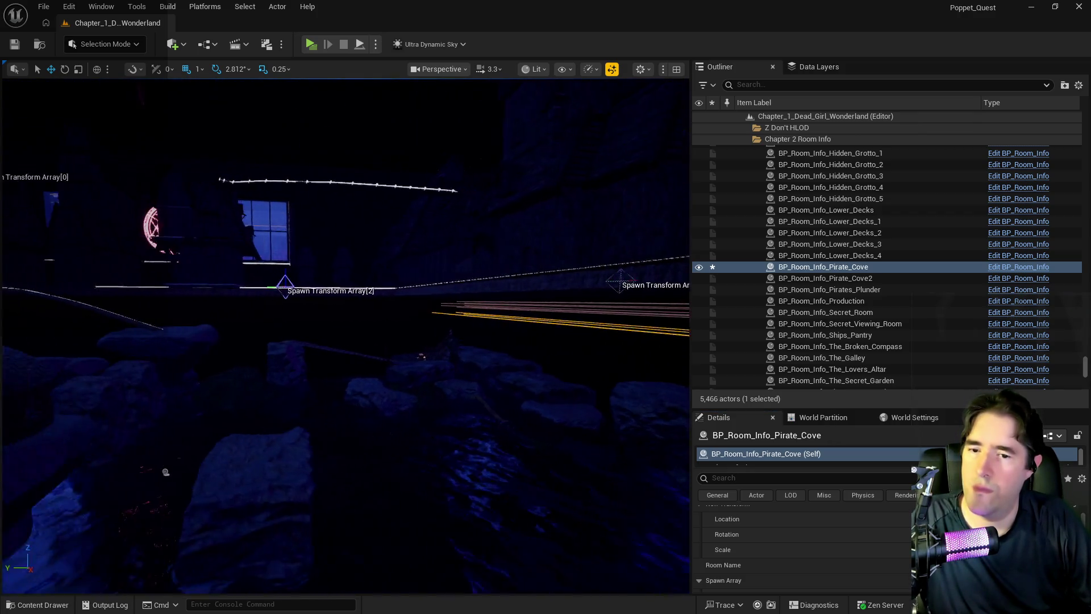
click(783, 278)
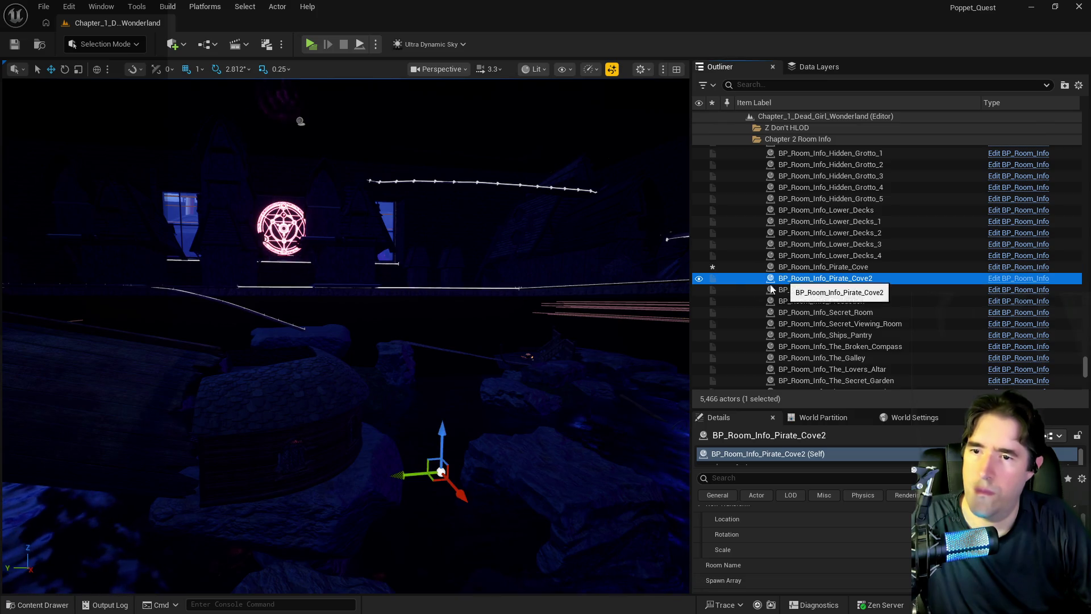
click(723, 550)
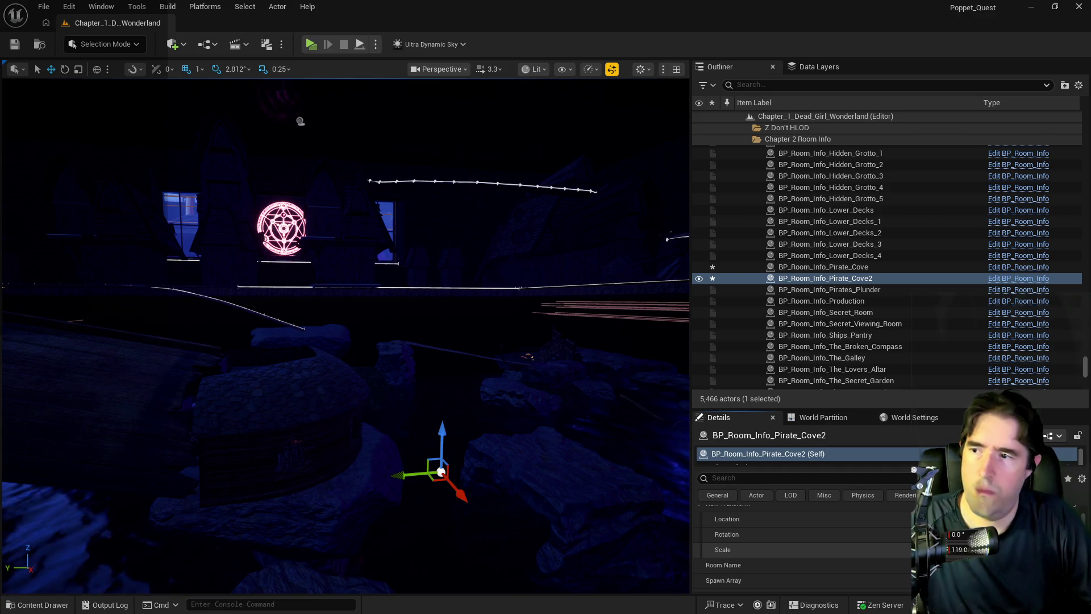
key(w)
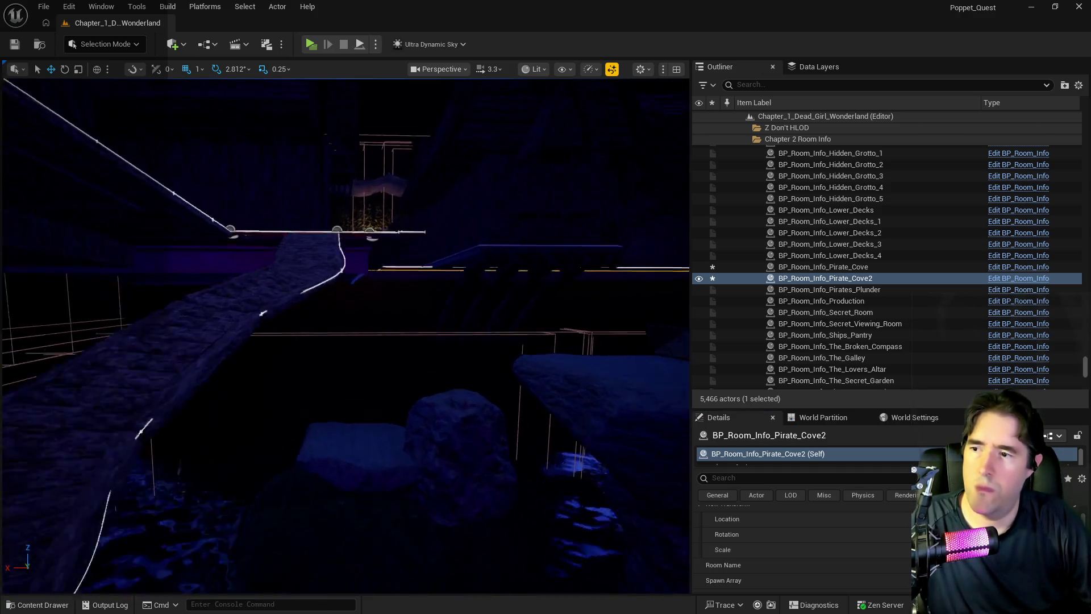
key(s)
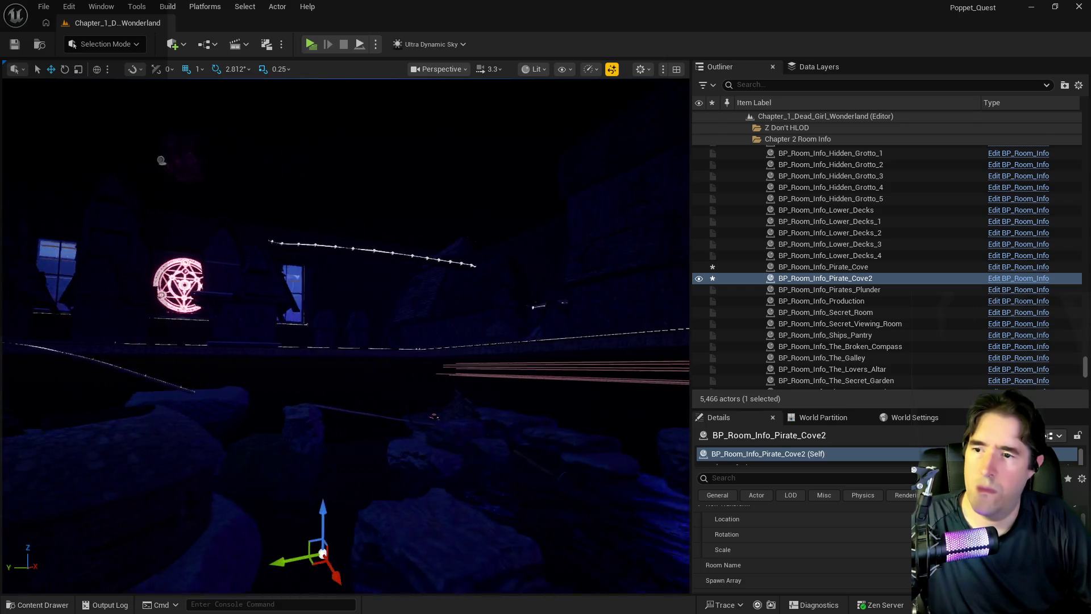
key(w)
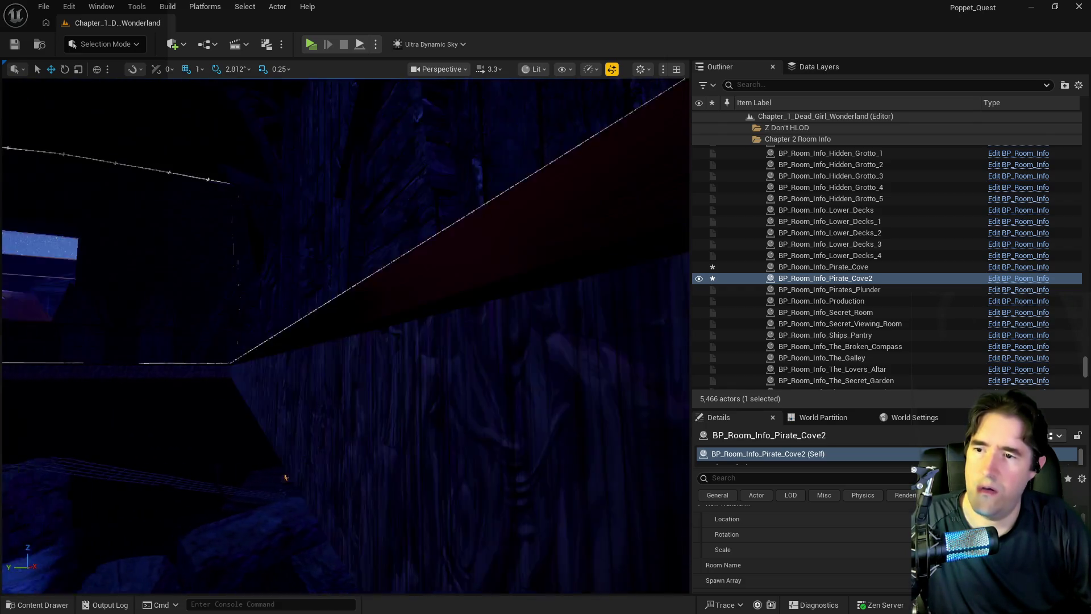
key(w)
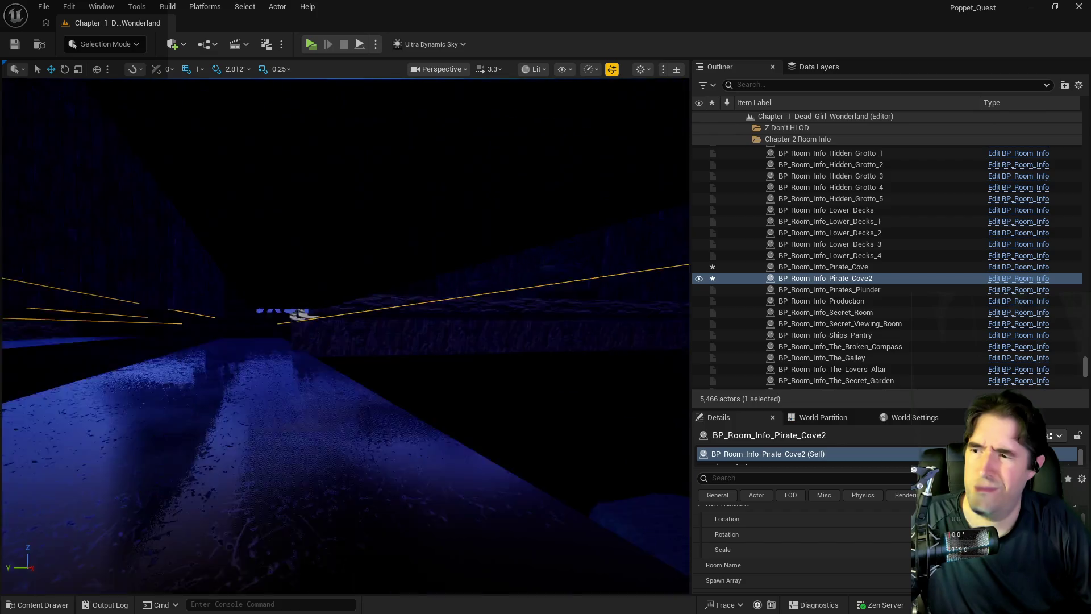
key(w)
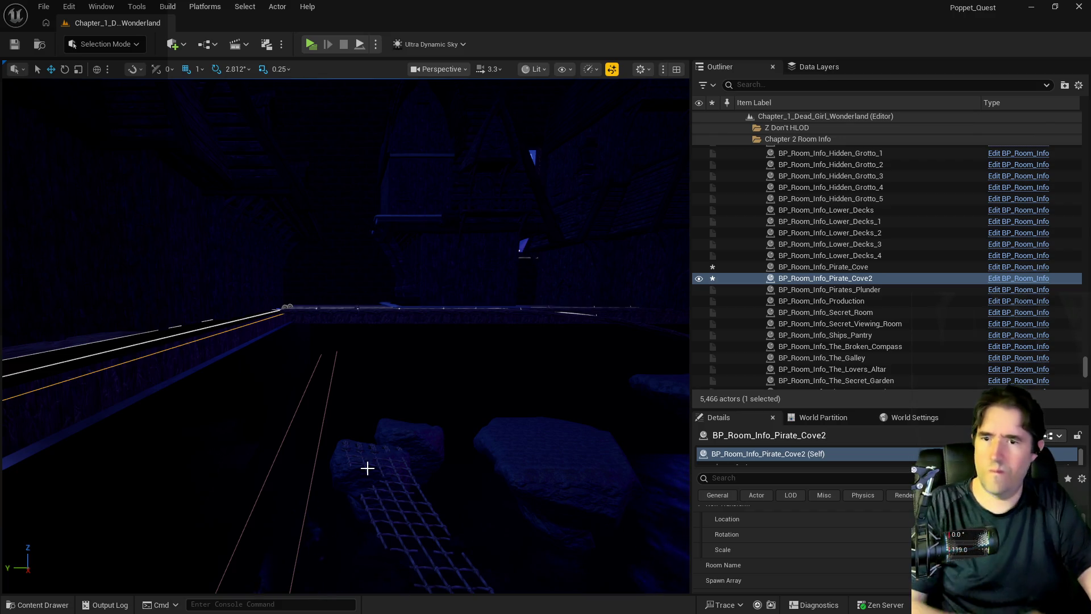
click(830, 268)
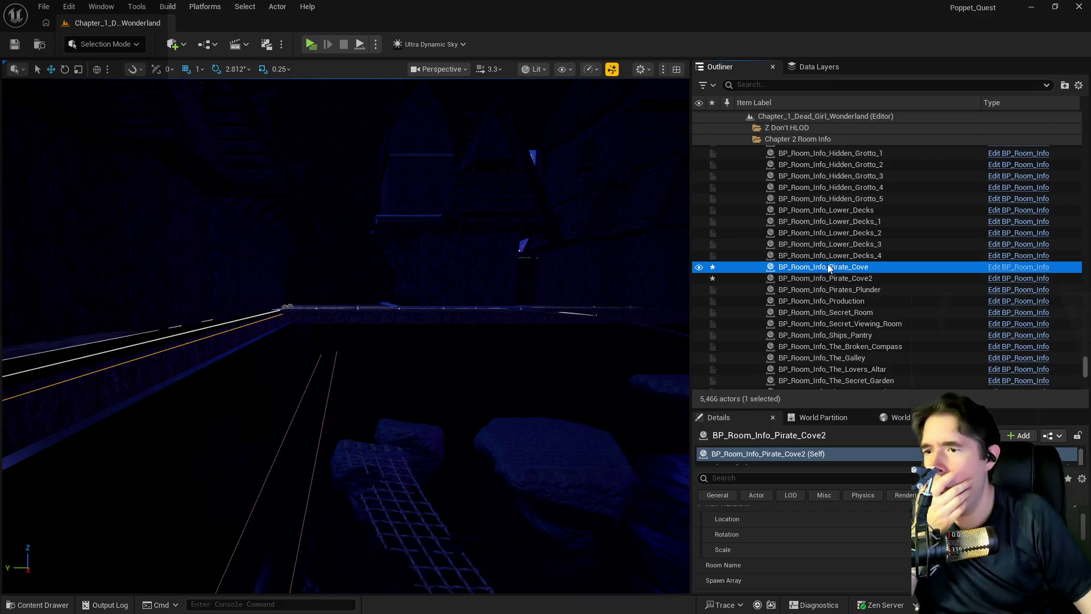
Step: Frame Pirate_Cove and Pirate_Cove2 in turn to compare their spawn point markers
key(f)
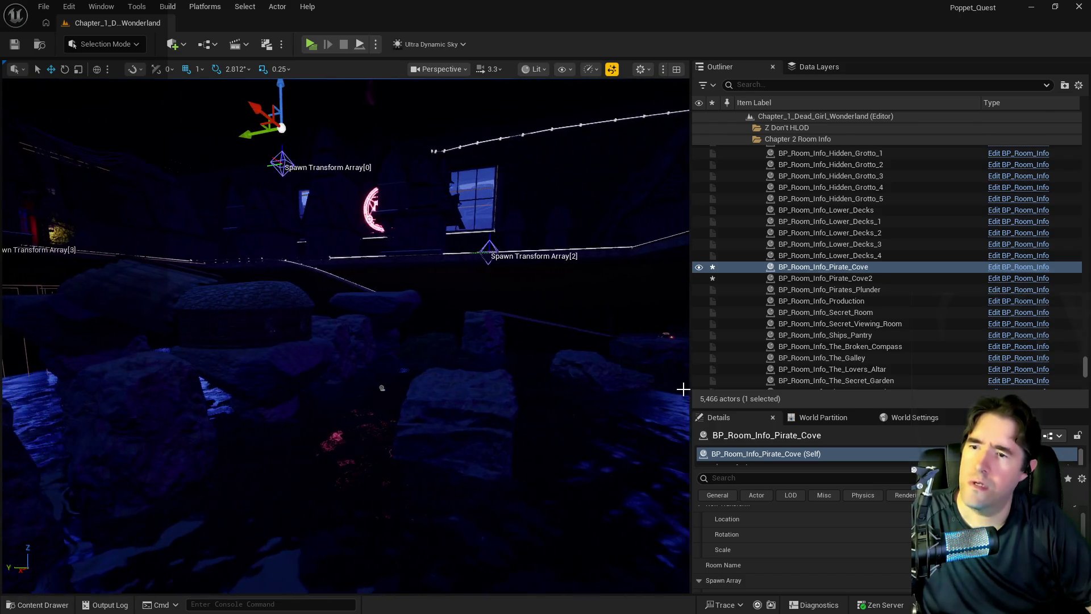
click(798, 279)
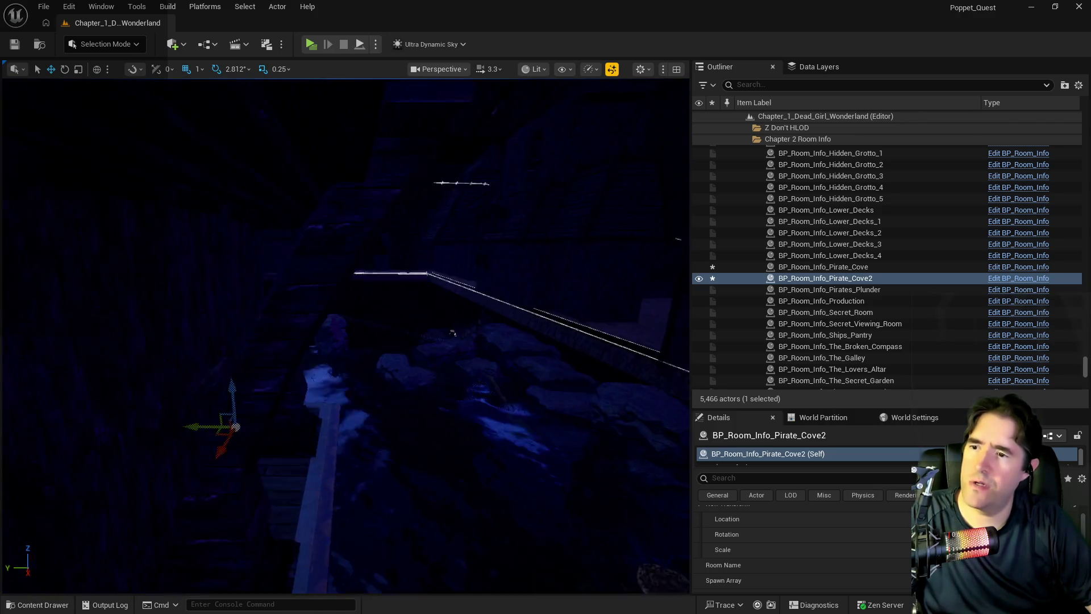
double_click(810, 268)
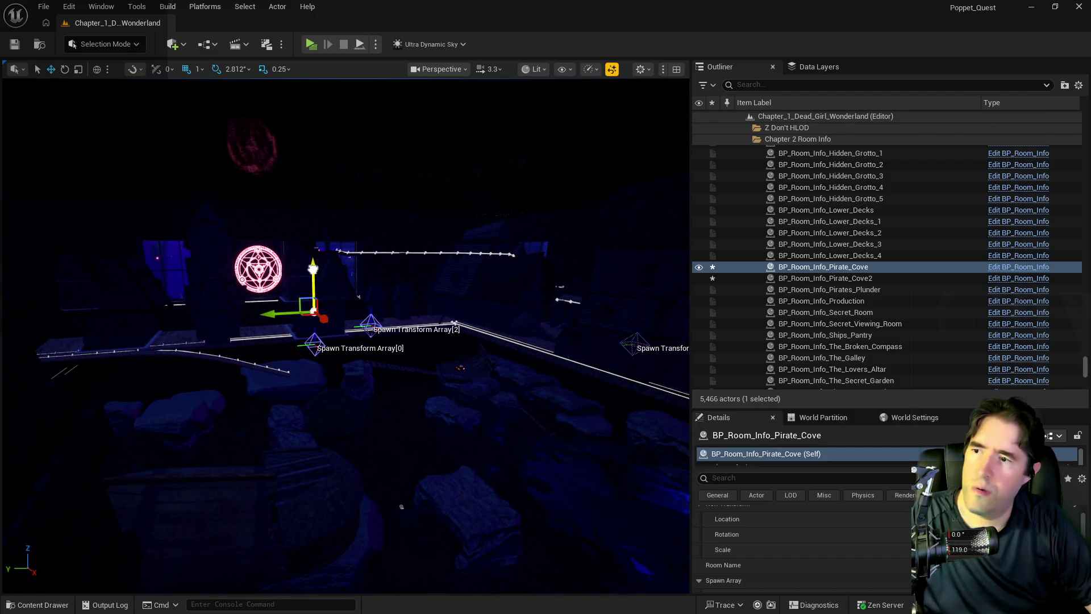
drag(313, 268, 298, 348)
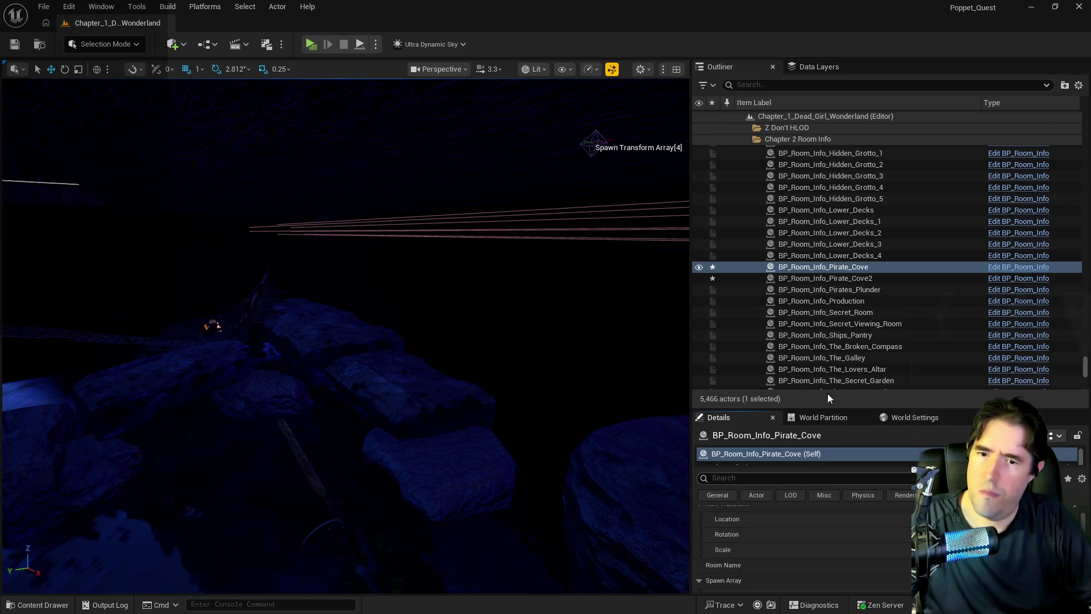
double_click(825, 278)
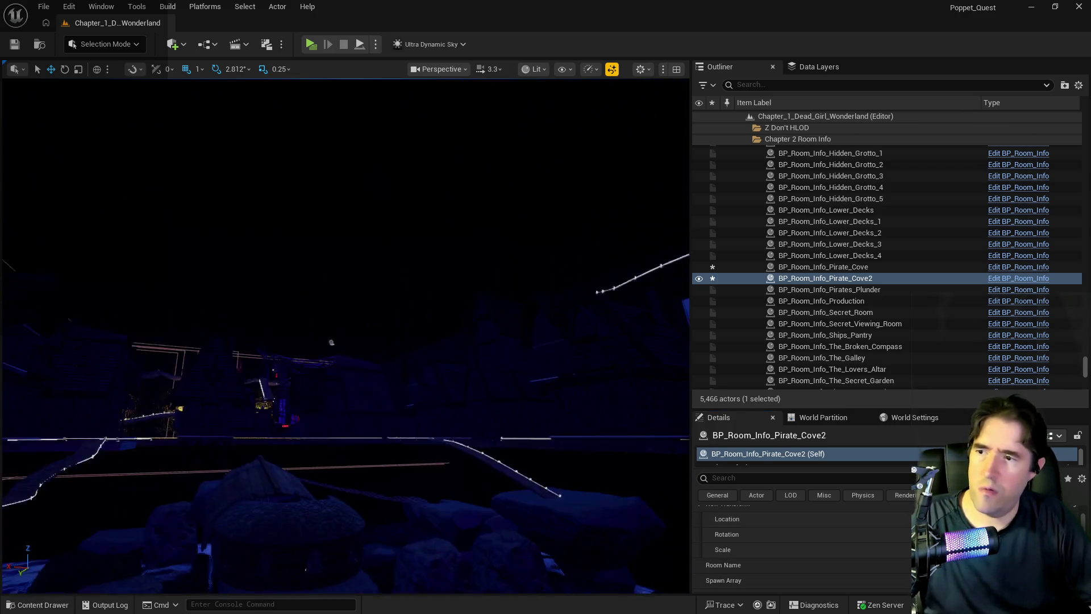
Step: Save the level, reselect BP_Room_Info_Pirate_Cove, and bring up the BP_Charlotte_Flying Blueprint
key(ctrl+s)
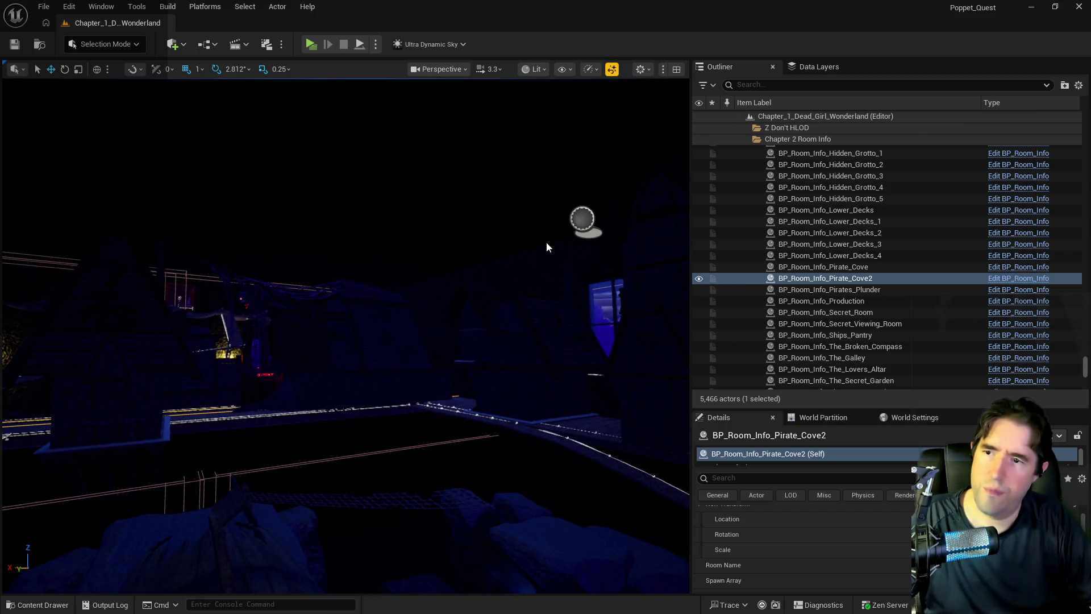
key(Up)
scroll(819, 517, down, 2)
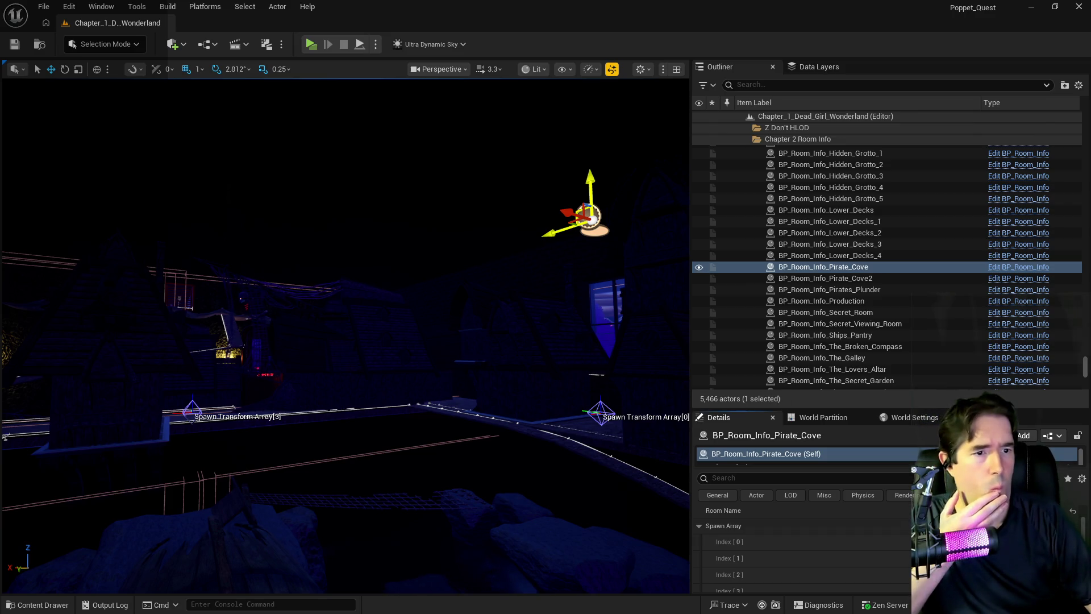
key(alt+Tab)
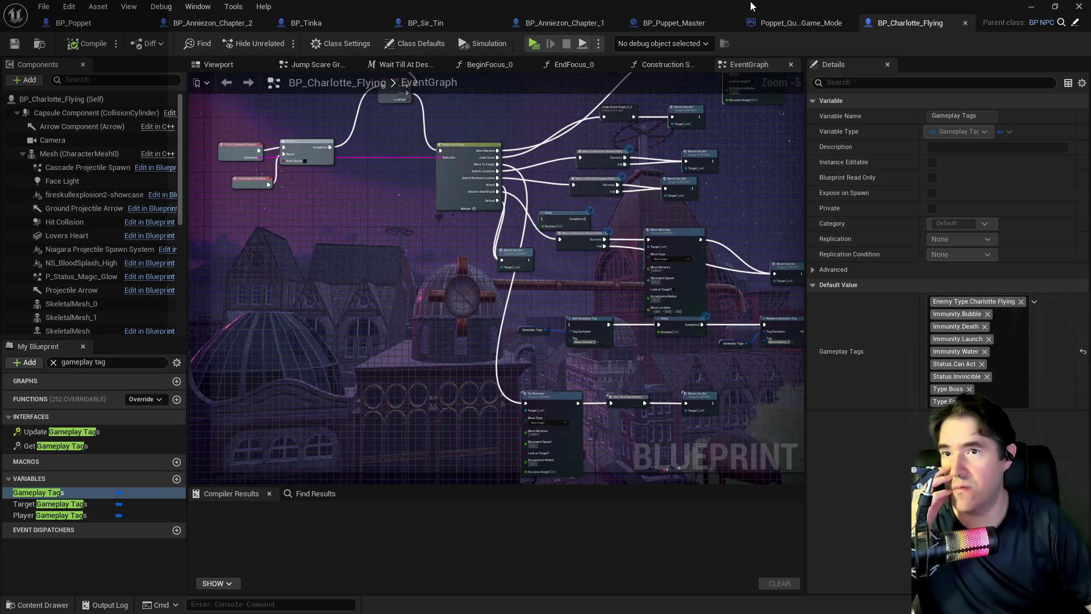
Step: Add a BP_Charlotte_Flying NPC named 'Charlotte Pirate Cove' to BP_Puppet_Master's Pirate Cove encounter and compile
click(697, 24)
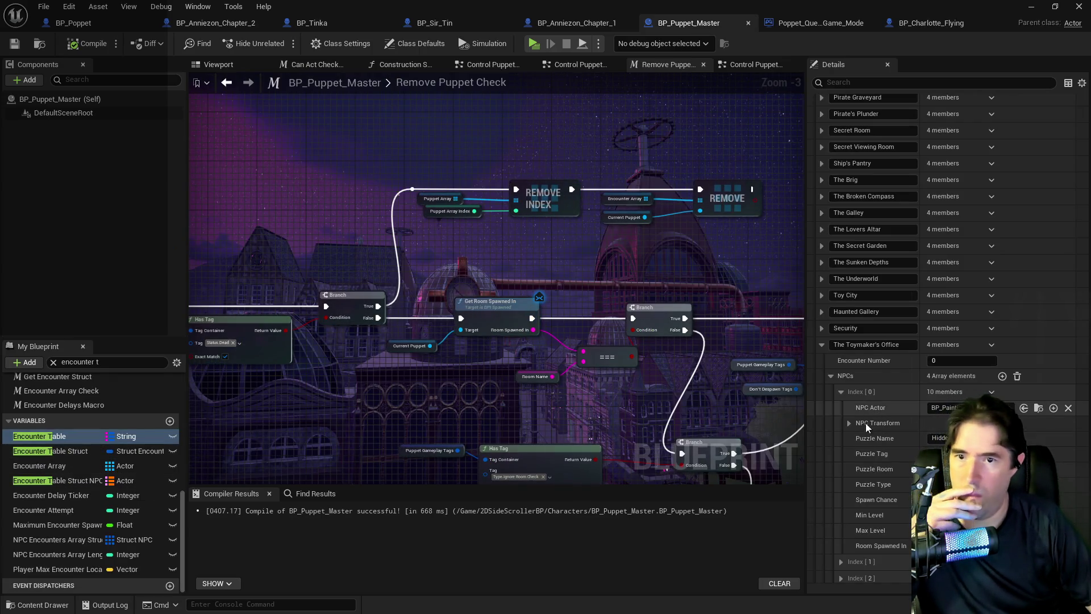
scroll(861, 438, down, 1)
scroll(856, 469, up, 10)
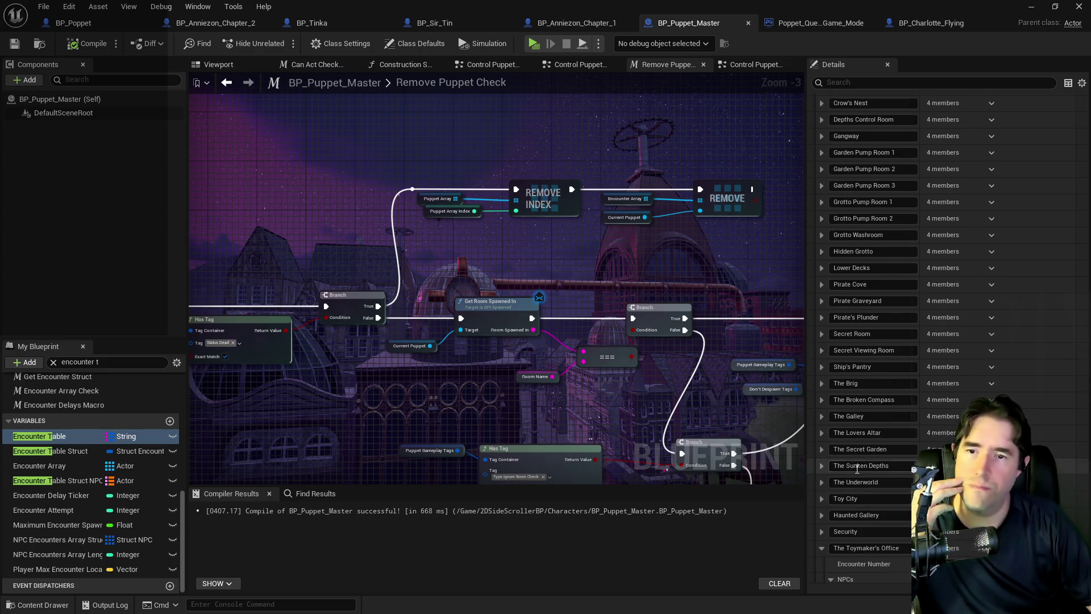
click(822, 285)
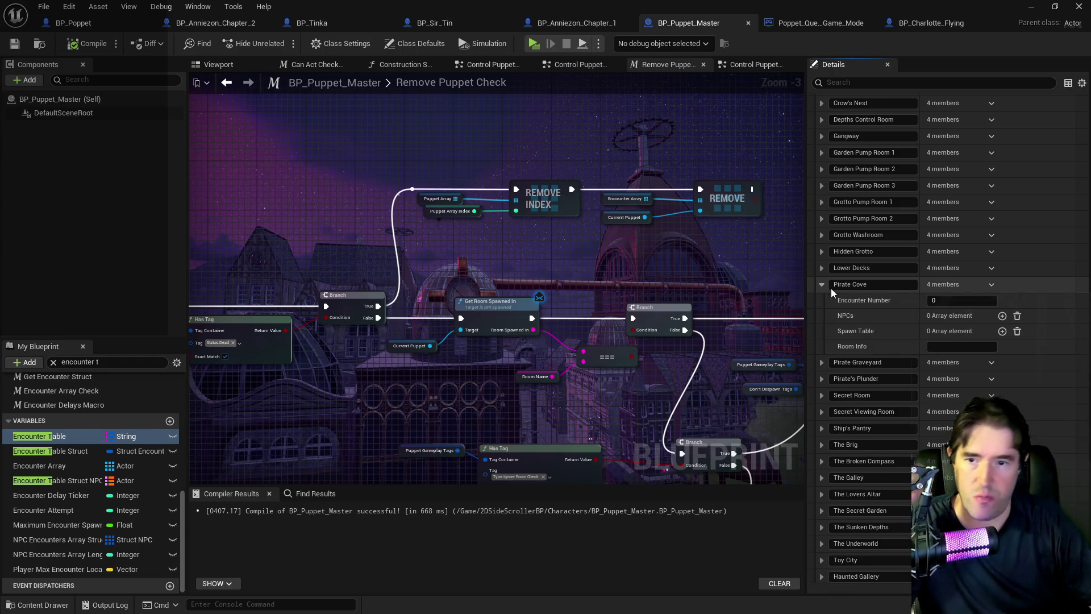
click(1003, 316)
text(Charlotte Pirate Cove)
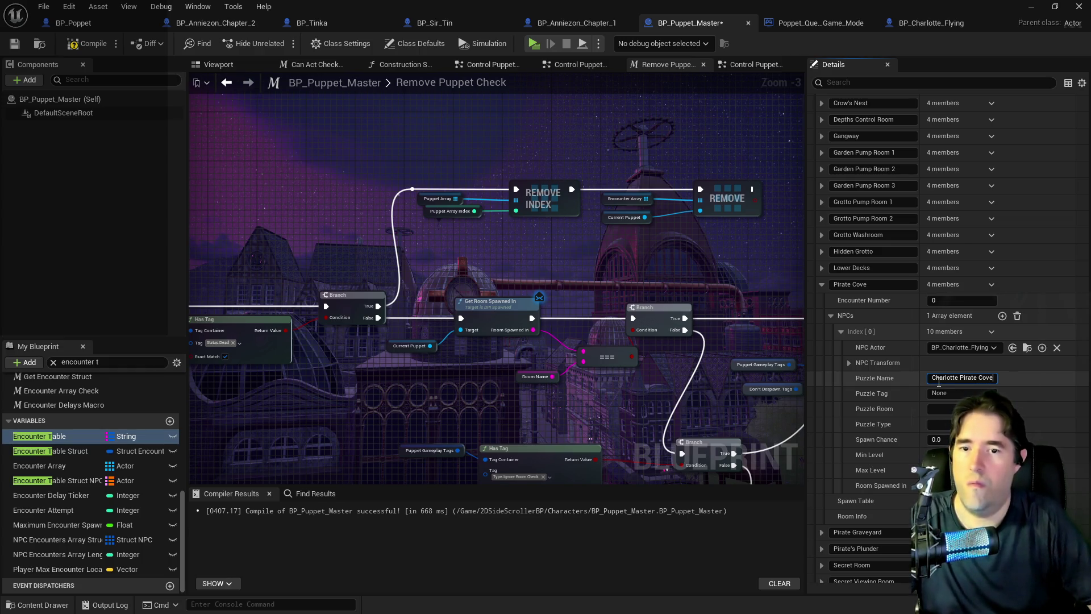
key(Return)
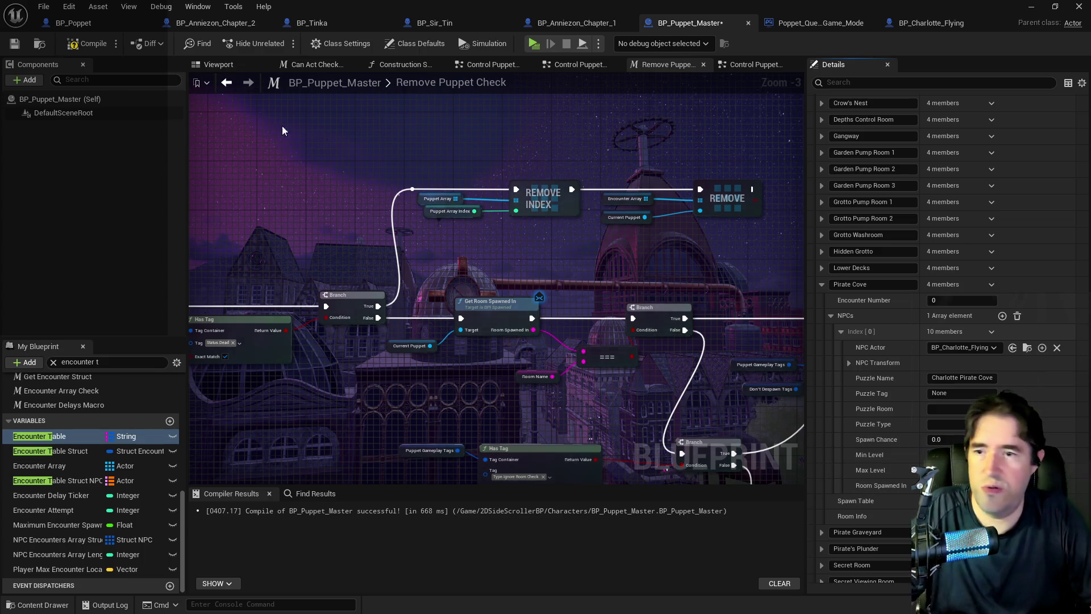
click(11, 45)
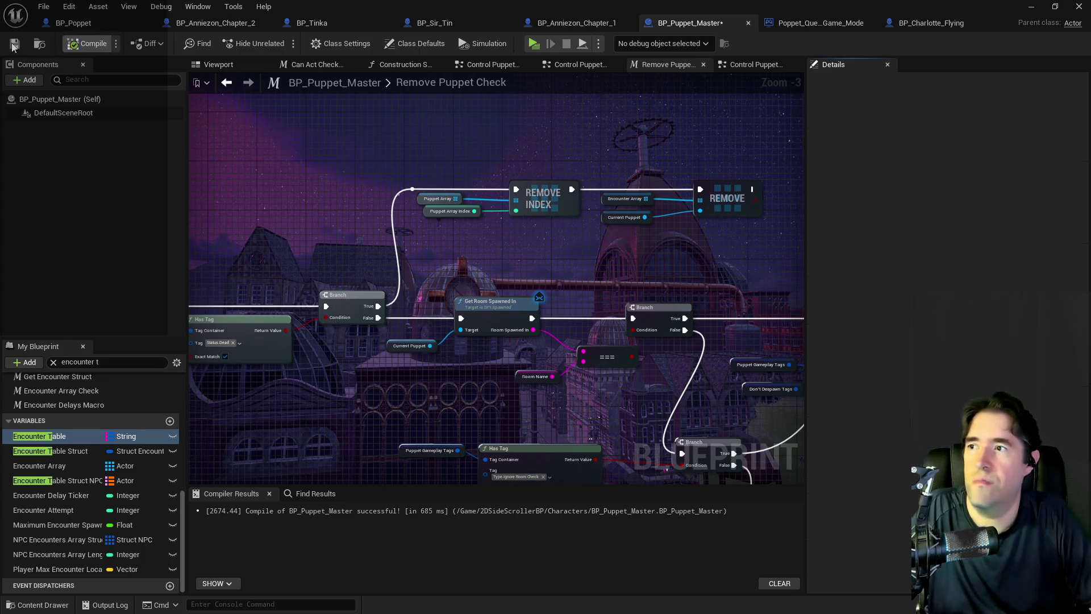
key(alt+Tab)
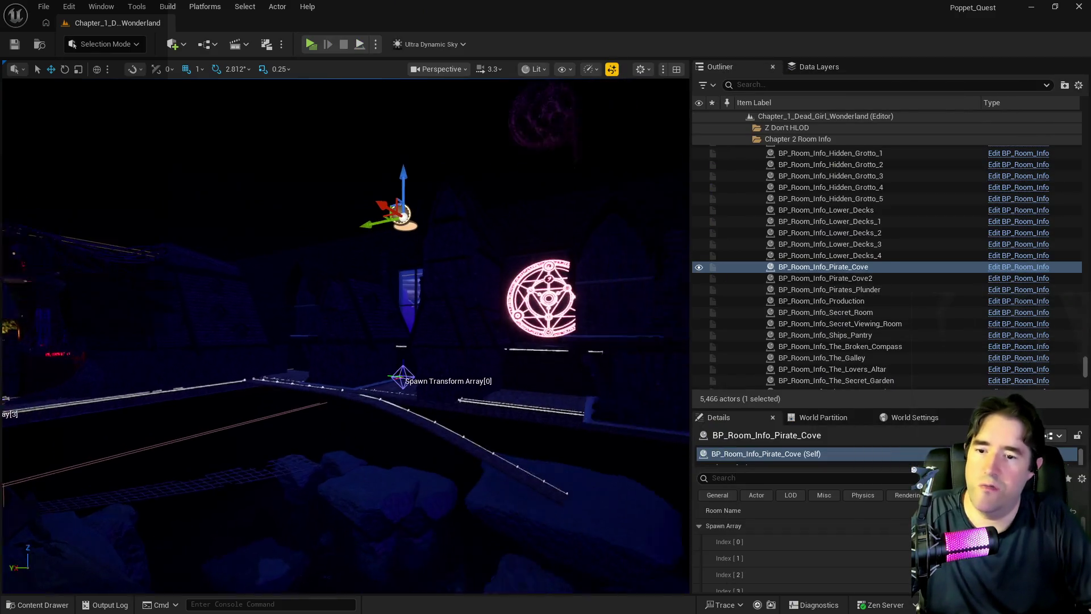
Step: Copy the Location of Spawn Transform Array Index[0] from the Pirate Cove room info actor
scroll(844, 548, down, 5)
click(699, 533)
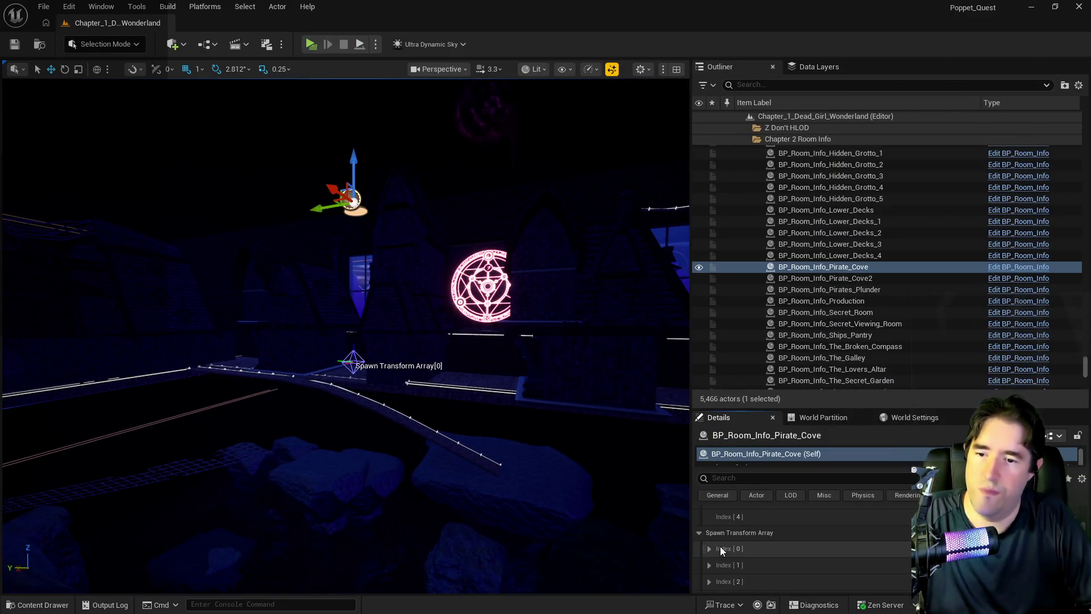
click(712, 546)
right_click(813, 529)
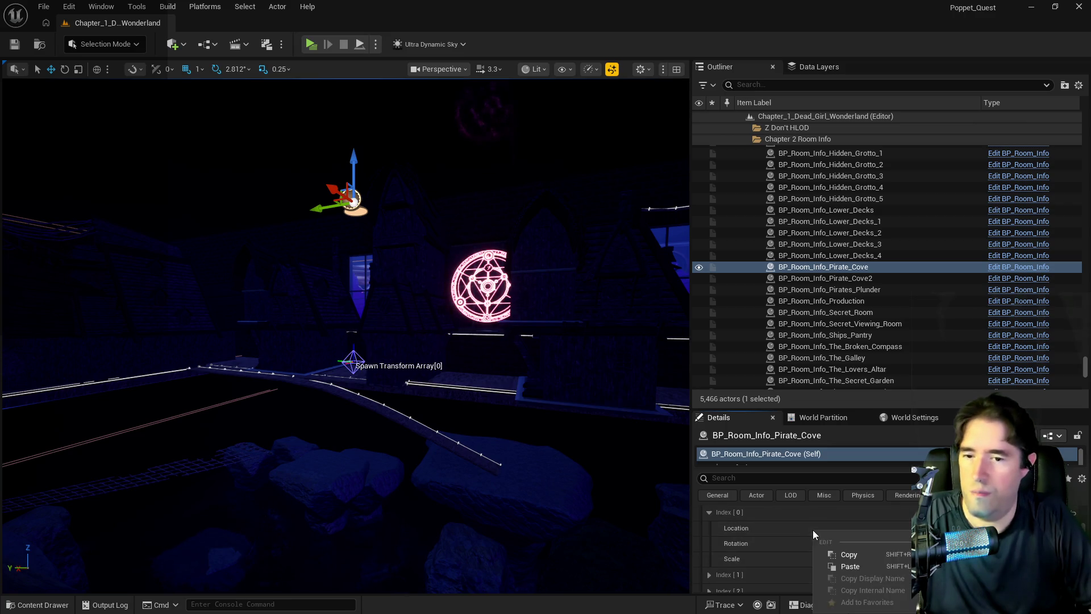
click(836, 548)
Step: Move the view into the cove and select the BP_Charlotte_Flying character
drag(467, 463, 468, 370)
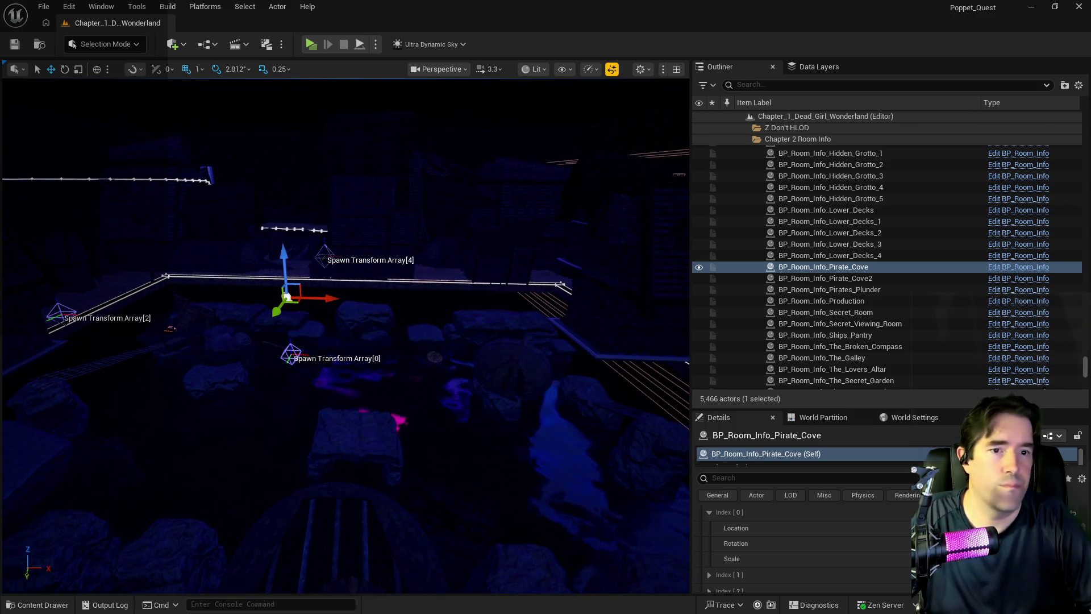
drag(390, 348, 322, 324)
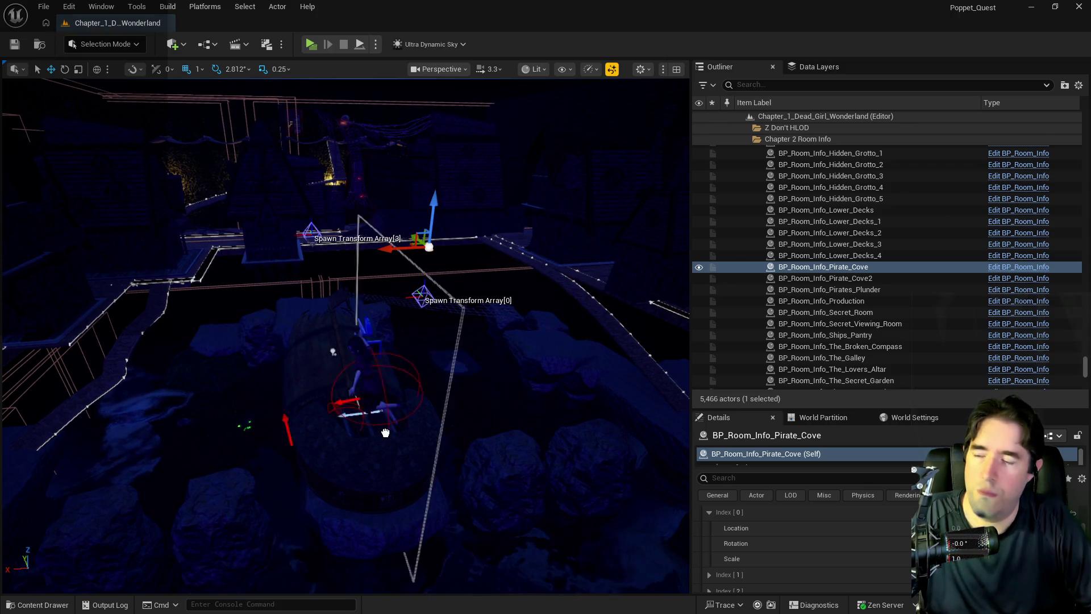
click(367, 414)
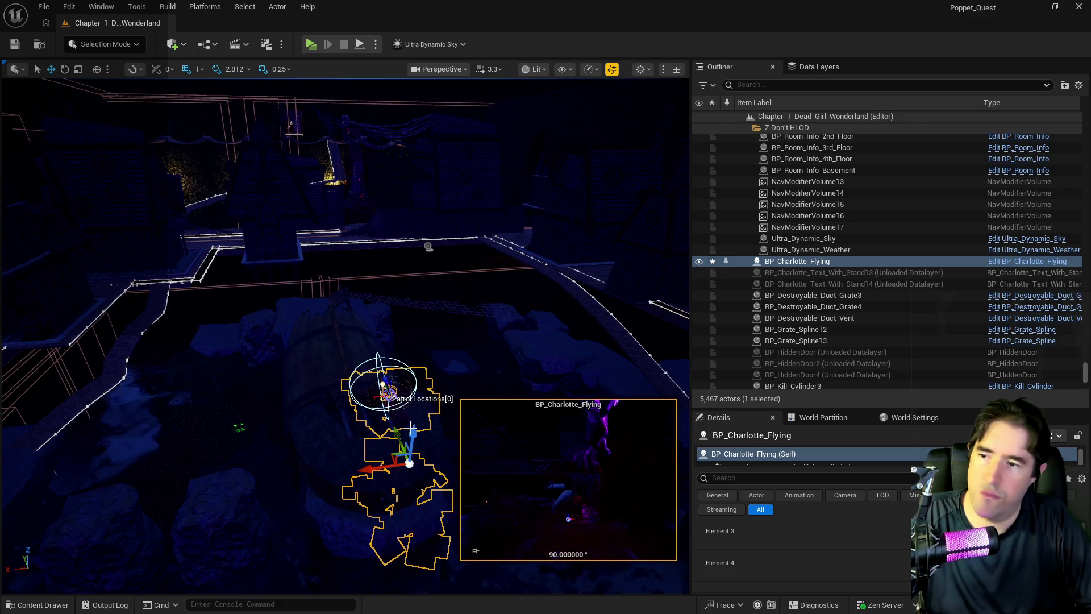
Step: Raise the Charlotte actor with Patrol Locations[0] and rotate it around its vertical axis
mouse_move(419, 378)
mouse_down()
mouse_move(439, 225)
mouse_move(472, 199)
mouse_move(473, 171)
mouse_up()
key(f)
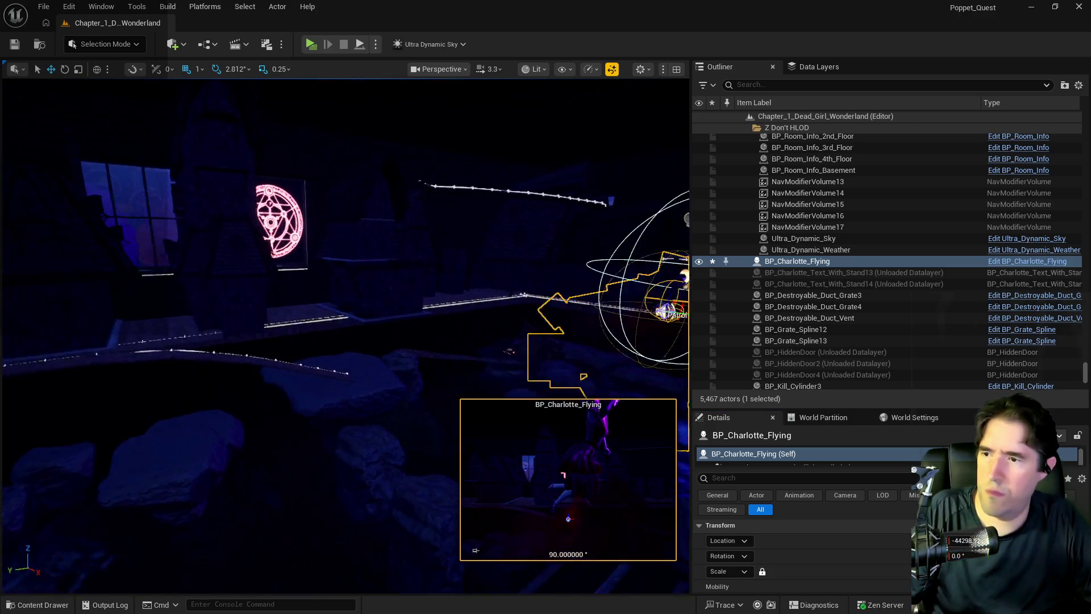
scroll(798, 561, down, 10)
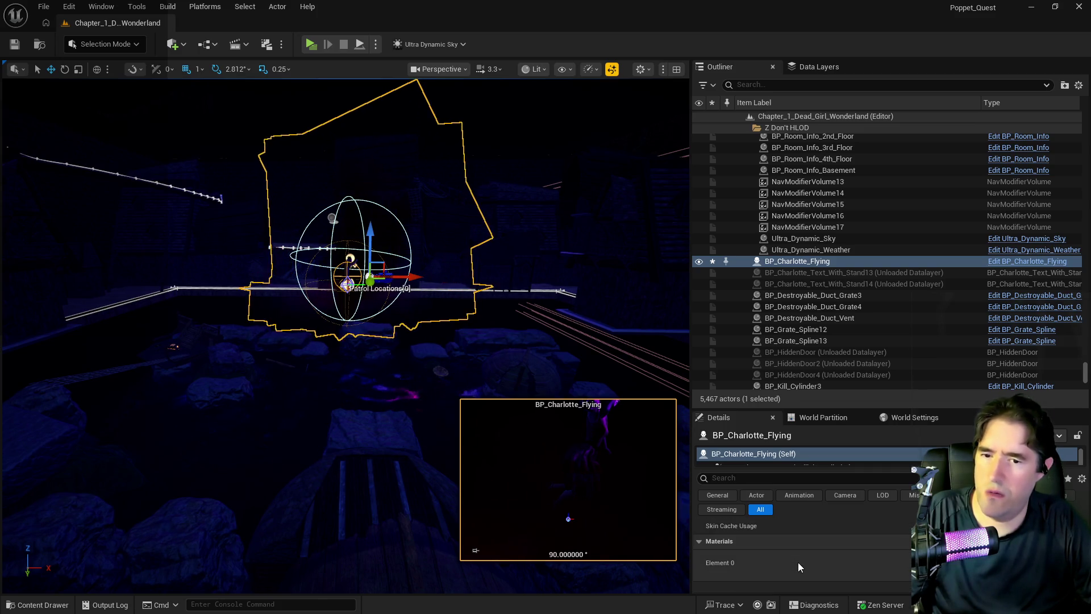
scroll(798, 563, down, 1)
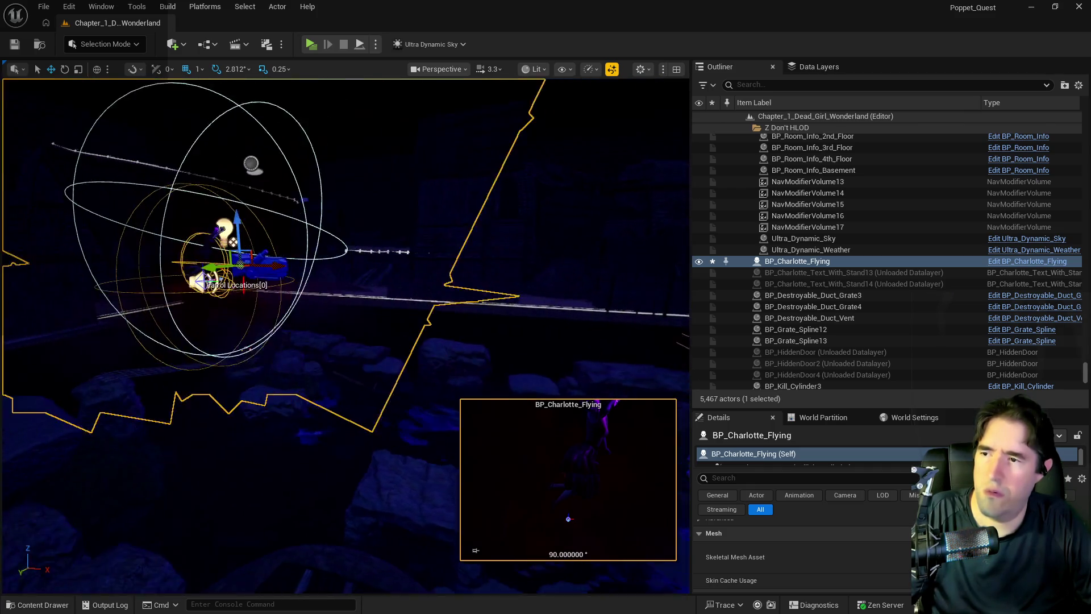
key(e)
drag(287, 274, 341, 246)
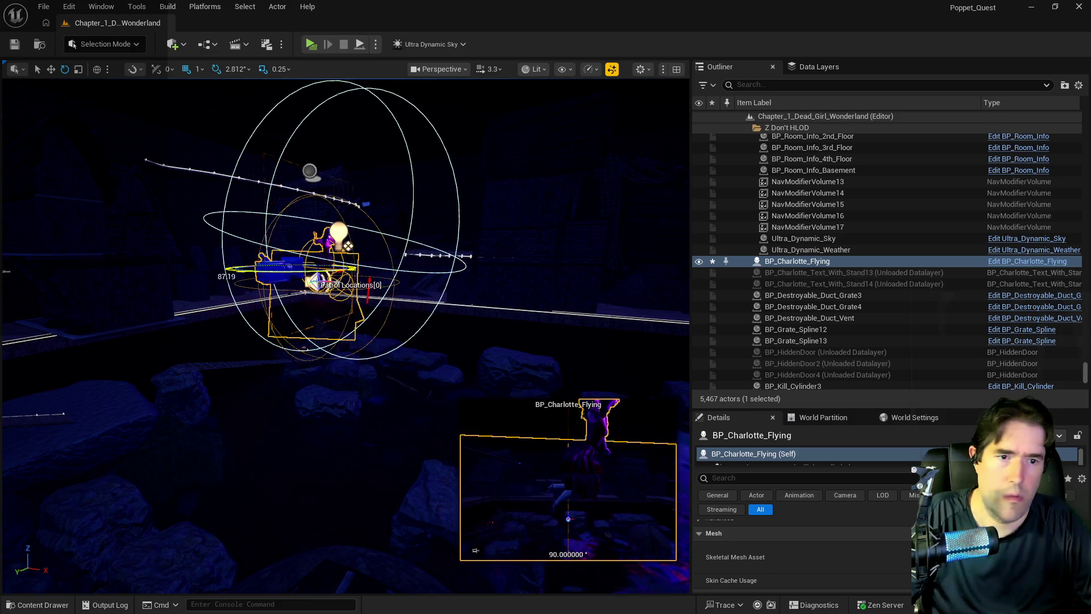
drag(348, 246, 345, 264)
mouse_move(457, 266)
mouse_down()
mouse_move(429, 267)
mouse_move(462, 266)
mouse_up()
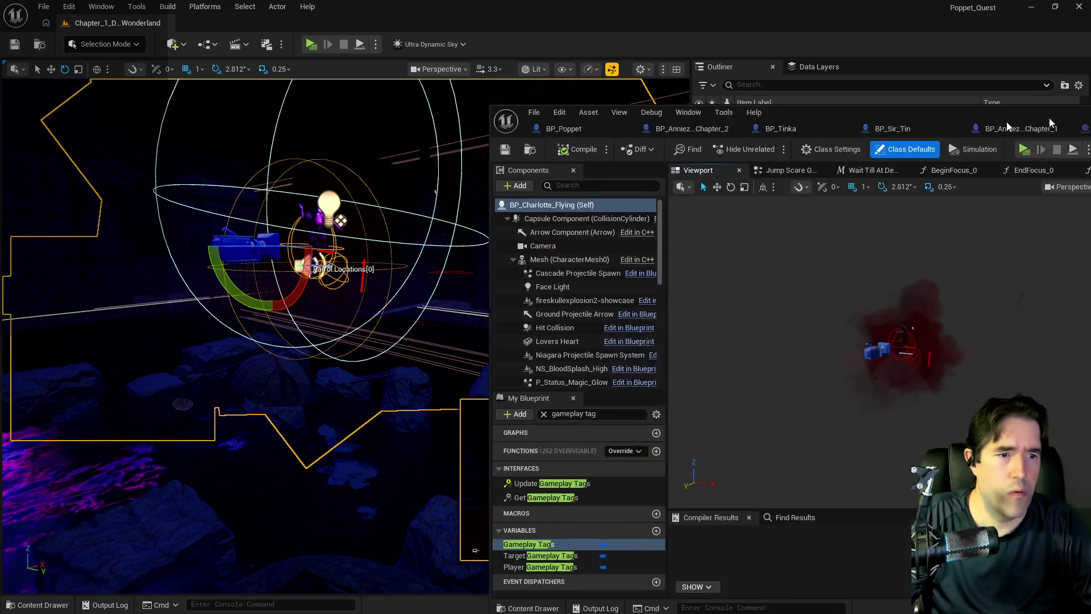
Step: Maximize the BP_Charlotte_Flying editor and select and frame its Camera component
double_click(1050, 123)
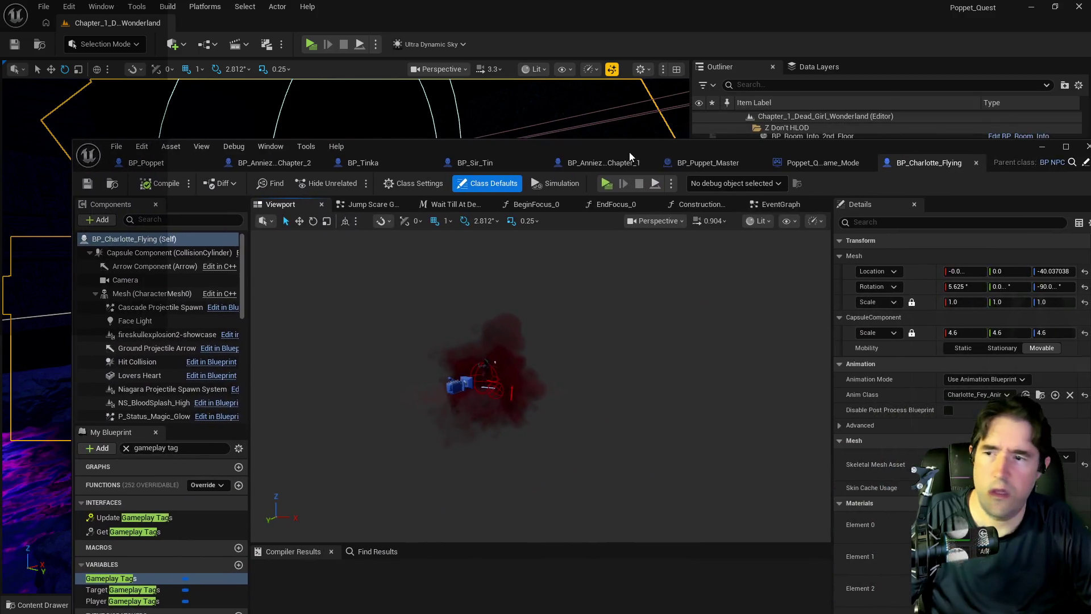
click(398, 286)
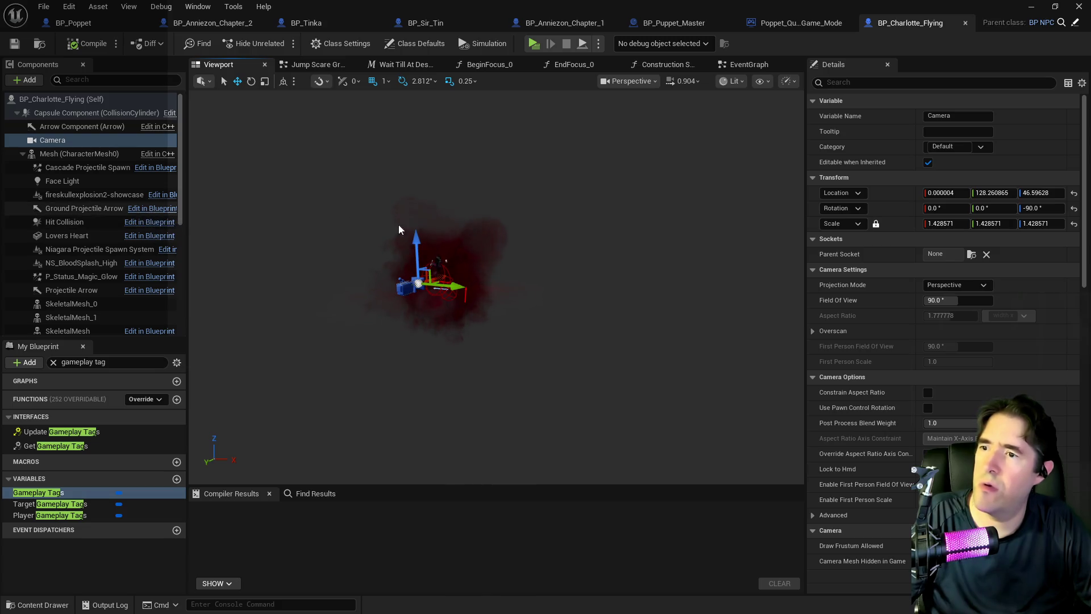
key(f)
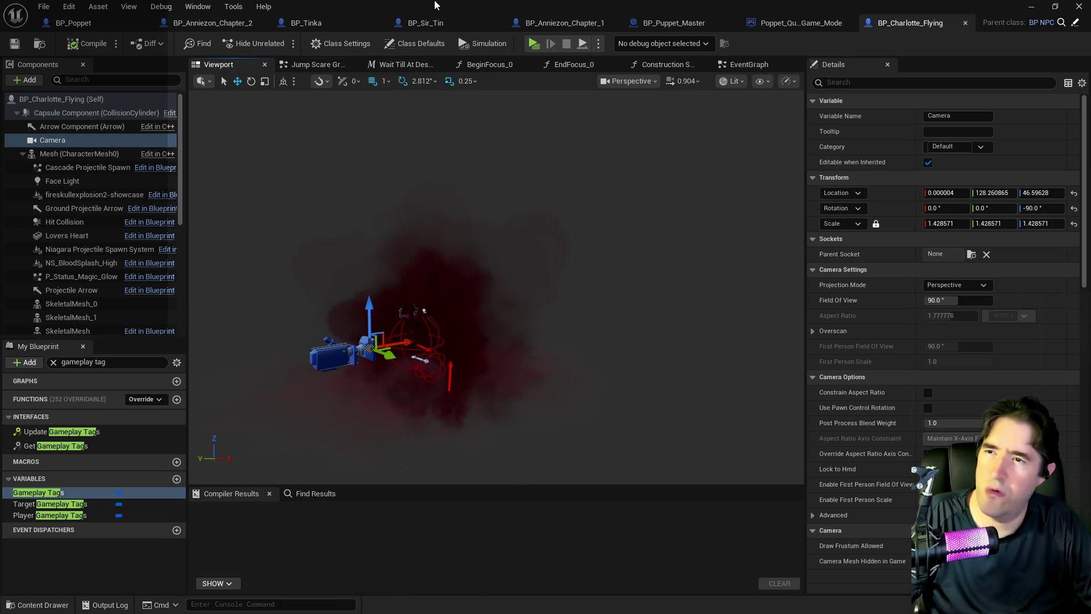
double_click(435, 5)
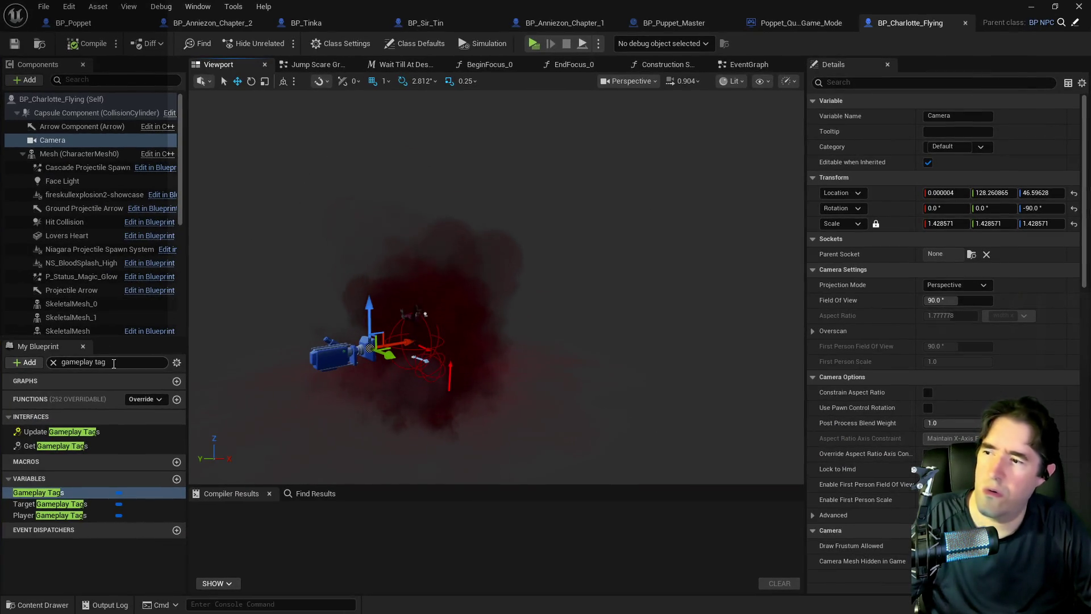
Step: Search My Blueprint for 'scale', inspect Editor Billboard Scale and Normal NPC Scale, and view Class Defaults
text(scale)
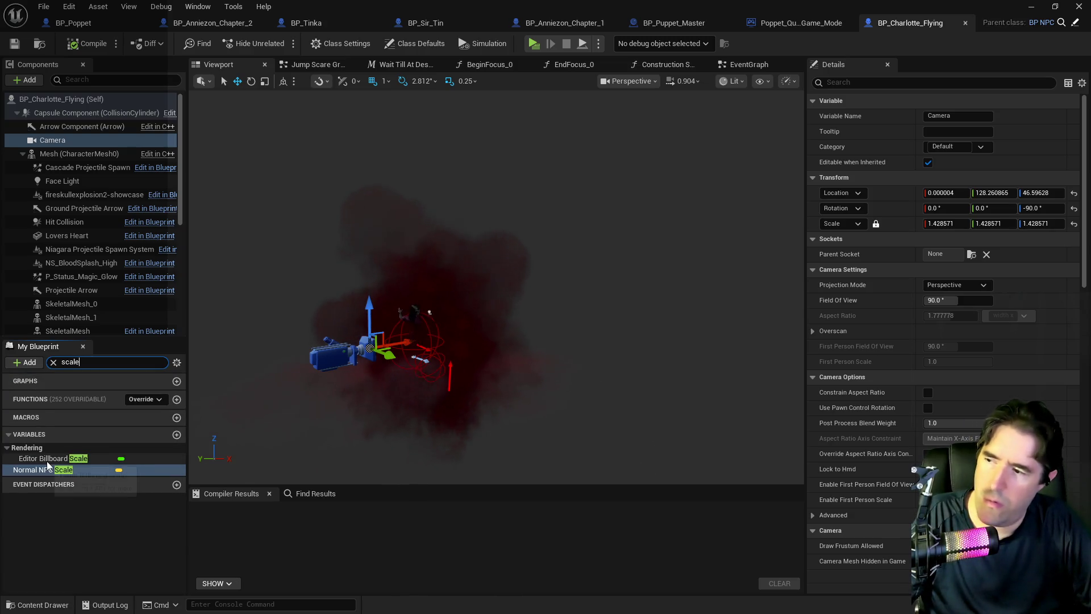
click(45, 459)
click(46, 470)
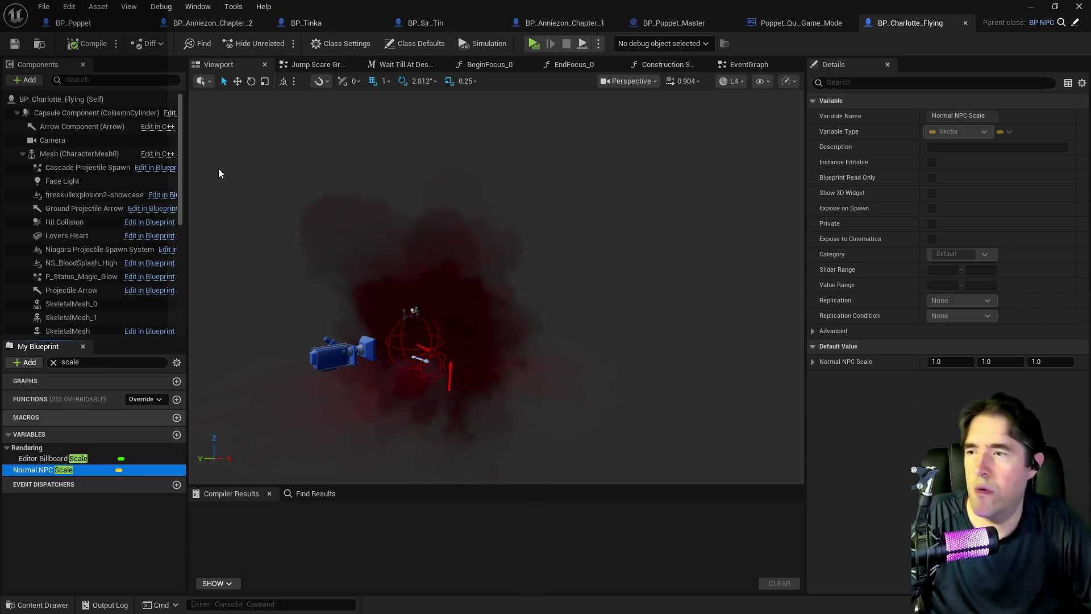
click(69, 101)
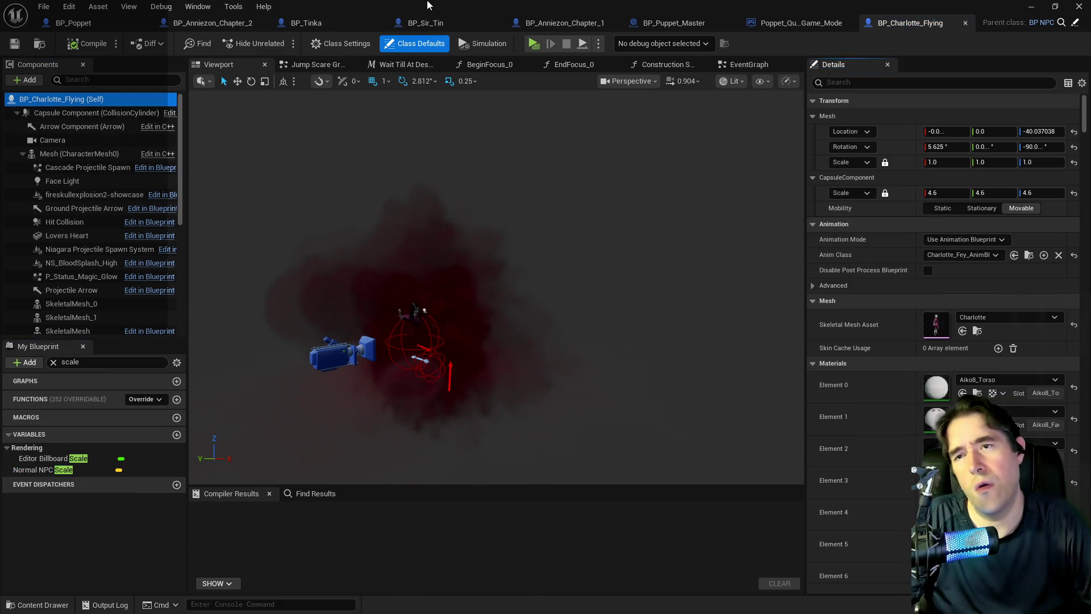
key(alt+Tab)
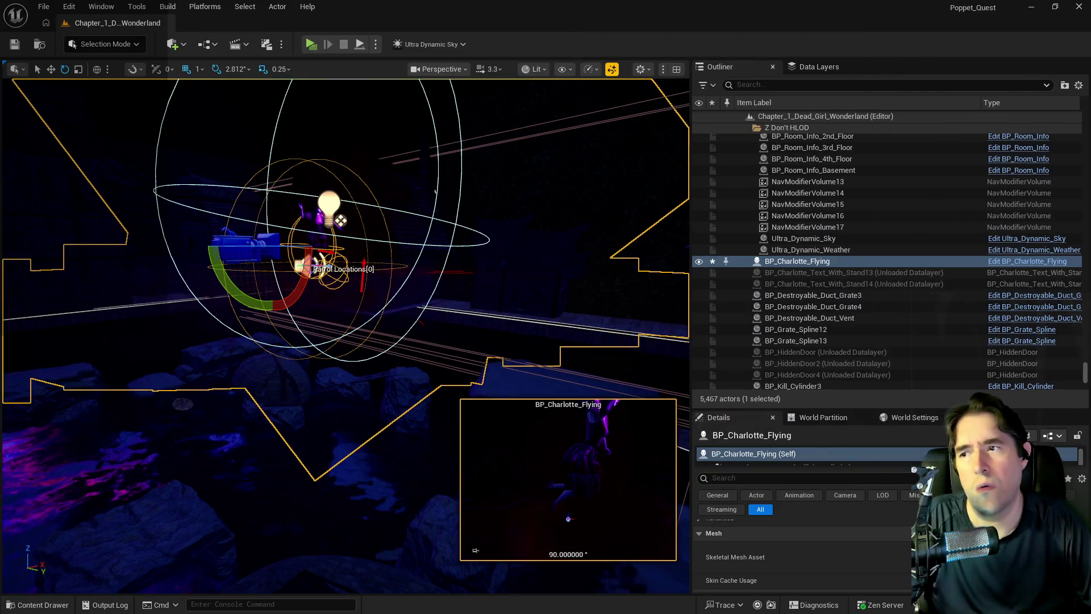
Step: Frame the Charlotte actor in the level and copy its transform
key(f)
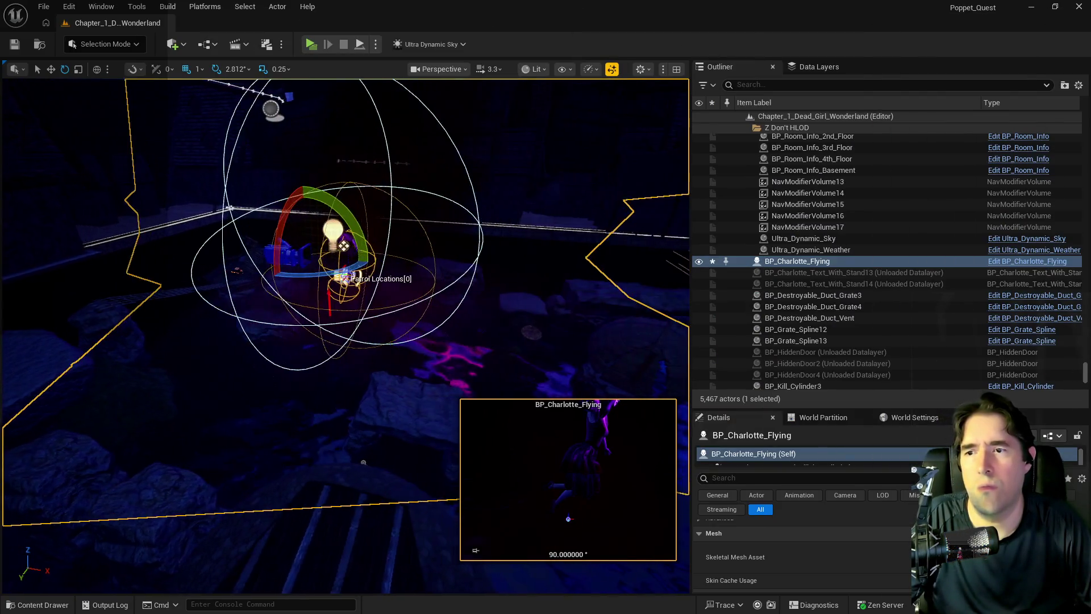
scroll(830, 541, up, 5)
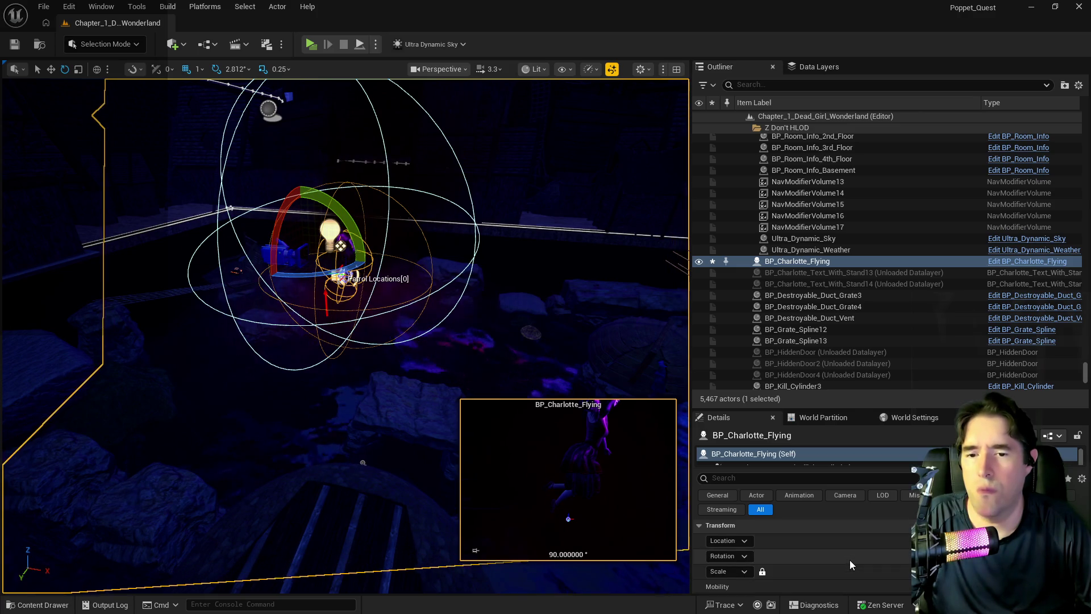
right_click(836, 542)
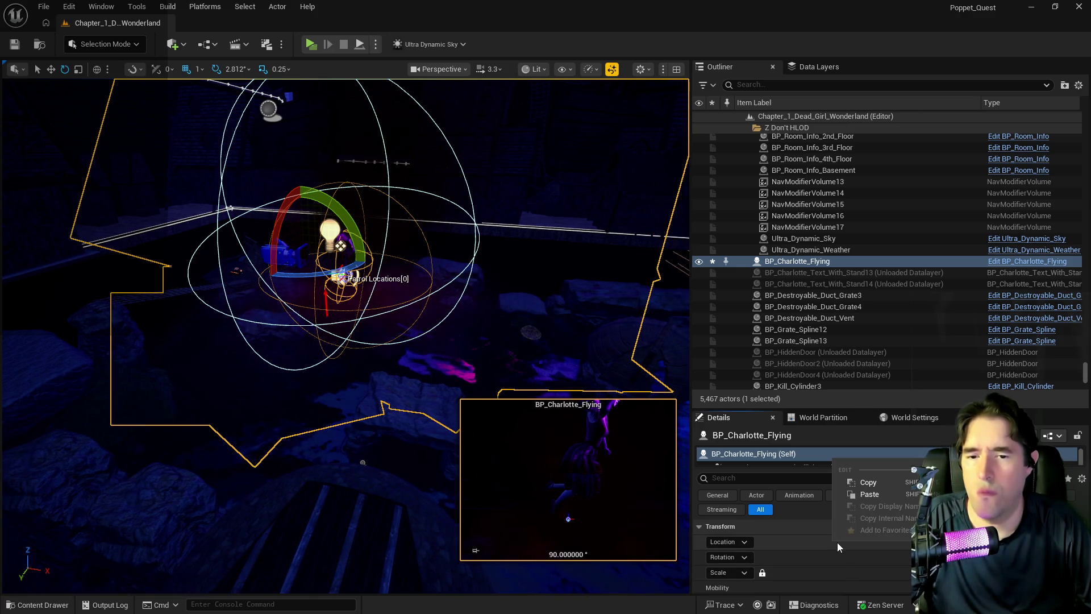
click(883, 482)
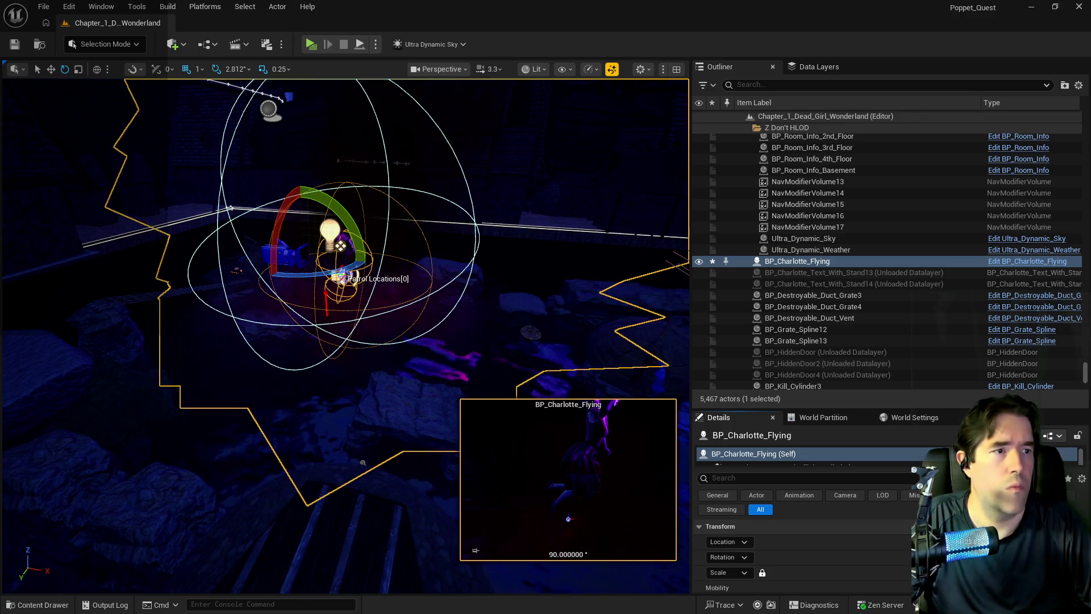
Step: Paste the transform into BP_Puppet_Master's Pirate Cove NPC Transform and set Rotation Z to 180
key(alt+Tab)
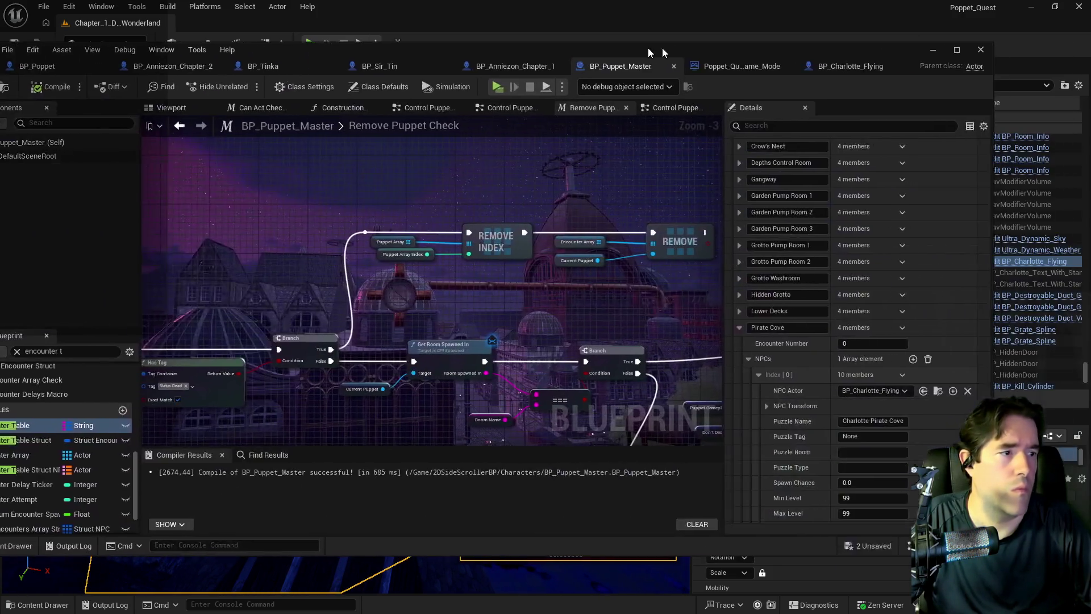
click(501, 364)
right_click(556, 380)
click(593, 413)
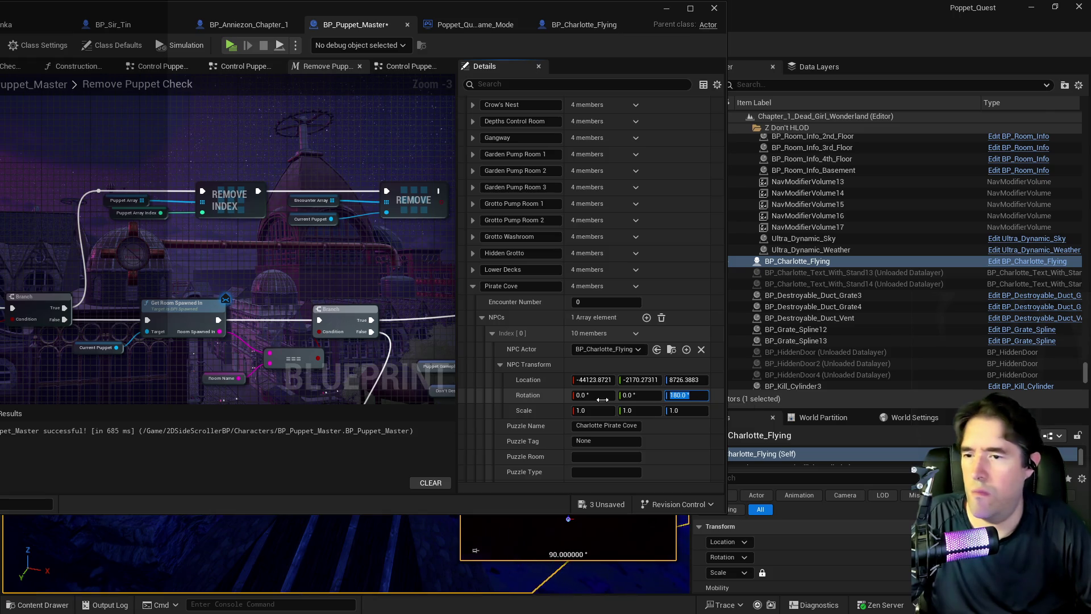
click(518, 411)
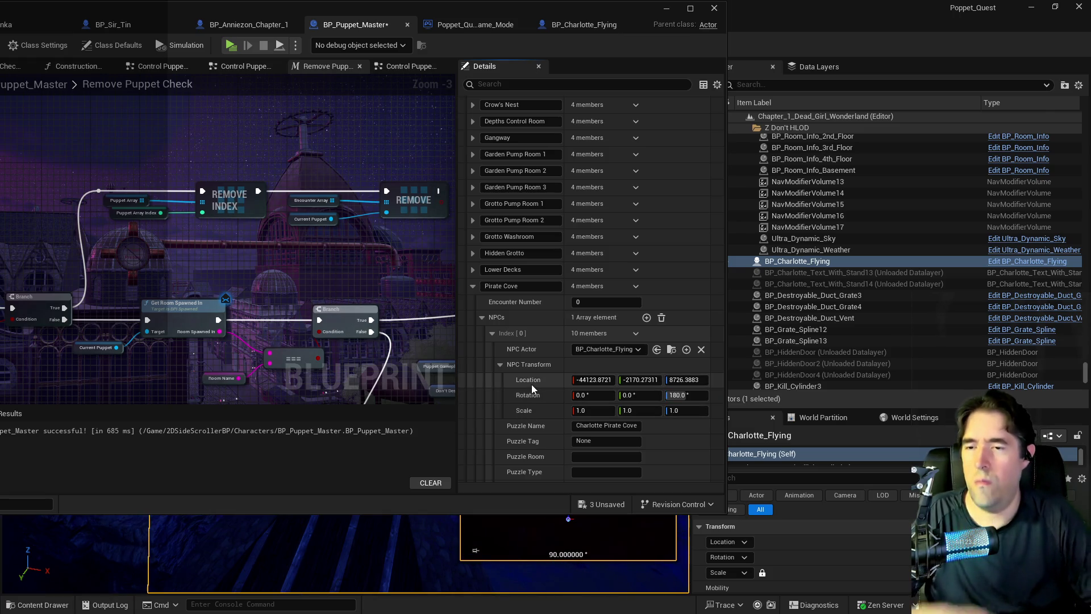
Step: Save the BP_Puppet_Master blueprint
scroll(534, 388, down, 3)
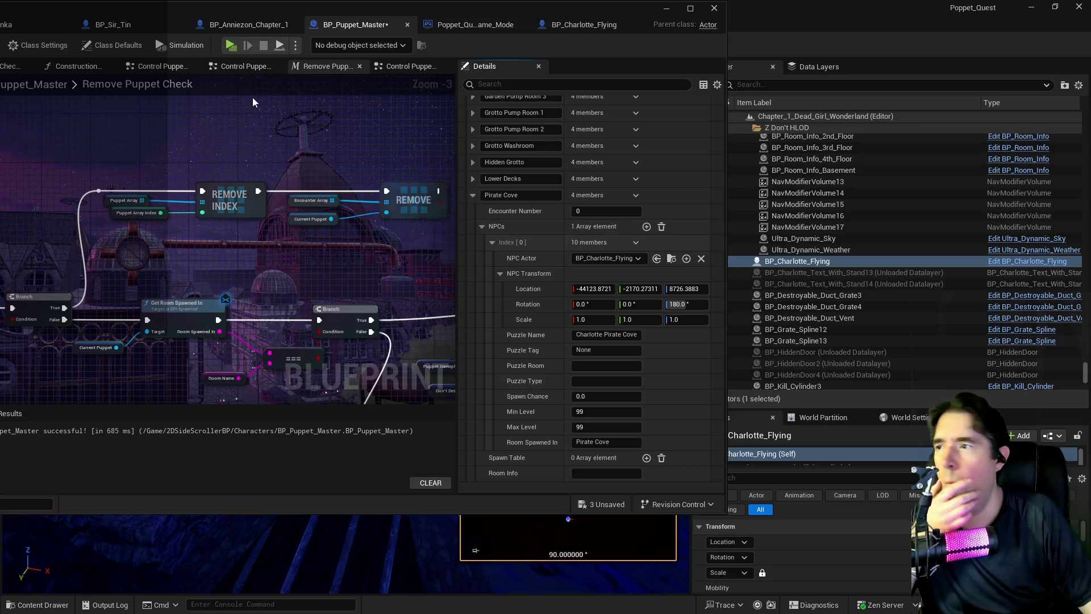
mouse_move(409, 6)
mouse_down()
mouse_move(851, 91)
mouse_move(794, 94)
mouse_up()
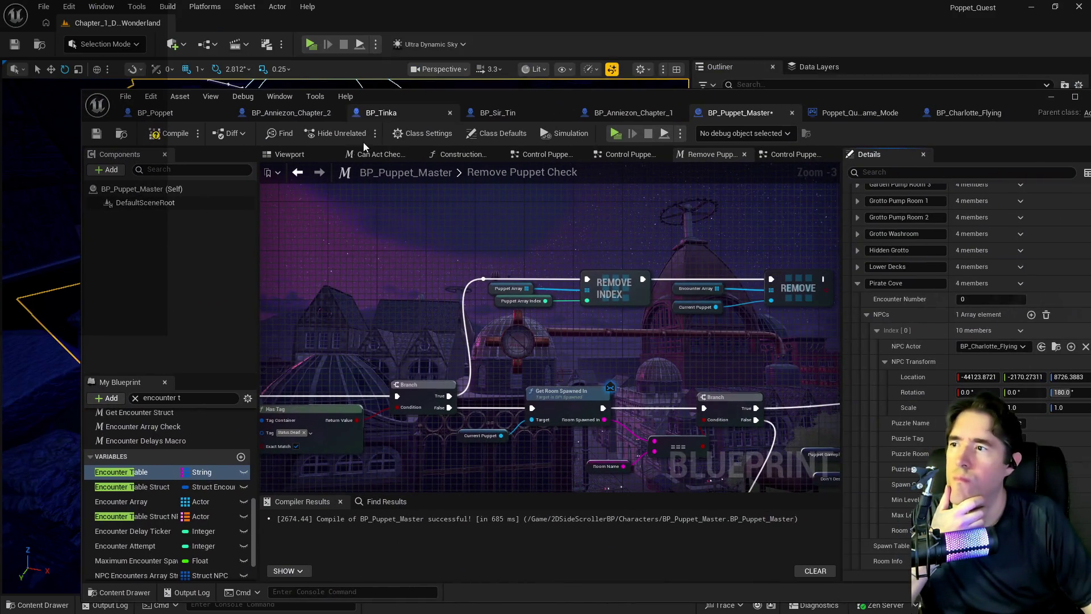
click(97, 133)
mouse_move(413, 93)
mouse_down()
mouse_move(449, 104)
mouse_move(1090, 113)
mouse_up()
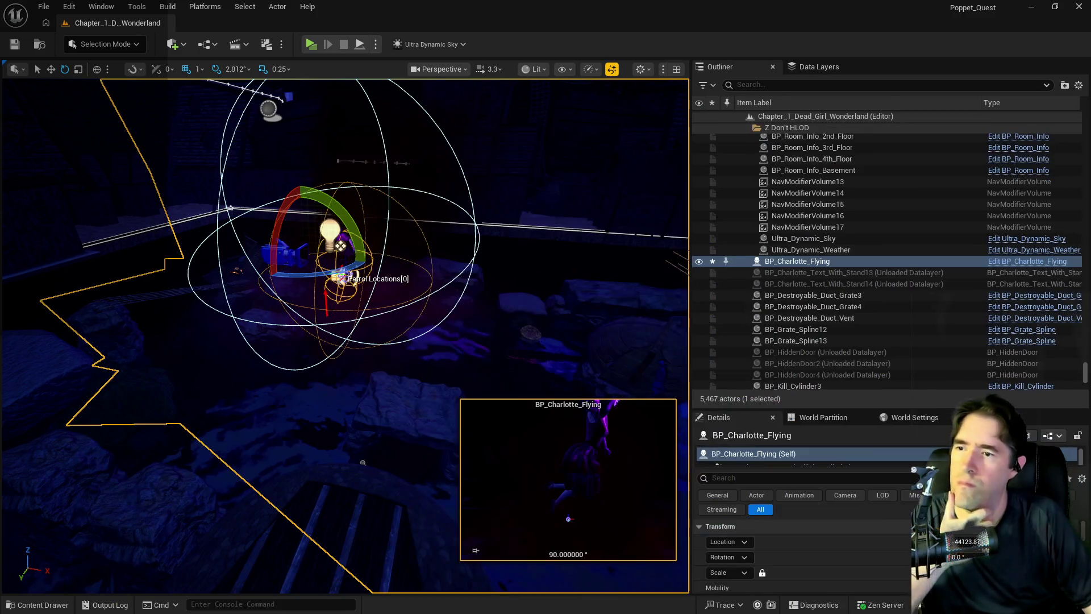
Step: Delete the placed BP_Charlotte_Flying actor from the level
click(349, 244)
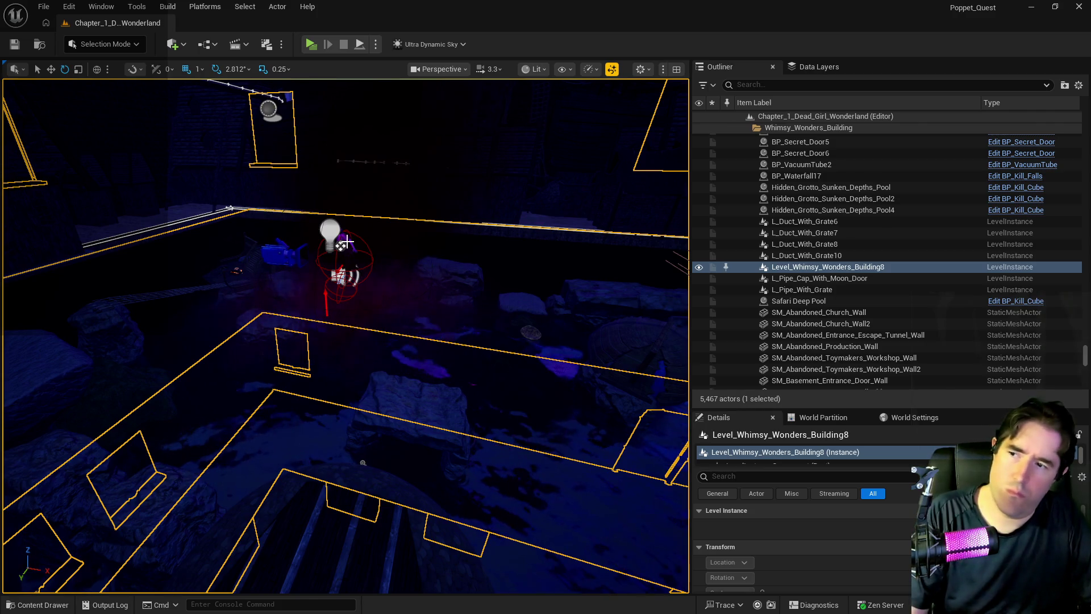
click(339, 246)
key(Delete)
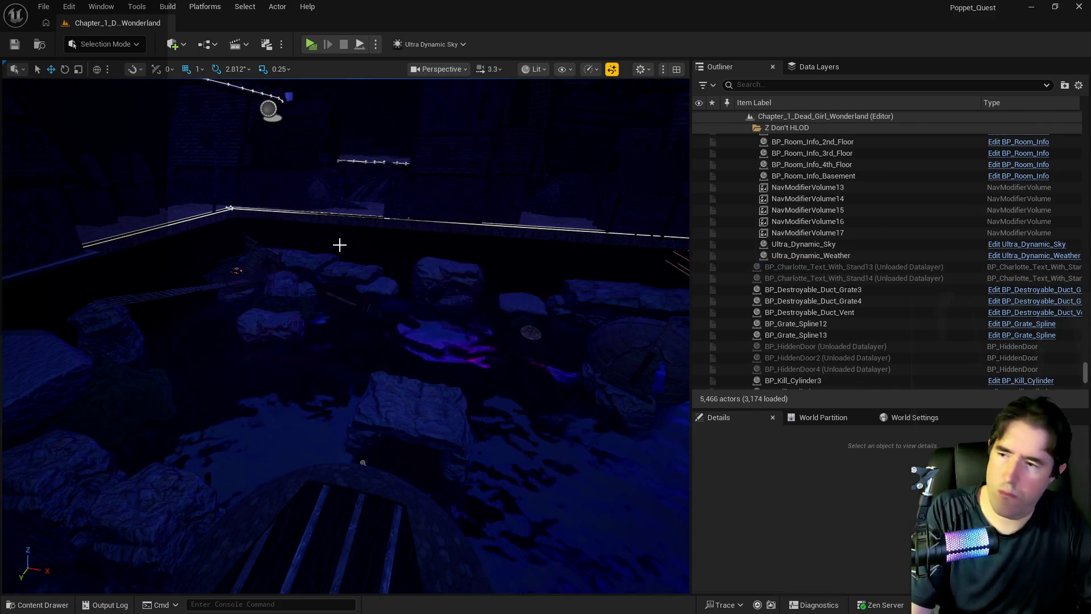
Step: Select BP_Room_Info_Pirate_Cove and review its Spawn Transform Array and spawn points
drag(513, 384, 370, 274)
click(340, 220)
scroll(844, 550, down, 3)
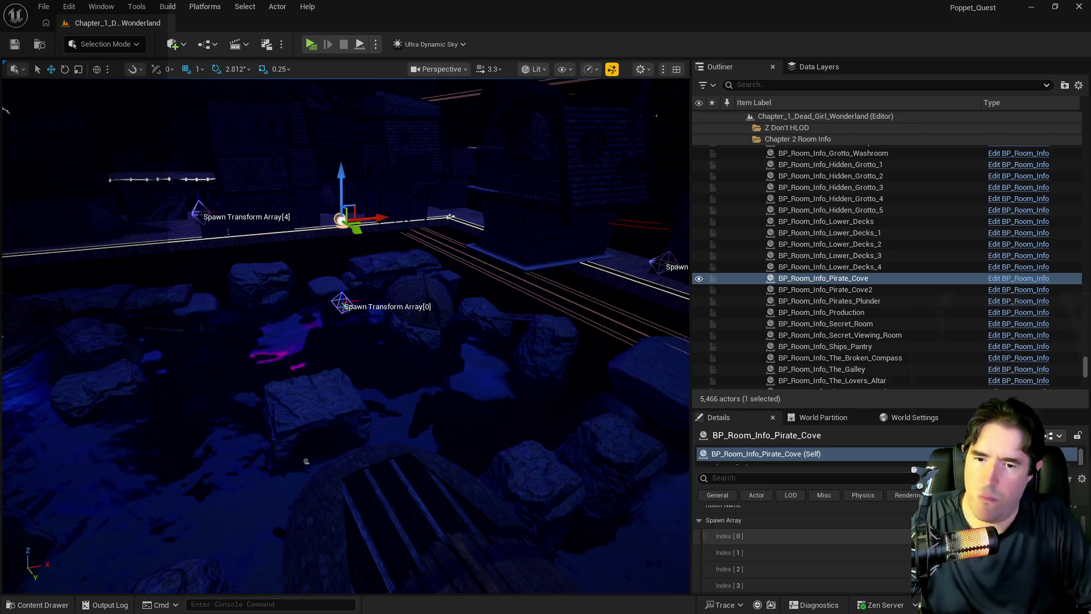
scroll(807, 548, down, 2)
scroll(807, 546, up, 1)
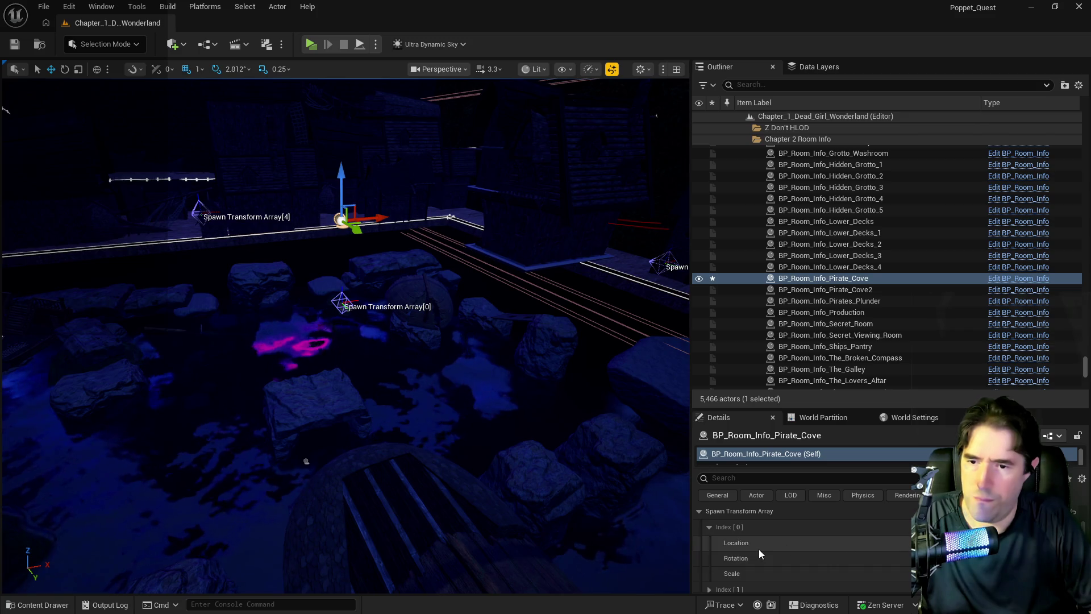
scroll(759, 549, down, 3)
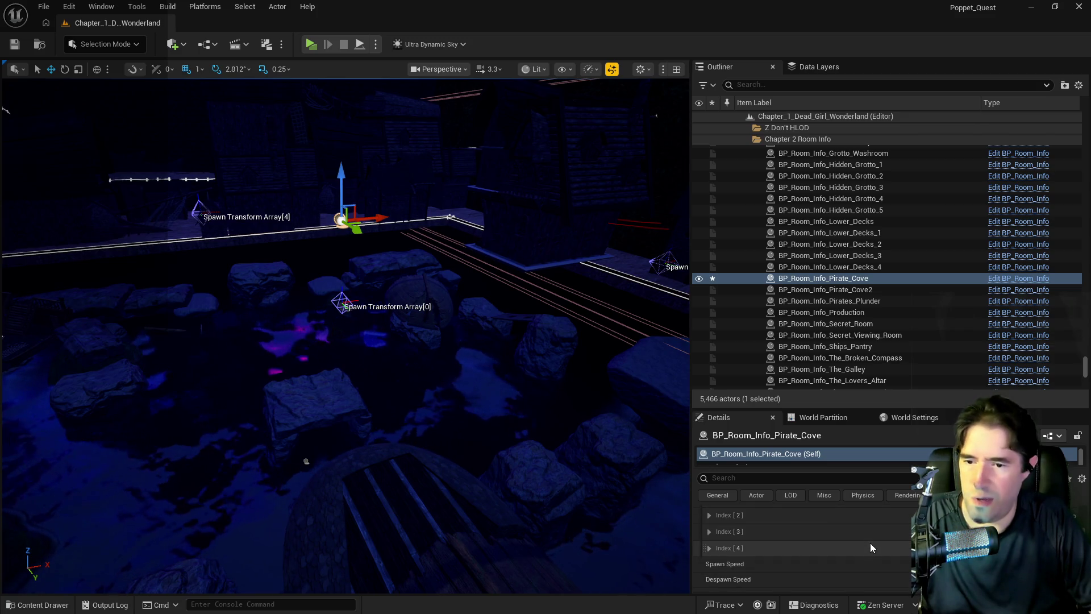
scroll(871, 546, up, 3)
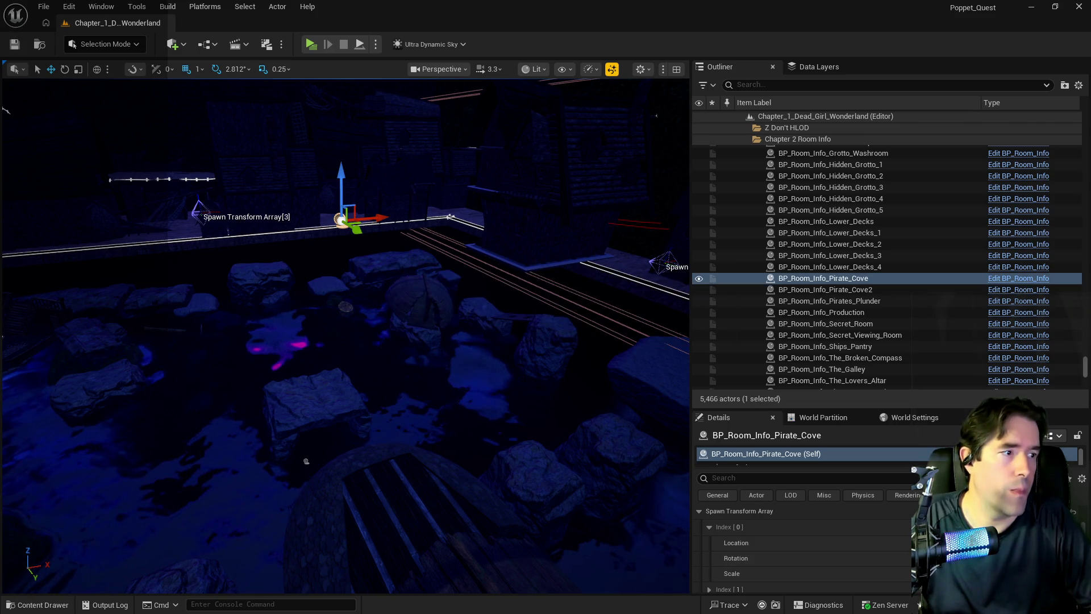
mouse_move(451, 371)
mouse_down()
mouse_move(412, 335)
mouse_move(395, 341)
mouse_move(436, 343)
mouse_up()
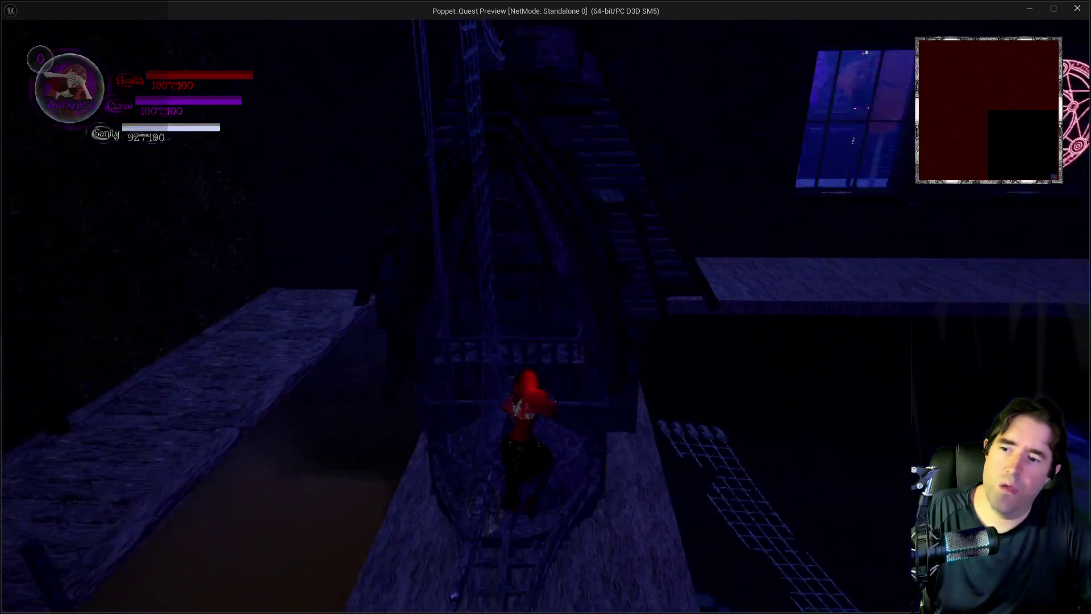
Step: Toggle the card screen, steer the character through the cove to the rocks, then stop the play-test
key(w)
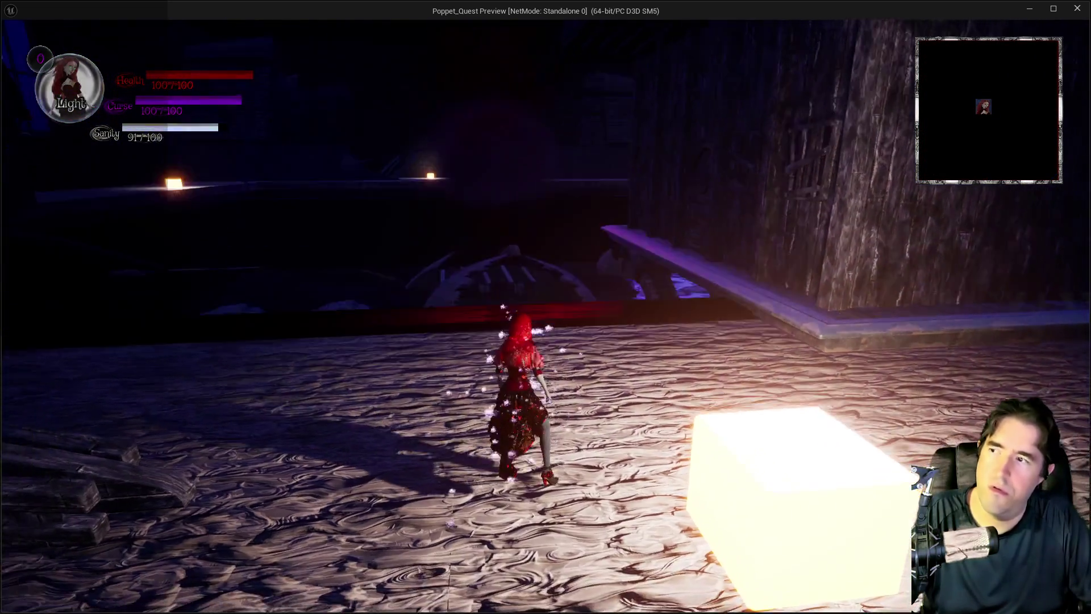
key(i)
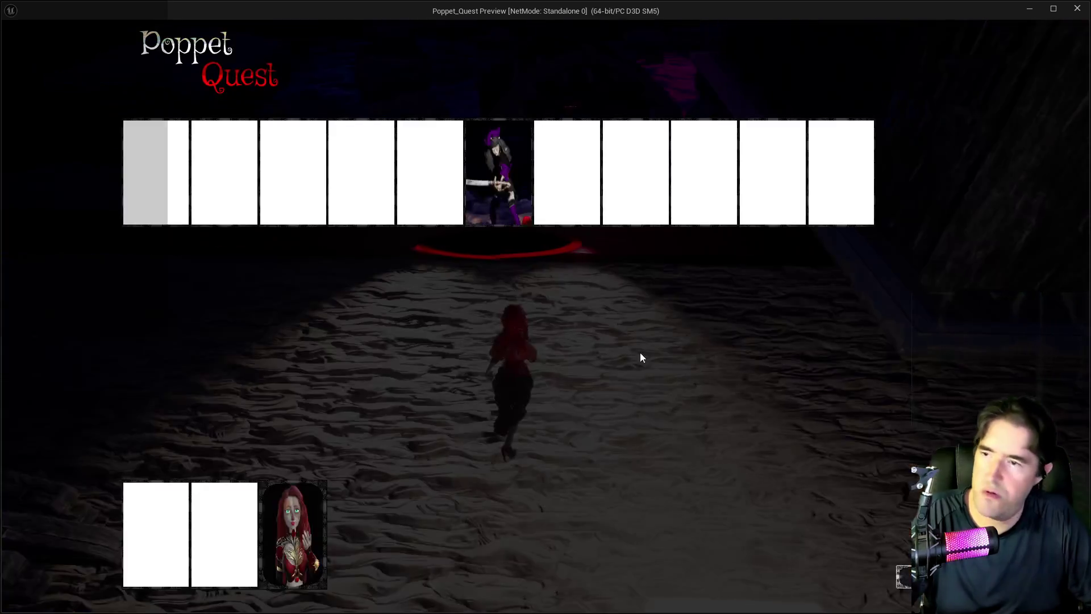
key(i)
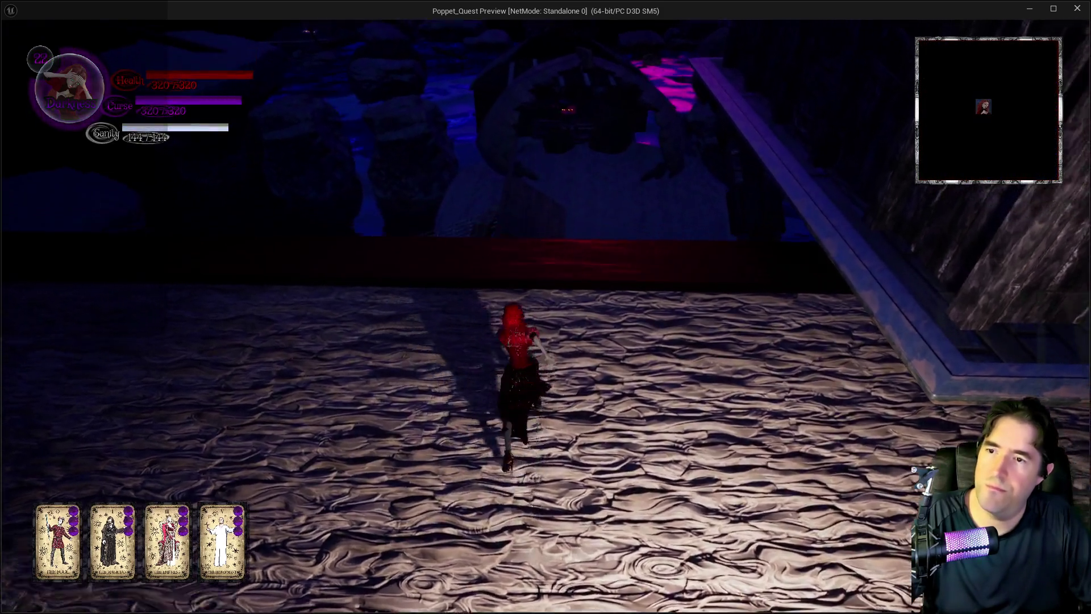
key(w)
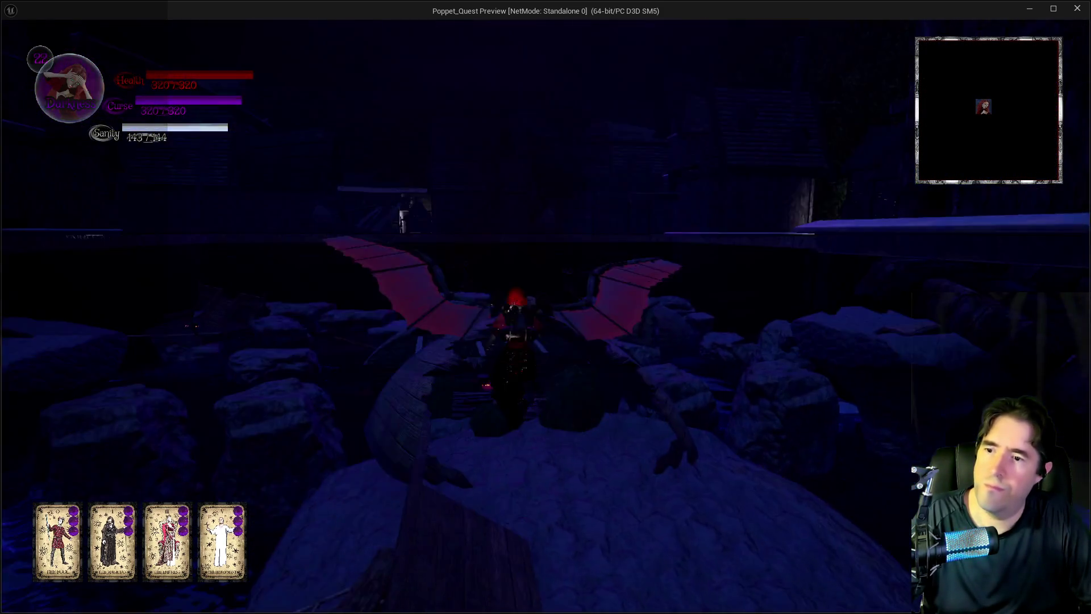
key(w)
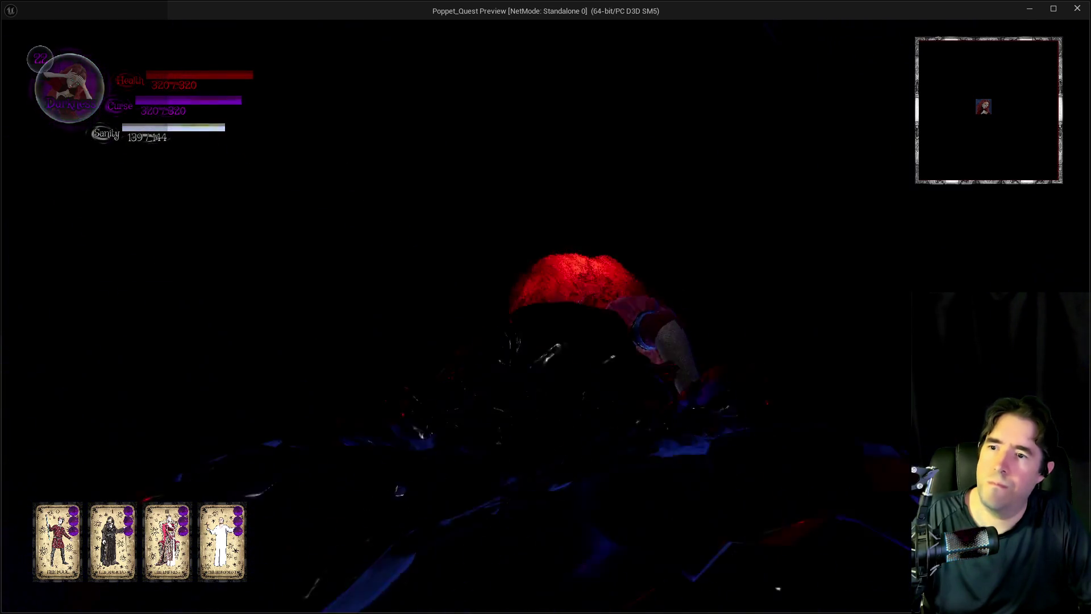
key(w)
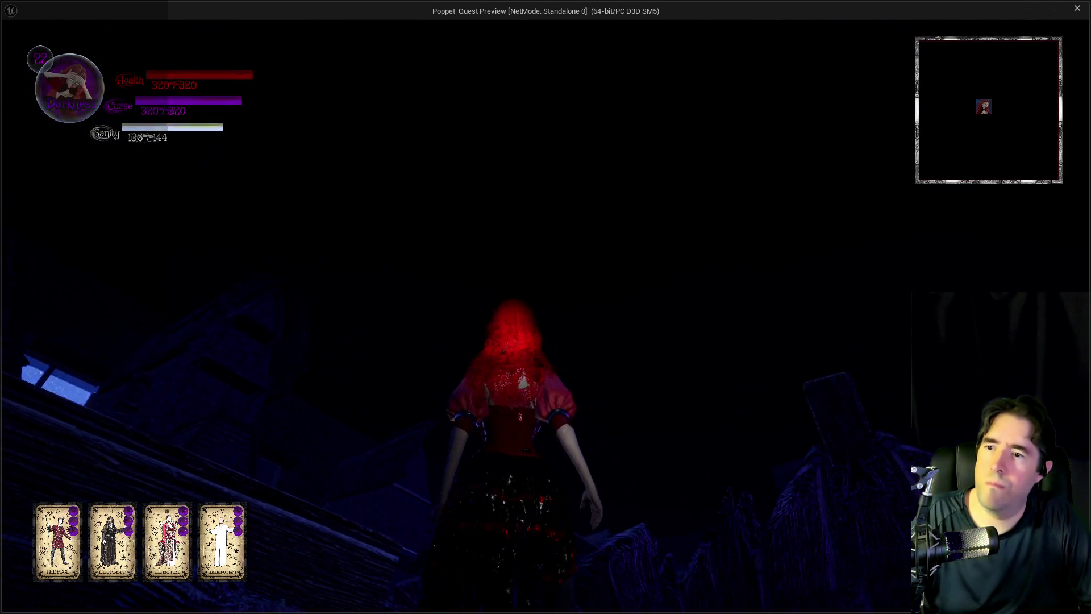
key(w)
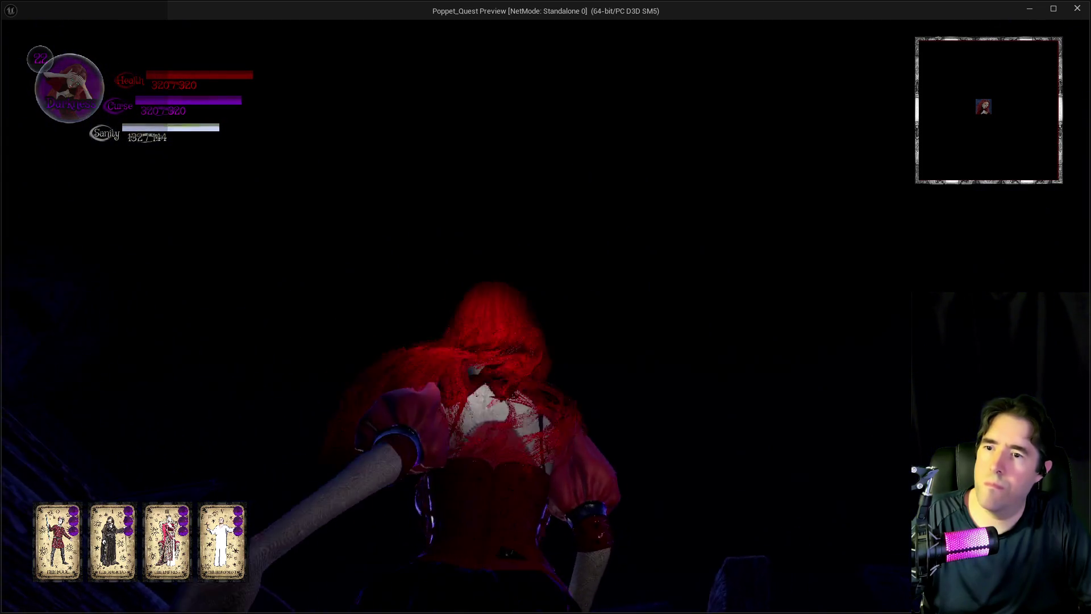
key(w)
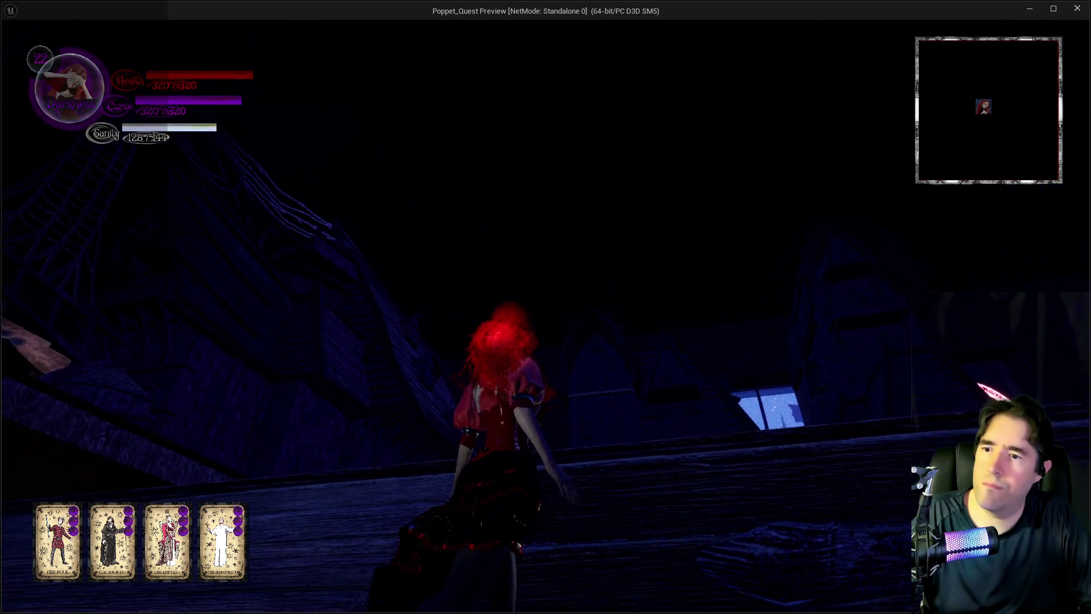
key(w)
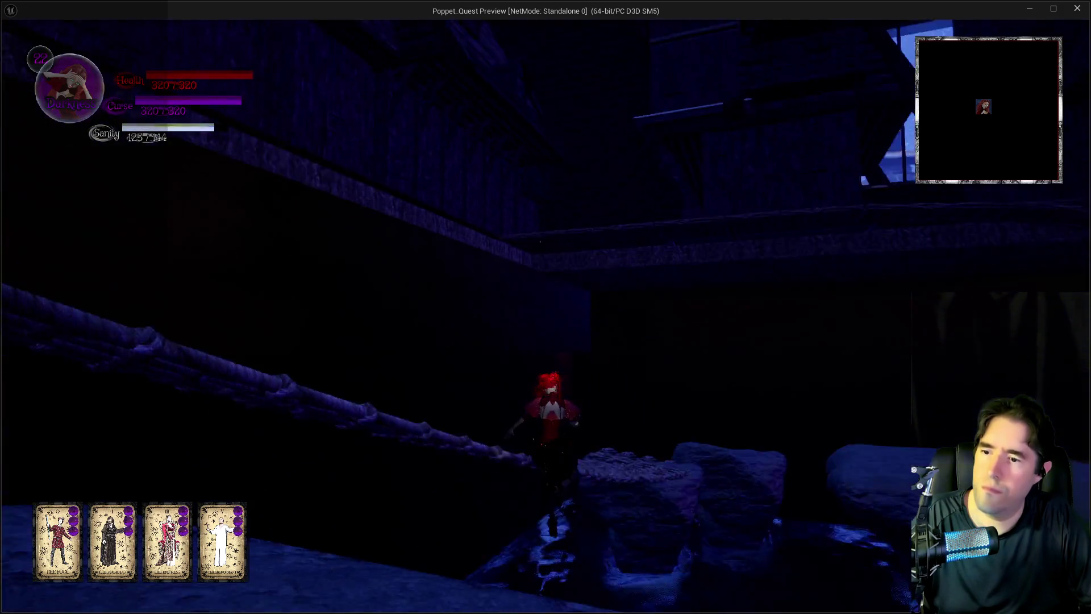
key(w)
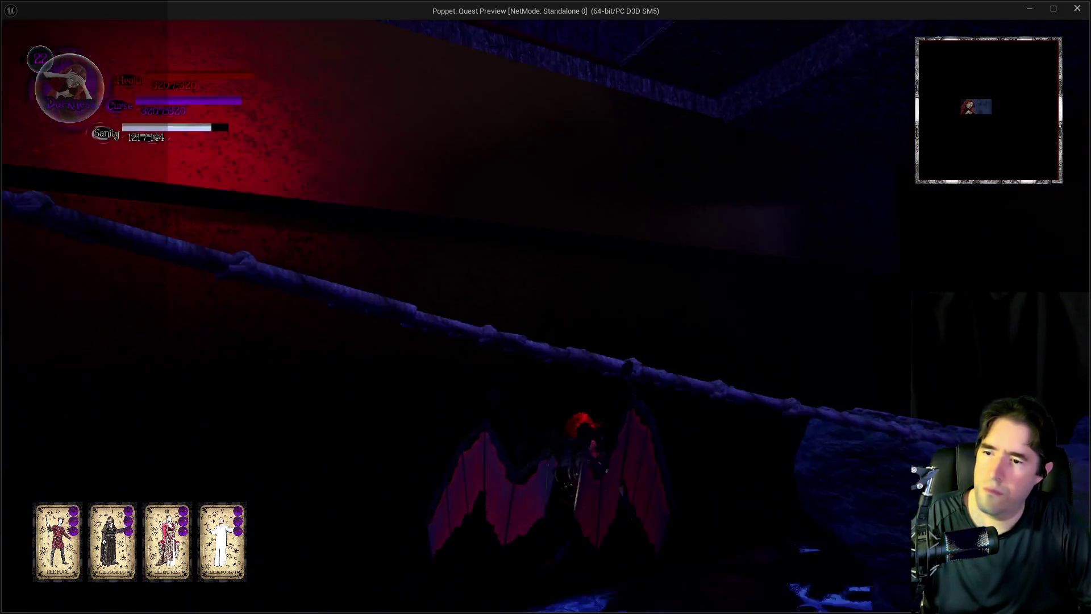
key(alt+Tab)
key(Escape)
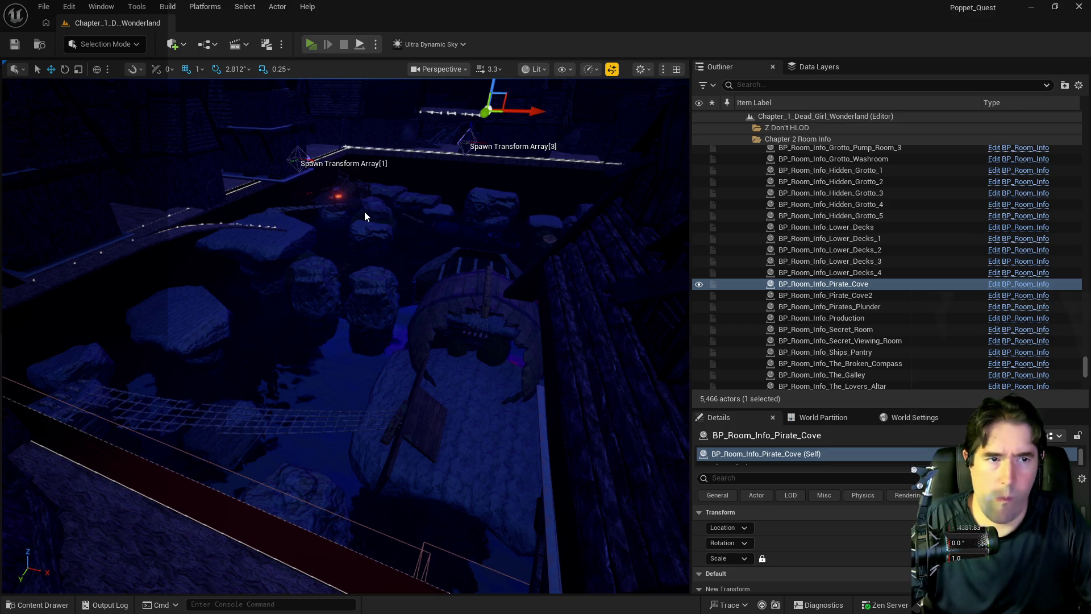
Step: Launch a standalone play-test, walk onto the ship platform and toggle the card collection menu
key(alt+p)
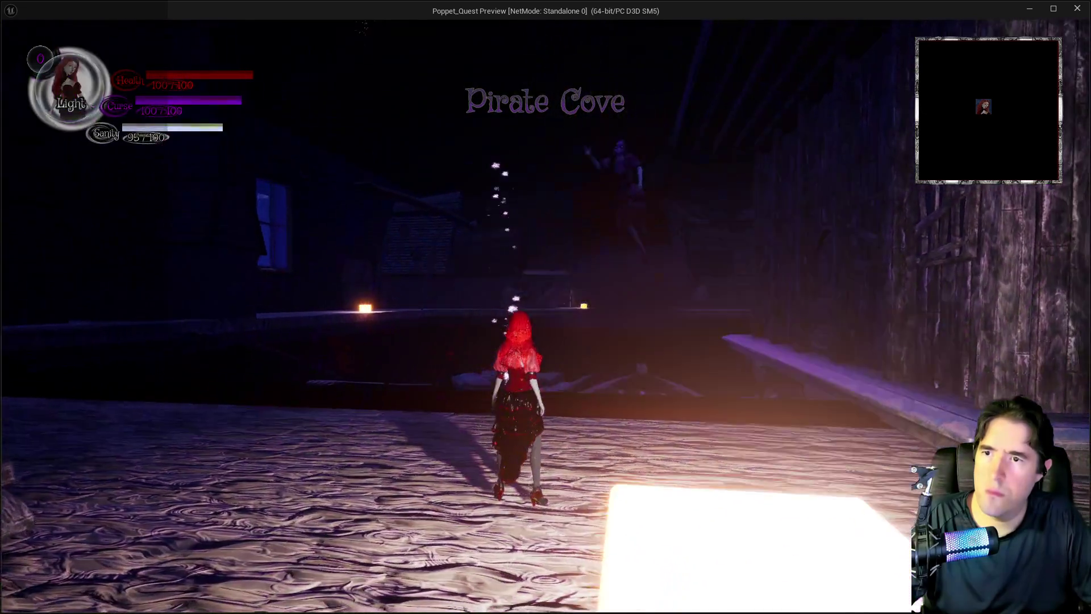
key(w)
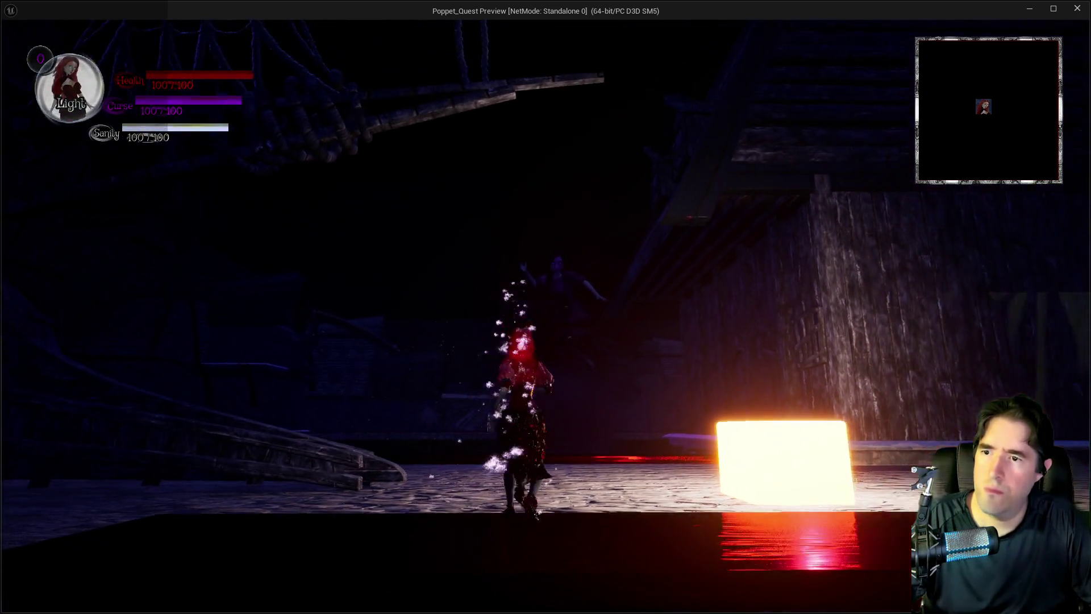
key(Tab)
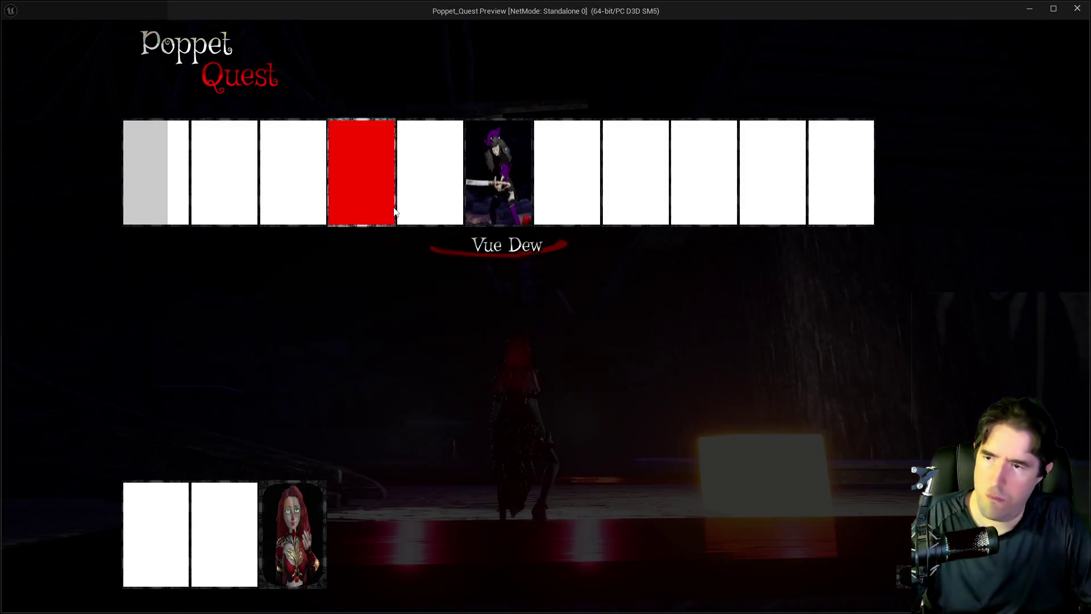
key(Tab)
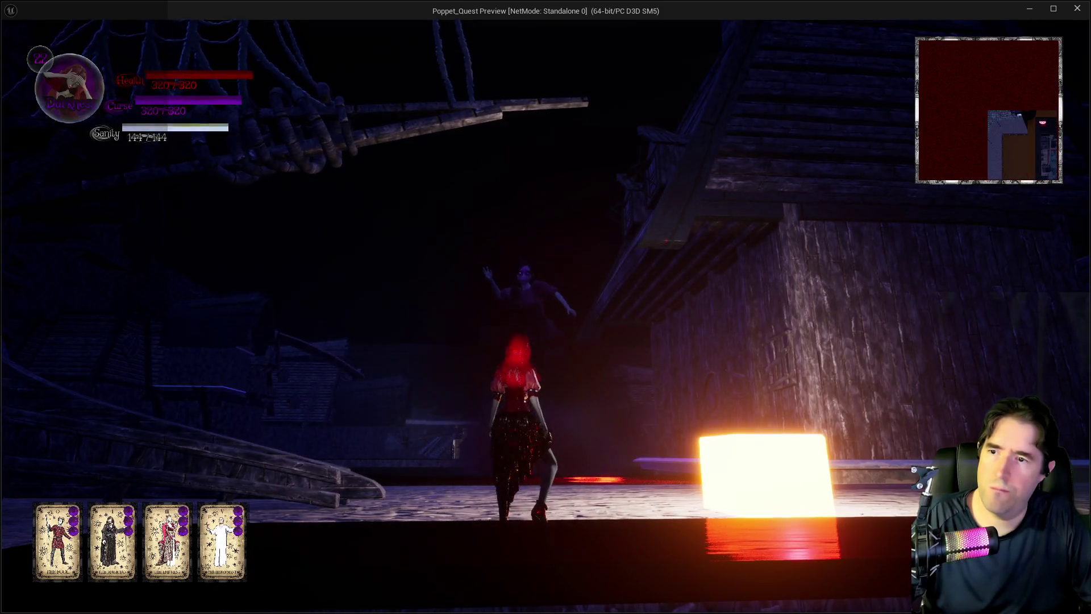
Step: Run across the deck, climb the rope net onto the rooftop, then return to the editor
key(w)
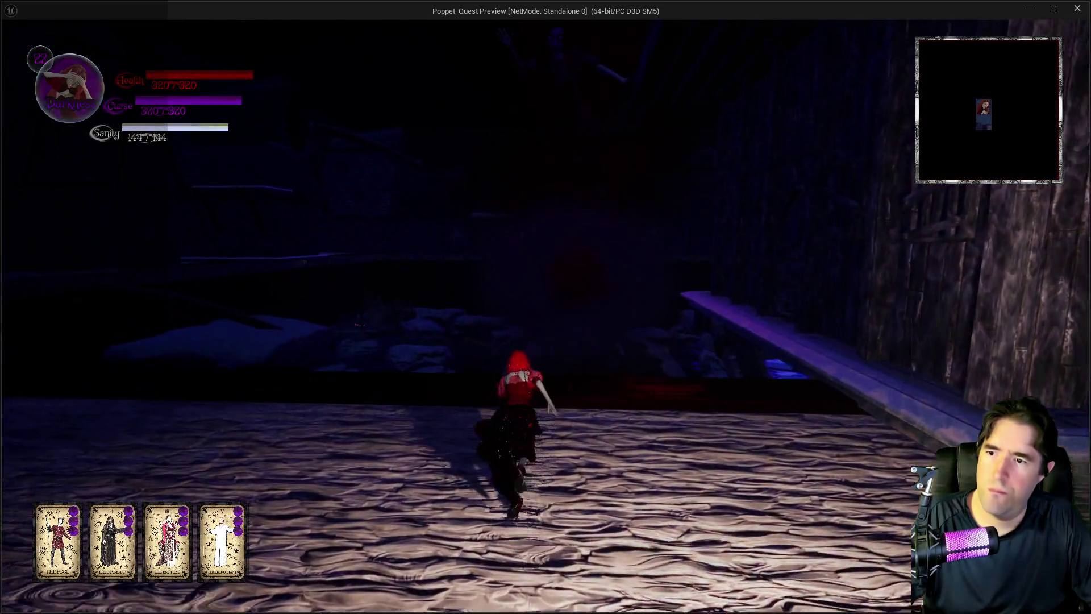
key(w)
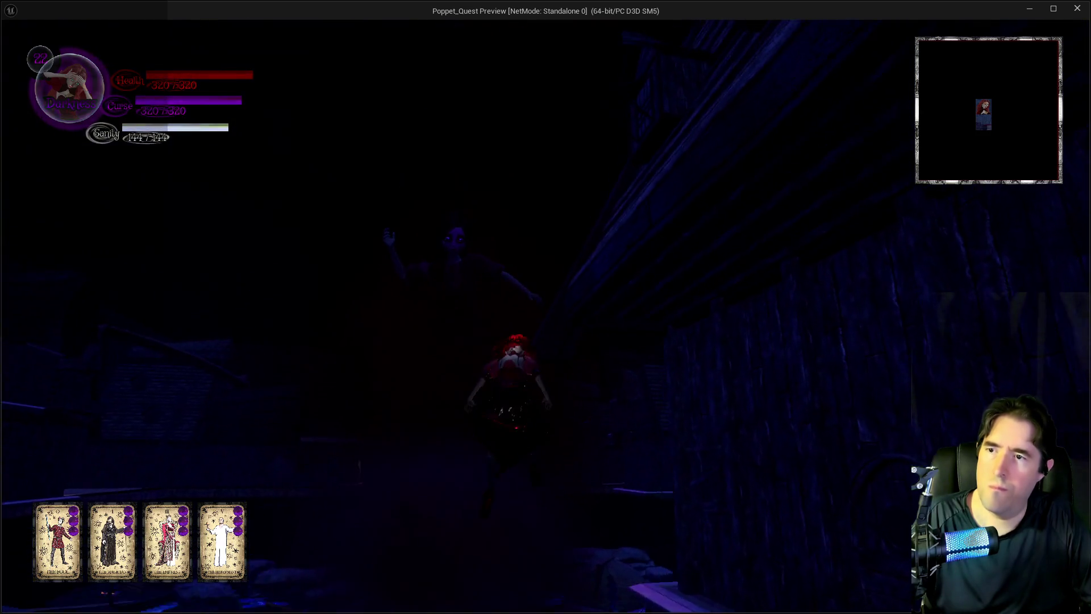
key(w)
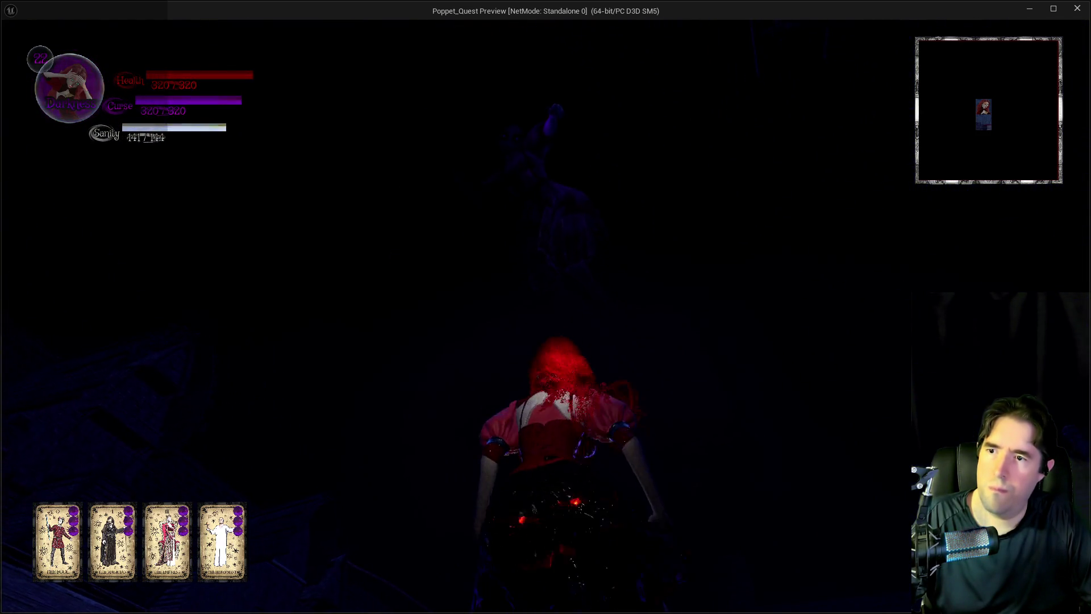
key(w)
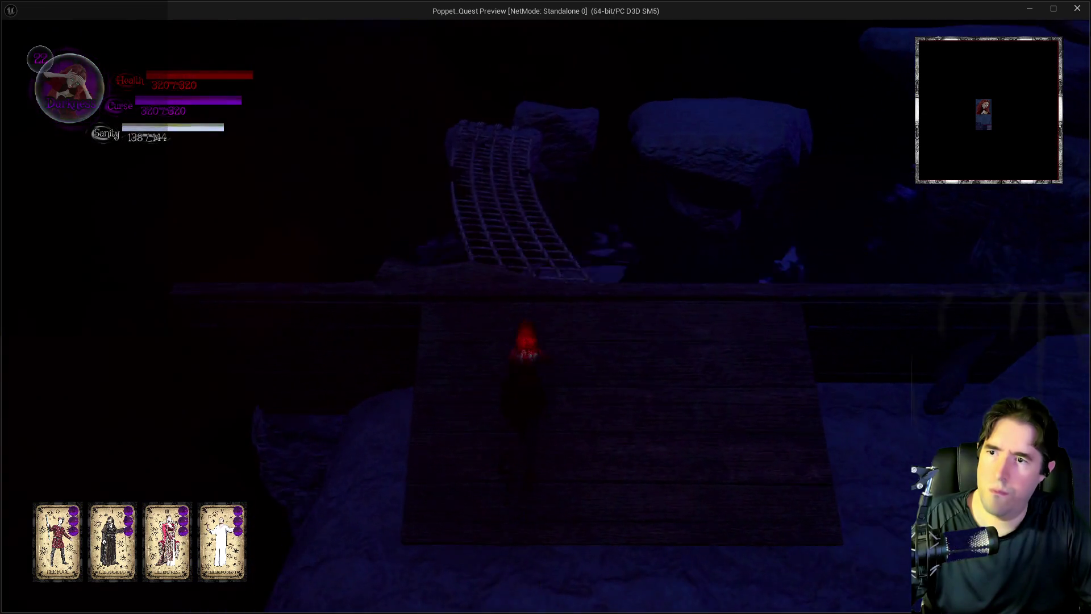
key(w)
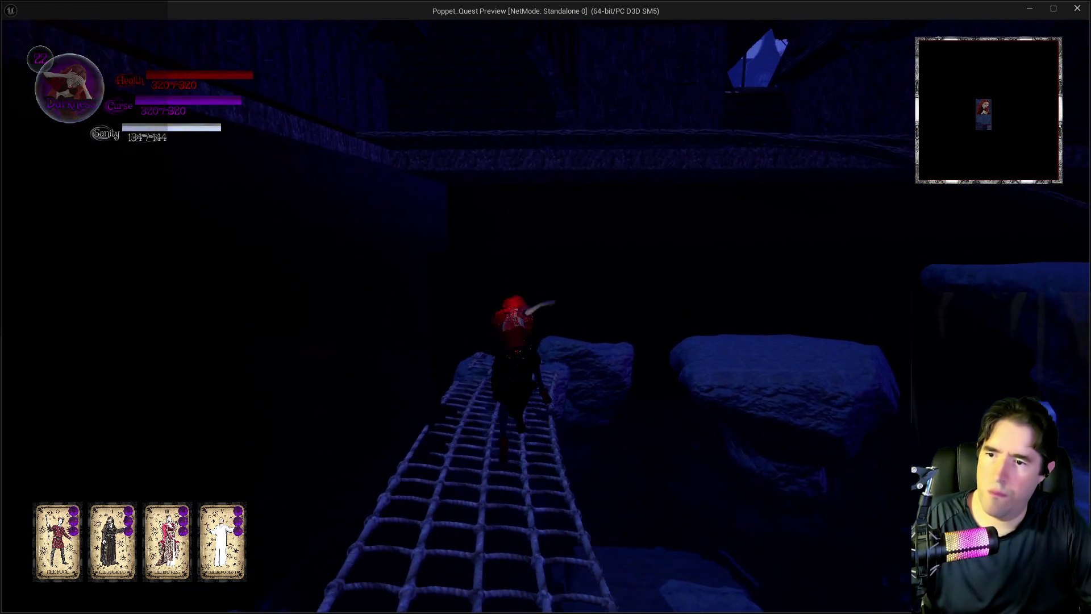
key(w)
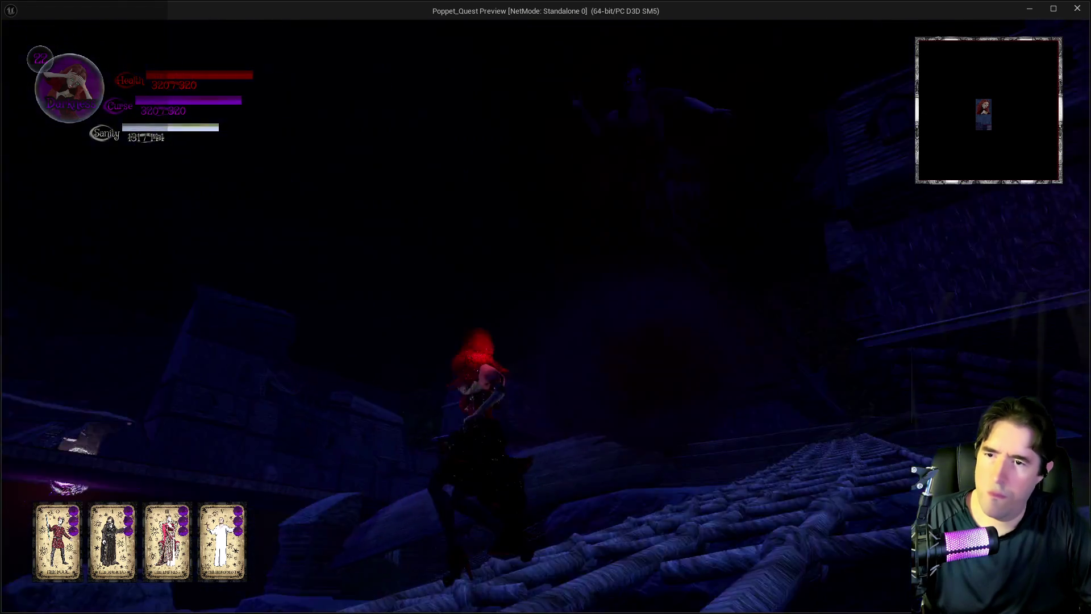
key(w)
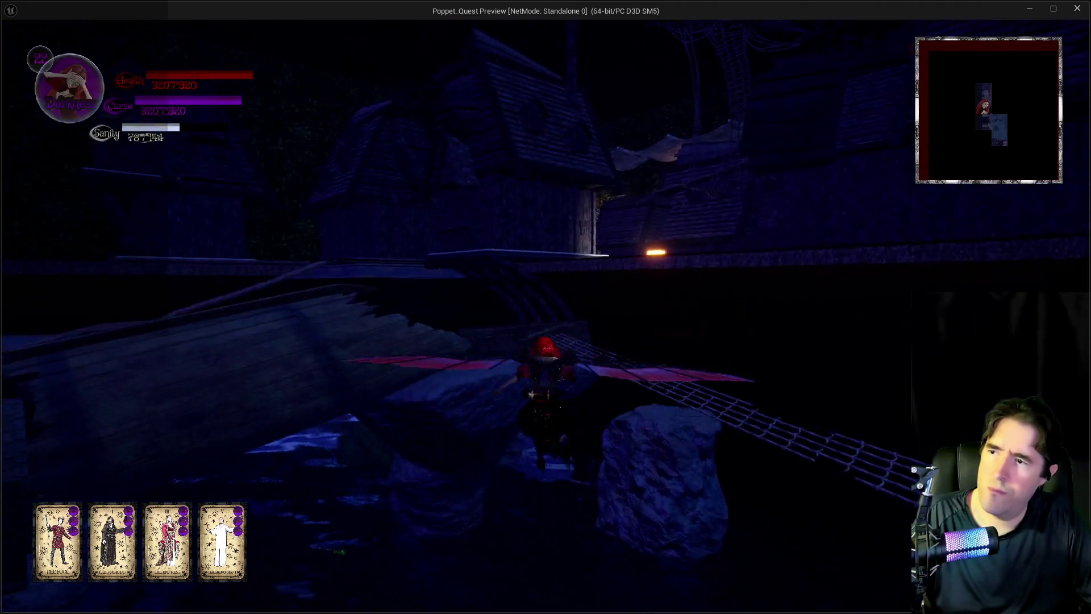
key(alt+Tab)
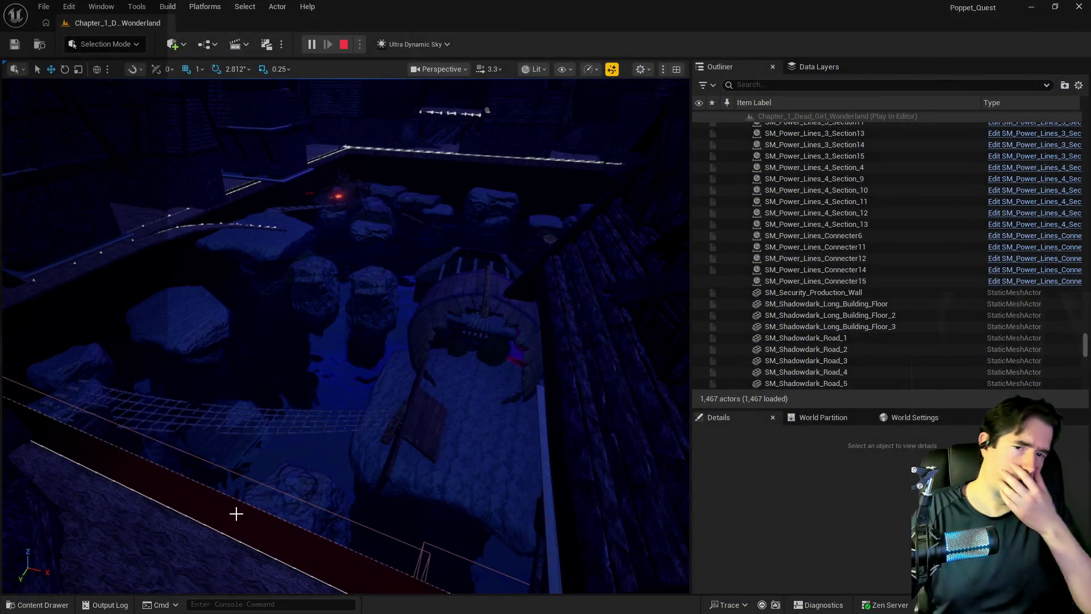
Step: Stop the play session and inspect the Lower Decks, Pirate_Cove2 and Pirates_Plunder room info actors
key(Escape)
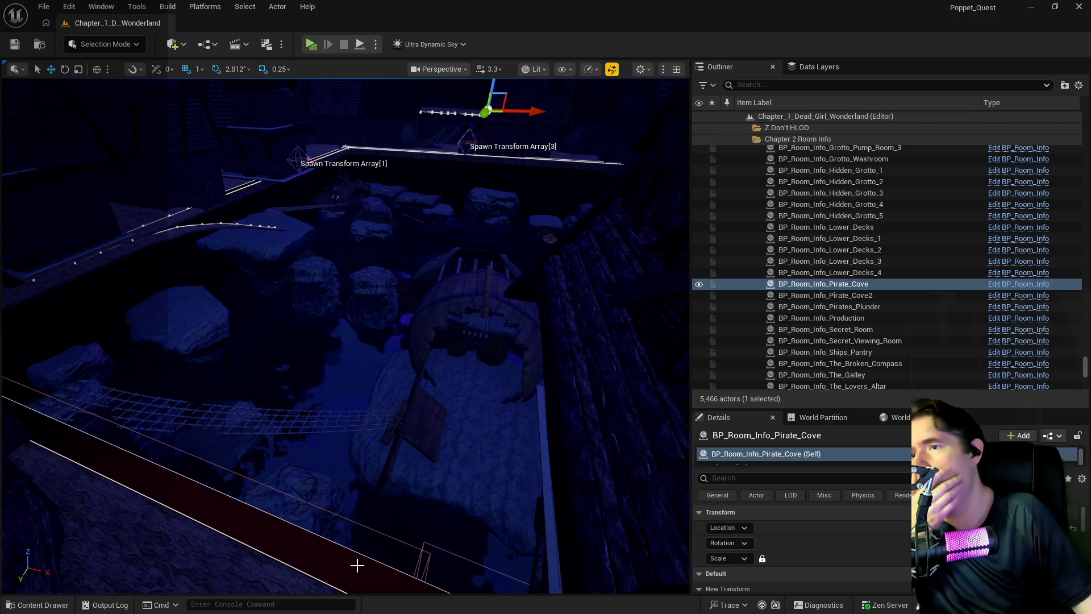
click(832, 273)
click(838, 252)
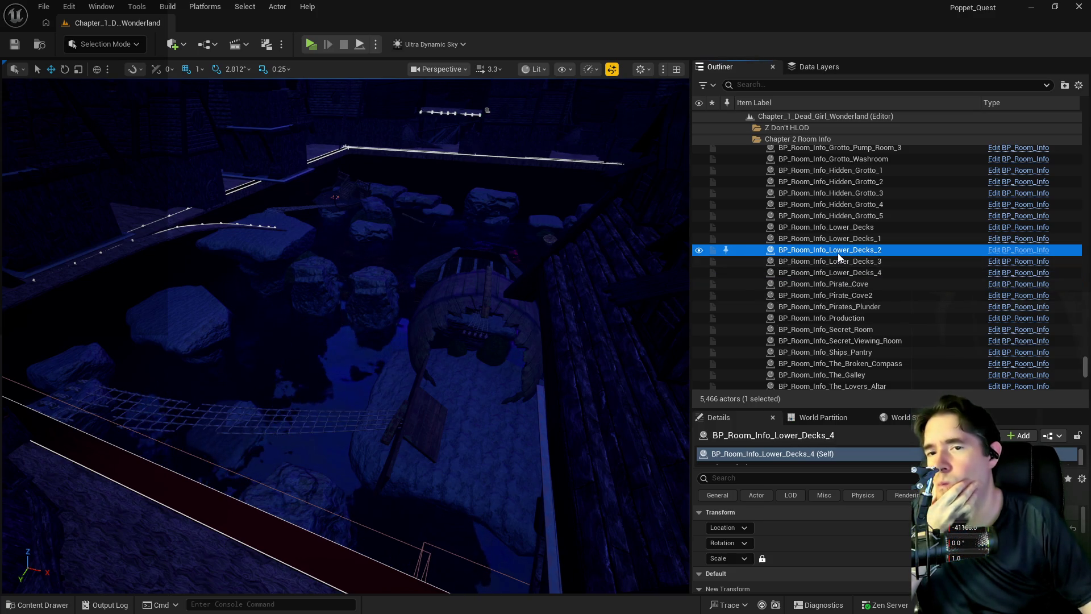
click(838, 239)
click(837, 228)
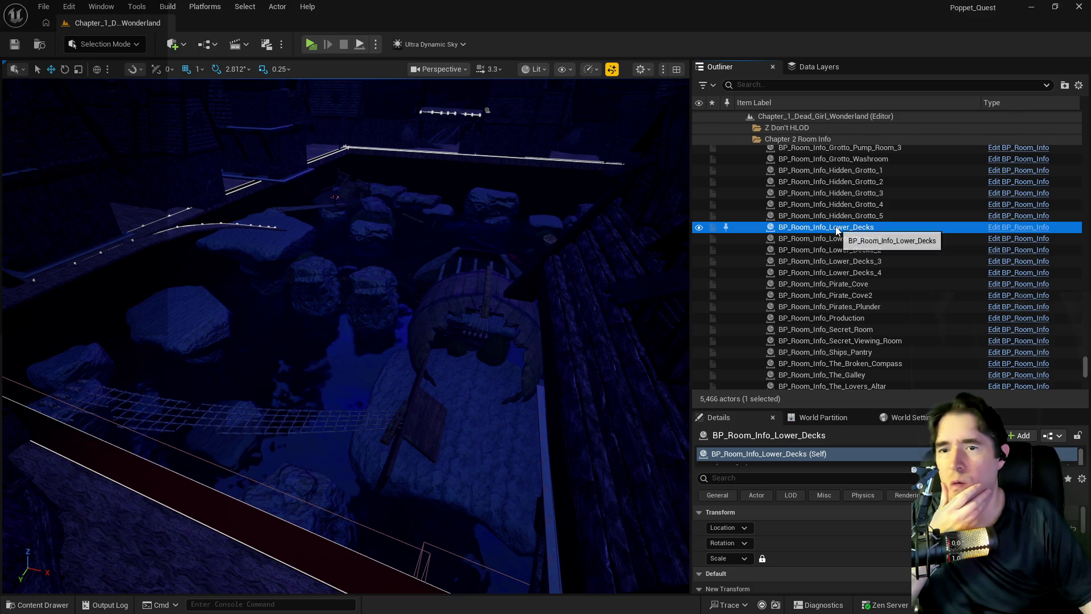
click(818, 296)
click(815, 308)
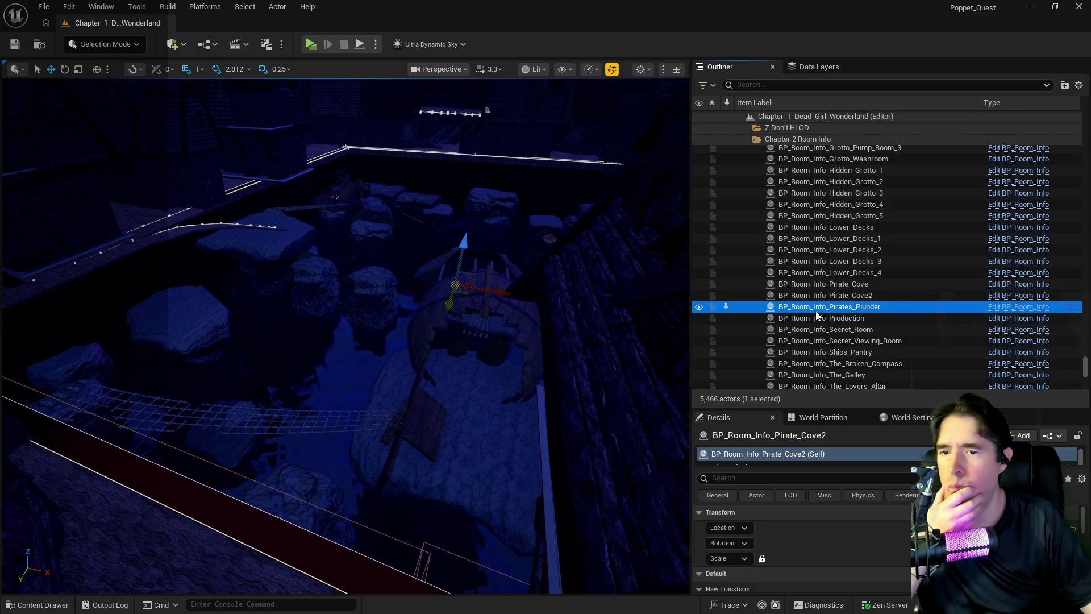
Step: Select BP_Room_Info_The_Lovers_Altar and focus the viewport on its room volume
scroll(818, 299, down, 2)
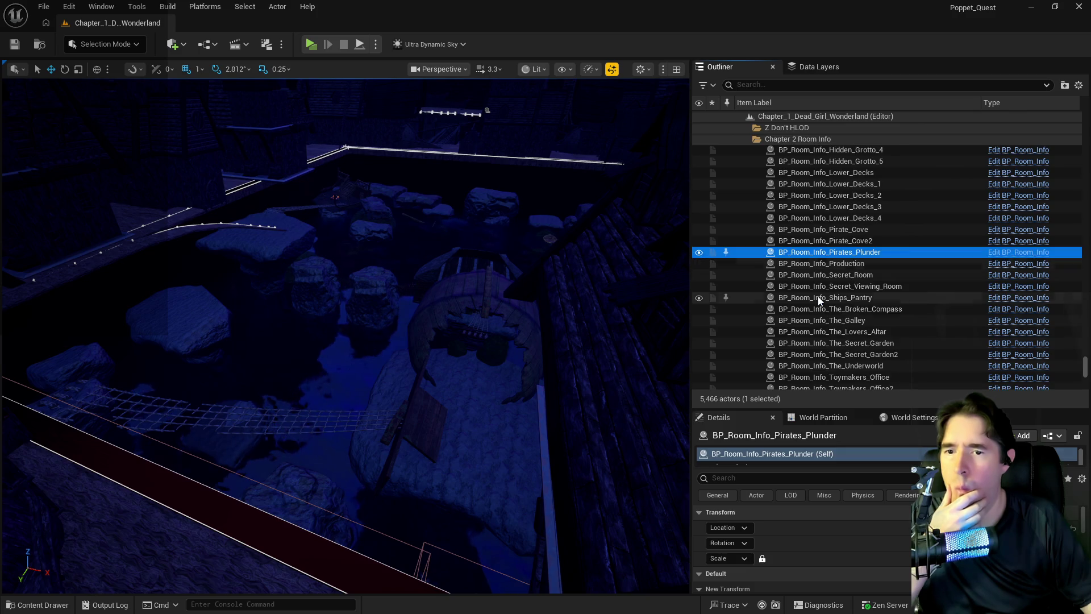
click(816, 330)
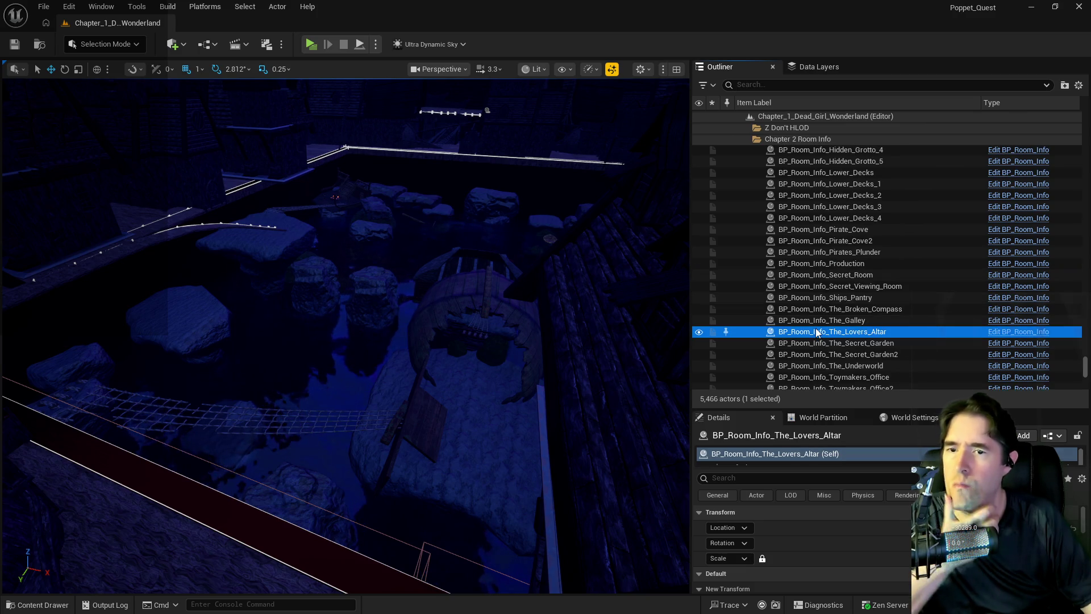
double_click(816, 331)
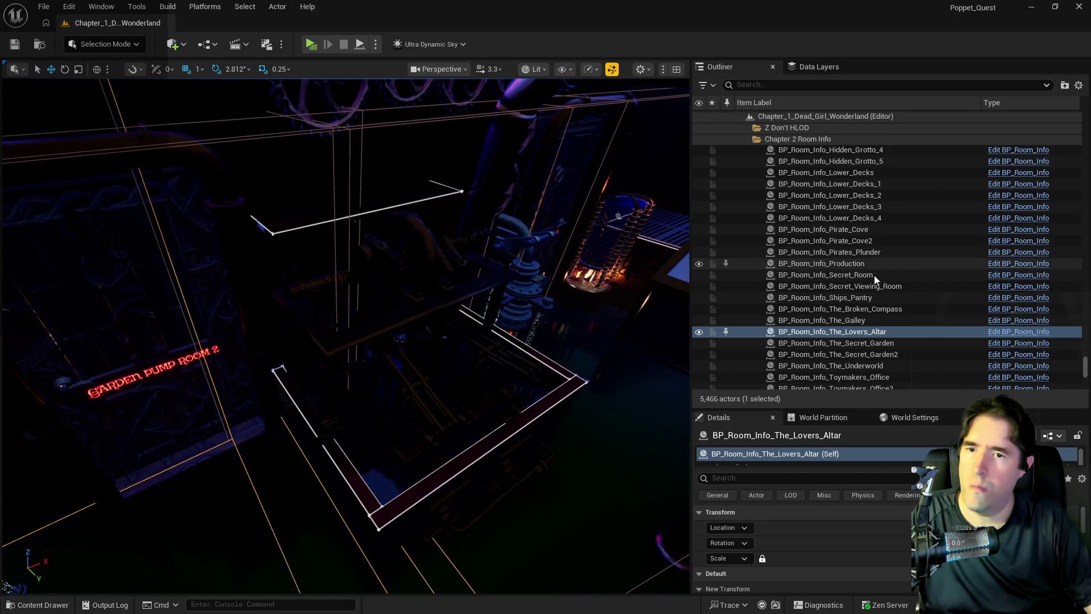
scroll(861, 282, up, 5)
scroll(855, 562, down, 3)
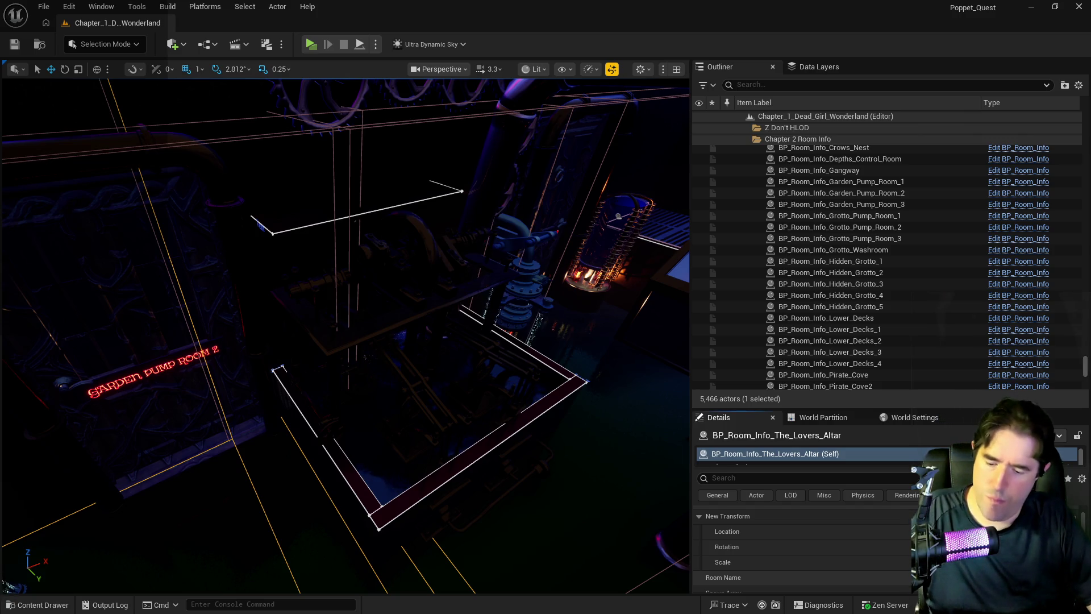
Step: Rename BP_Room_Info_The_Lovers_Altar to 'BP_Room_Info_Depths Control Room 2' in the Outliner
scroll(903, 332, up, 3)
scroll(866, 261, down, 5)
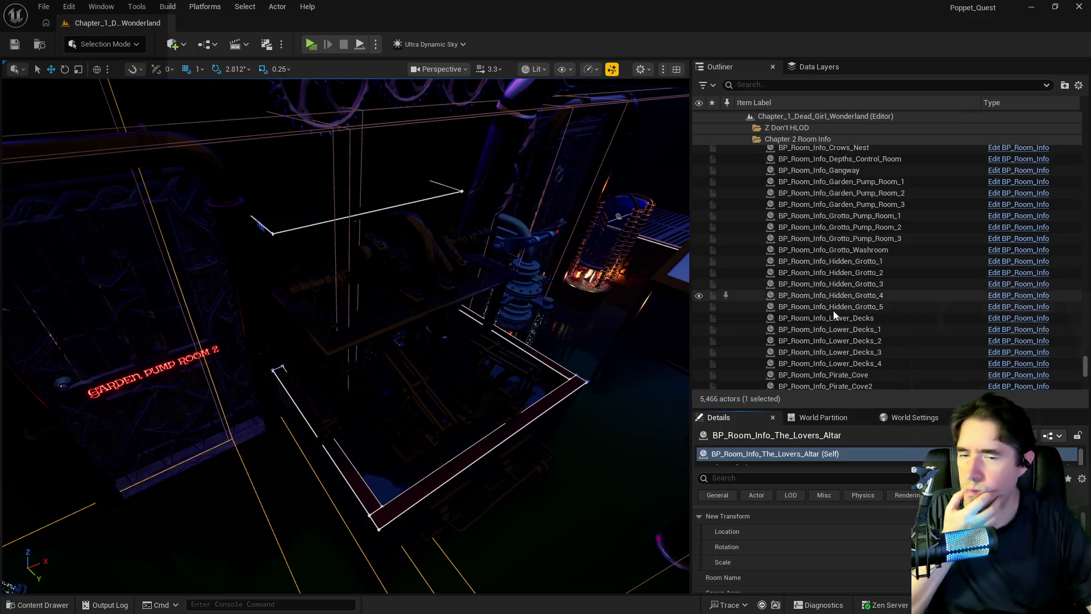
scroll(834, 310, down, 4)
click(851, 316)
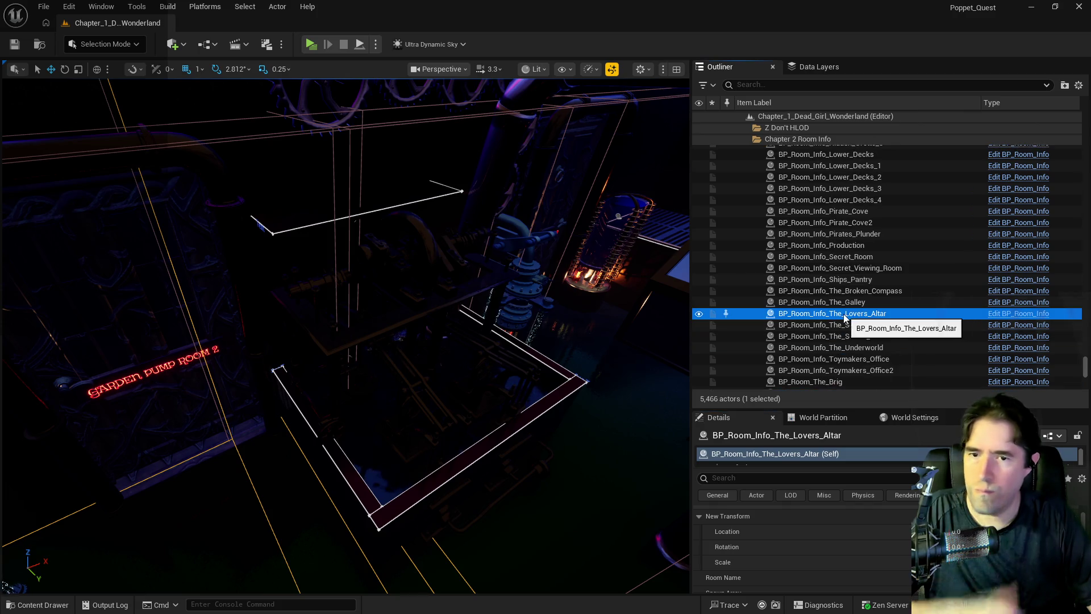
click(844, 315)
text(Depths Control Room 2)
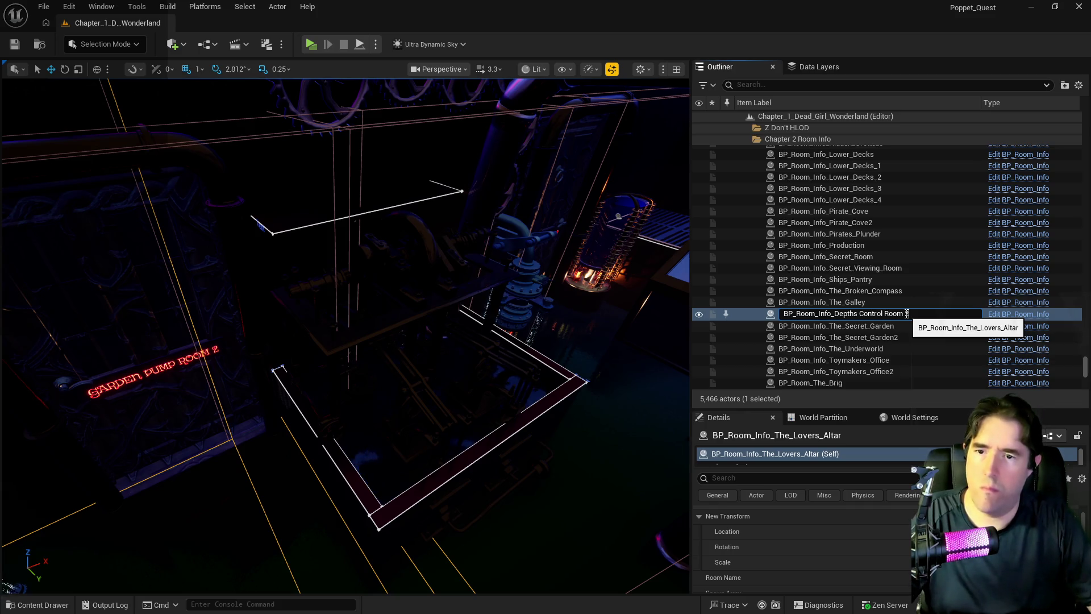
key(Return)
scroll(893, 327, down, 3)
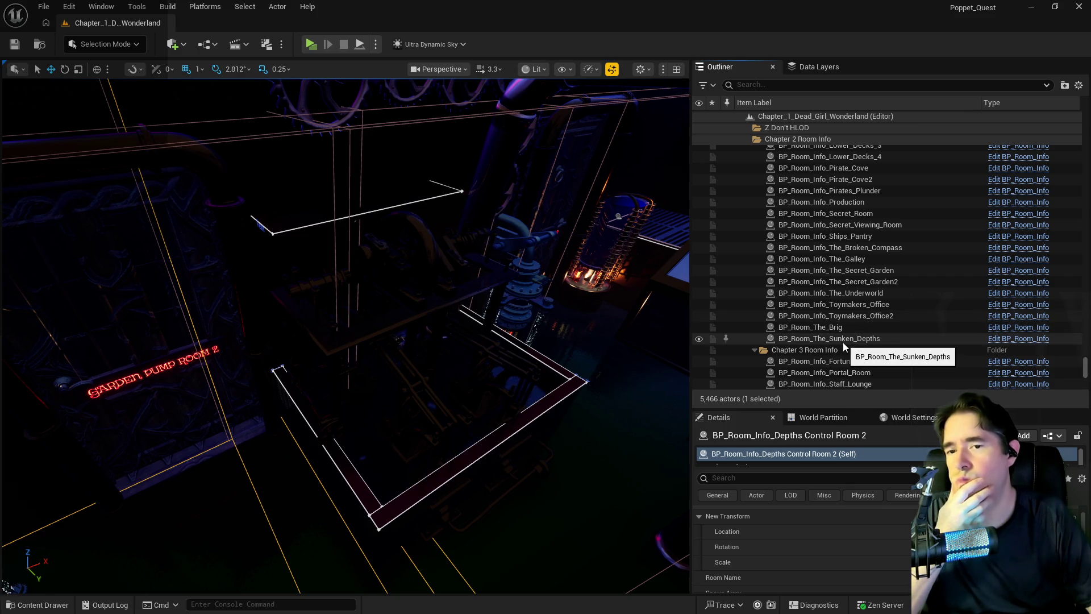
scroll(844, 342, up, 10)
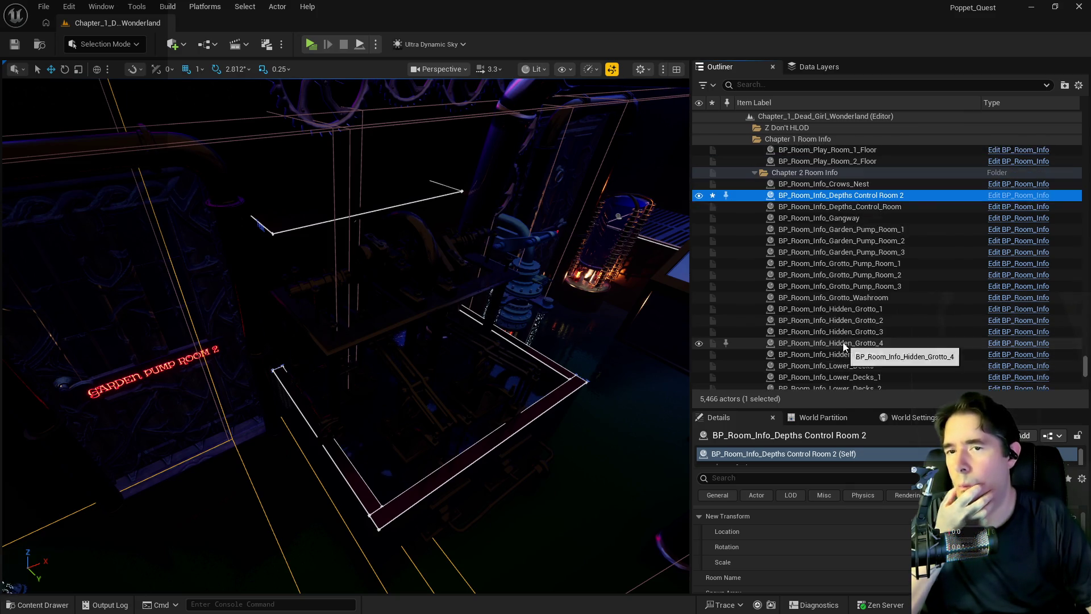
Step: Focus the Depths Control Room, Gangway and Garden_Pump_Room 1-3 room info actors in turn
double_click(833, 204)
double_click(826, 211)
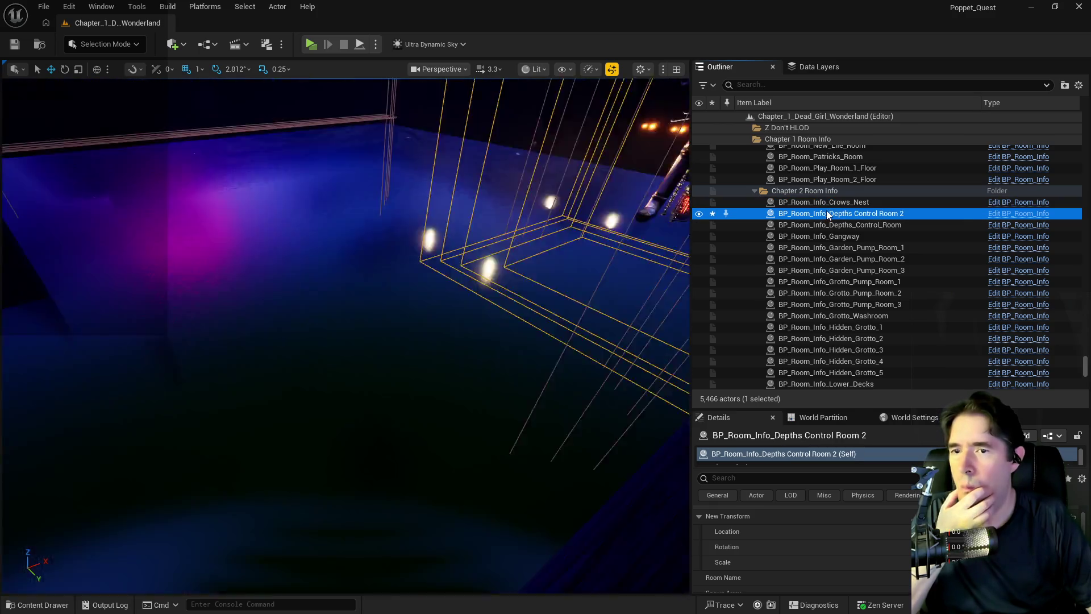
double_click(823, 224)
double_click(823, 236)
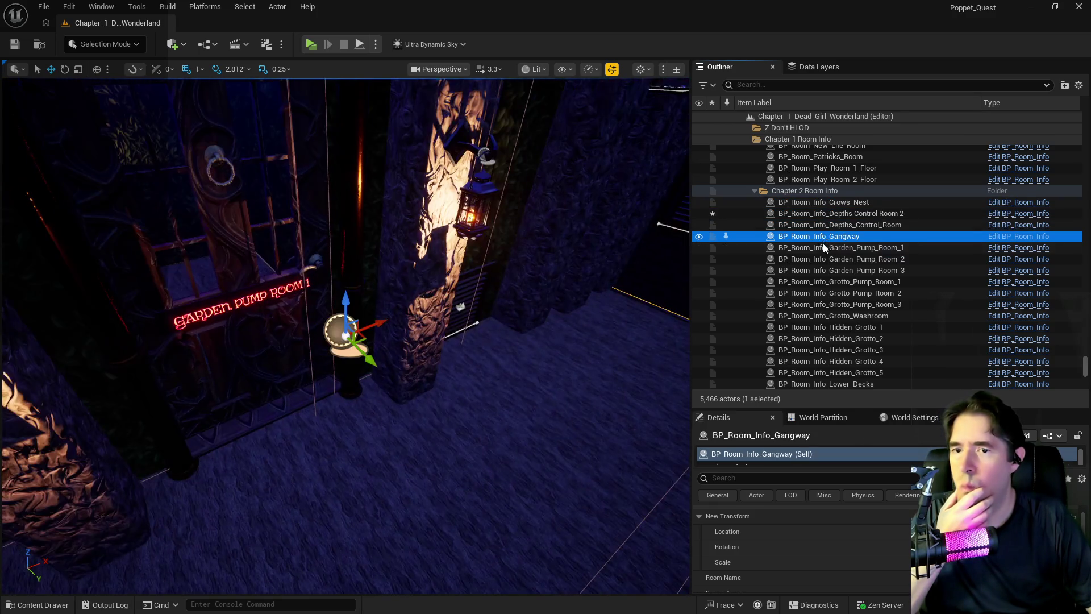
double_click(824, 247)
double_click(827, 259)
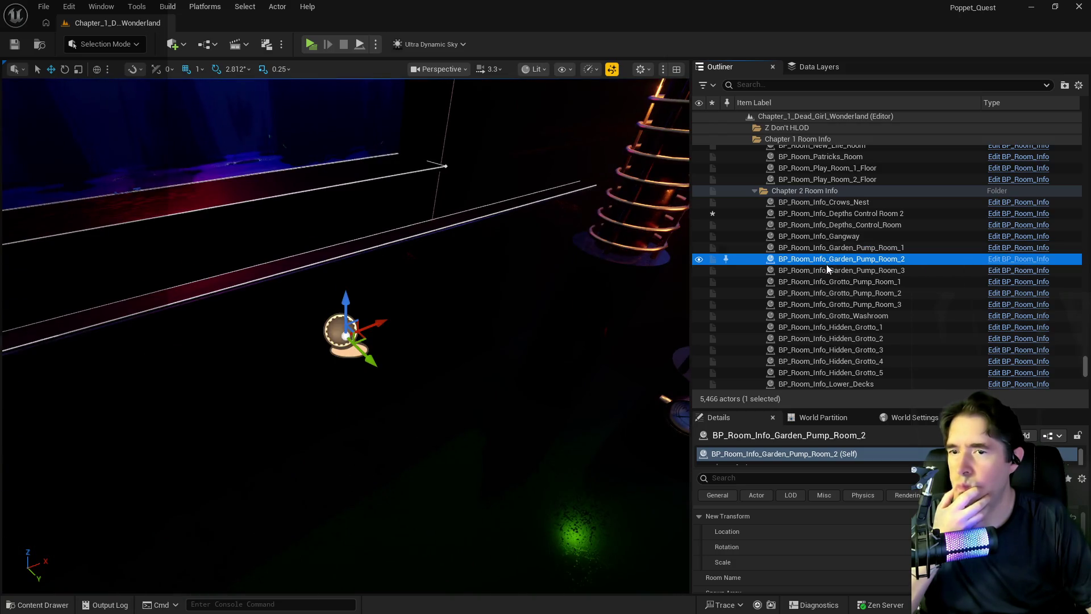
double_click(827, 270)
Step: Focus the Grotto_Pump_Room 1-3, Grotto_Washroom and Hidden_Grotto 1-5 room info actors in turn
double_click(826, 281)
double_click(824, 293)
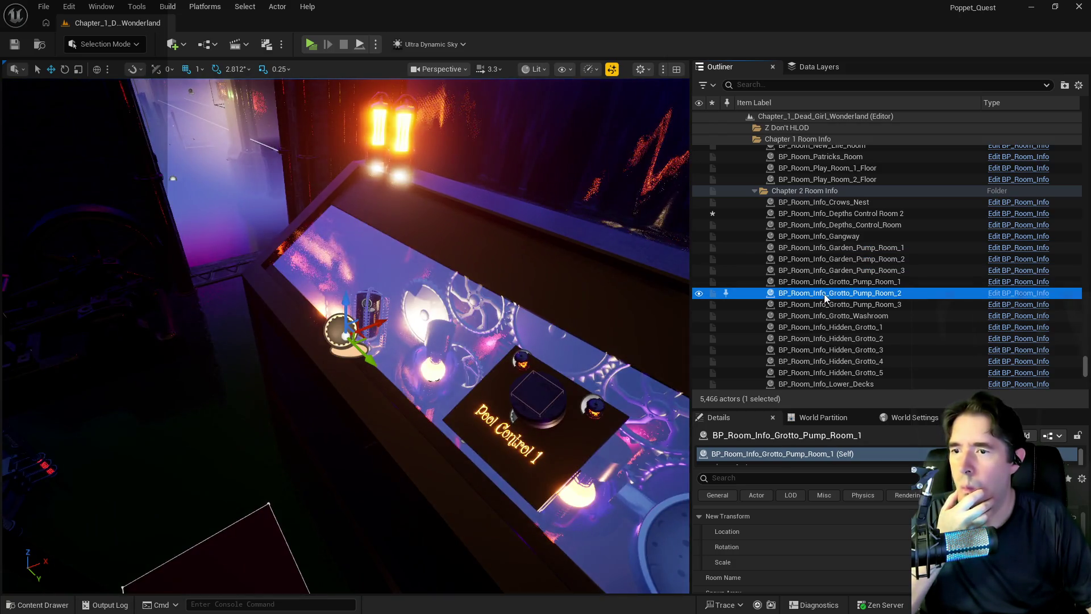
double_click(825, 304)
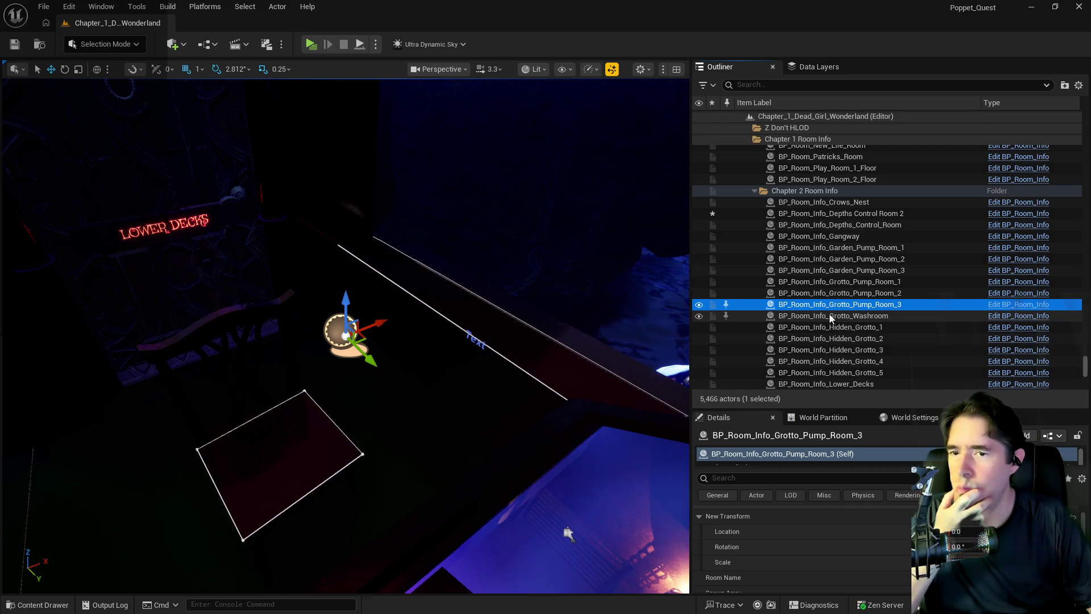
double_click(830, 316)
mouse_move(515, 295)
mouse_down()
mouse_move(438, 308)
mouse_move(532, 289)
mouse_up()
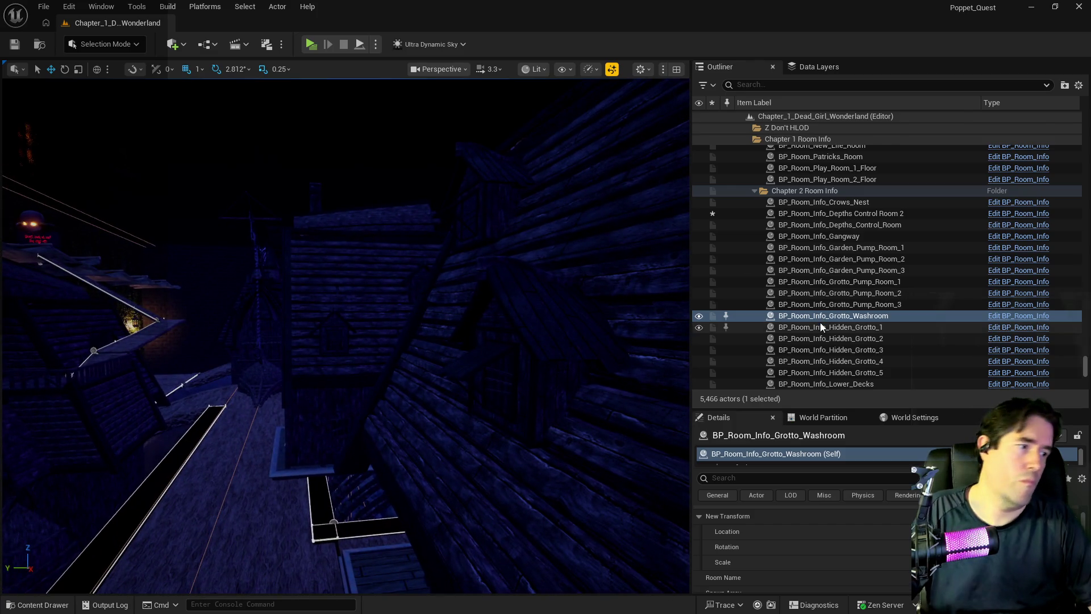
double_click(821, 327)
double_click(817, 338)
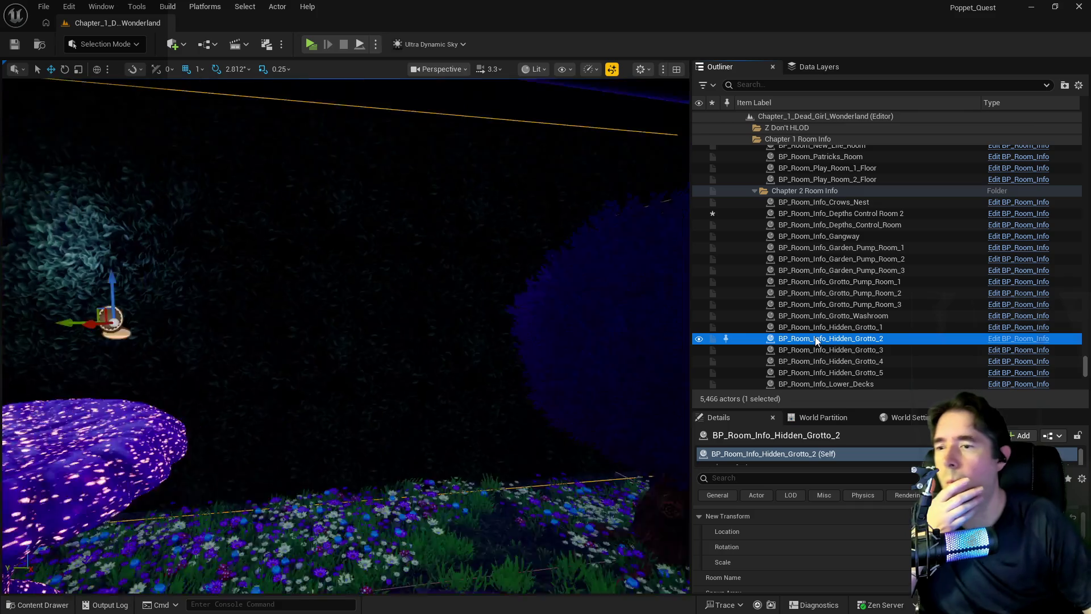
double_click(819, 350)
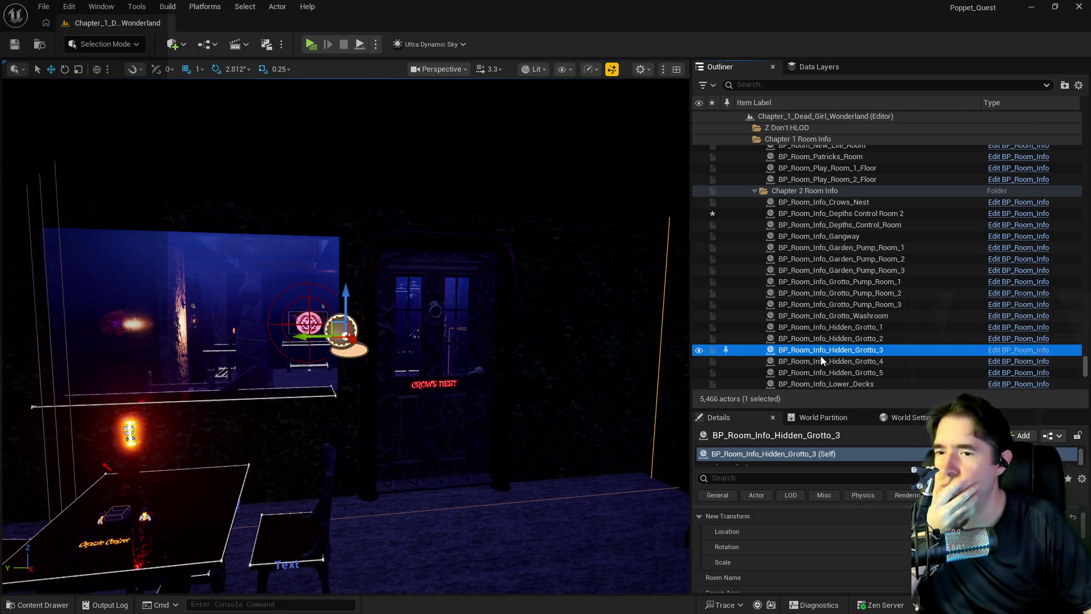
double_click(821, 361)
double_click(821, 373)
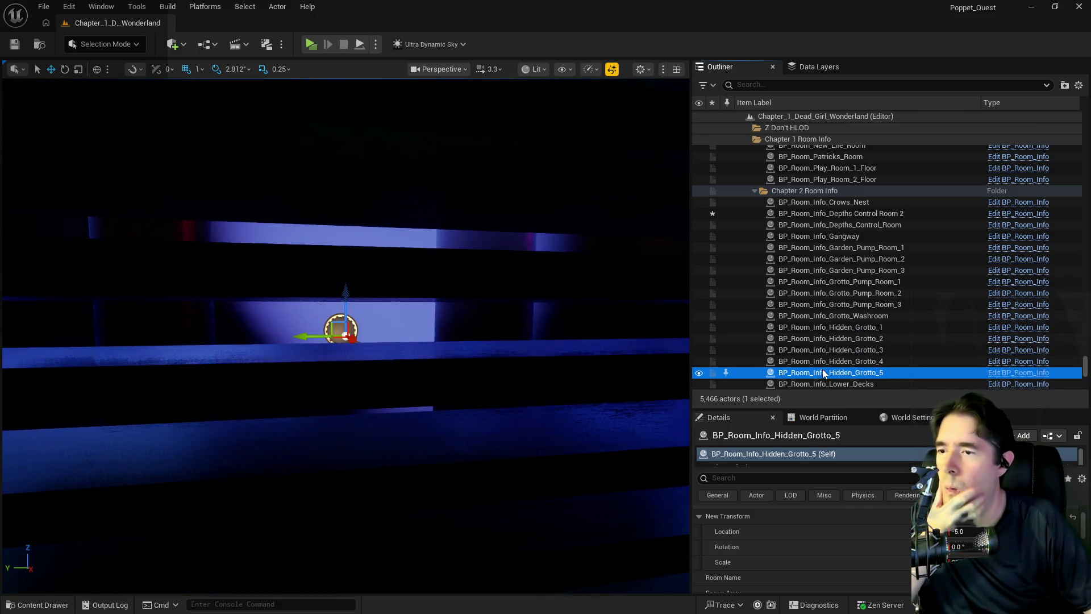
Step: Focus Lower_Decks through Lower_Decks_4, then bring BP_Puppet_Master back up
scroll(823, 369, down, 2)
double_click(837, 332)
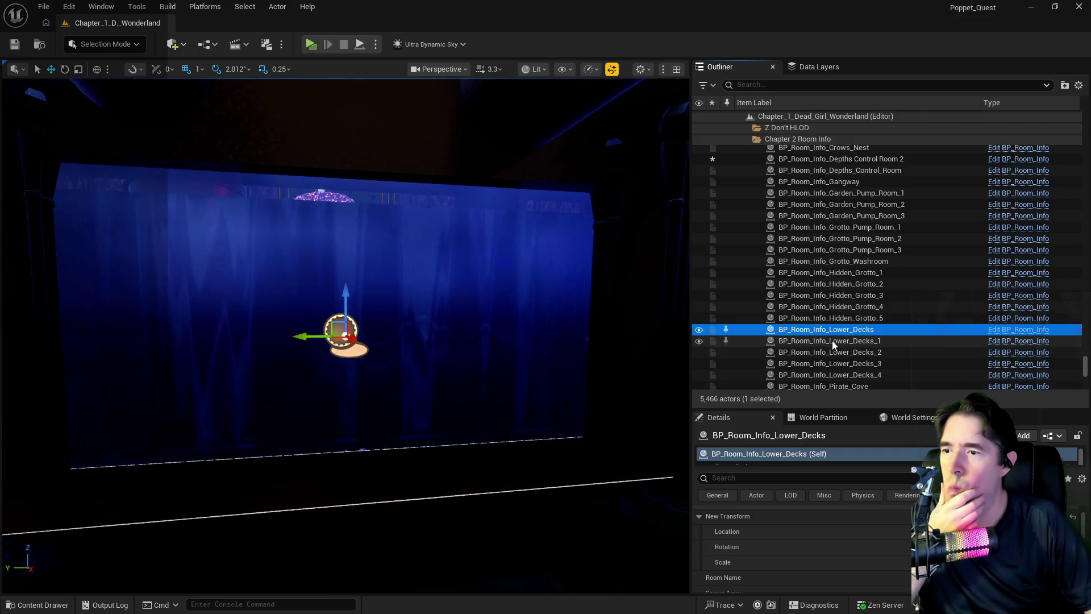
double_click(831, 343)
double_click(828, 352)
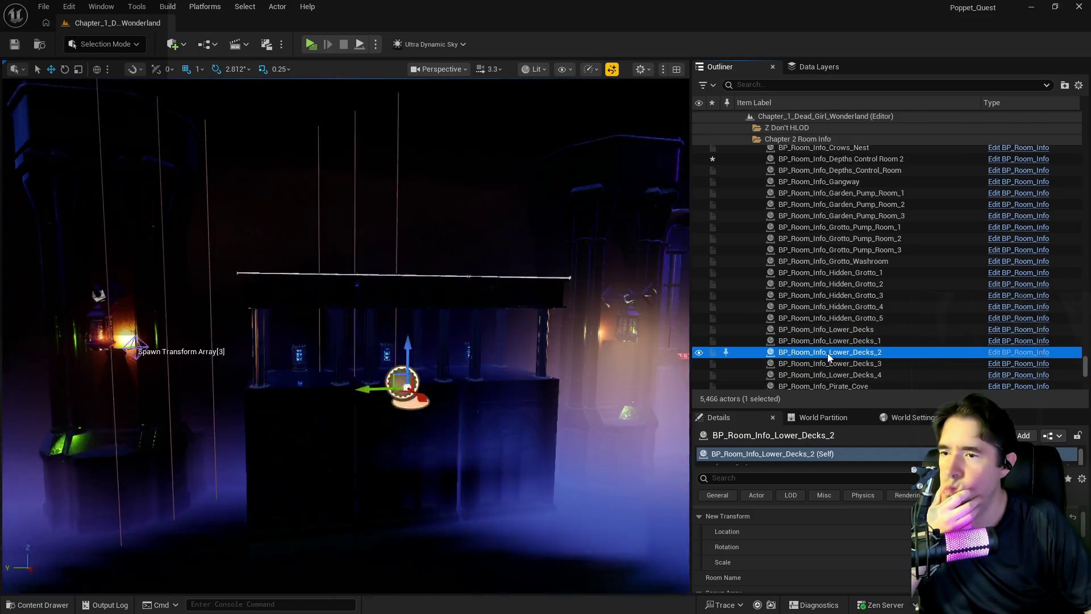
double_click(828, 363)
double_click(827, 373)
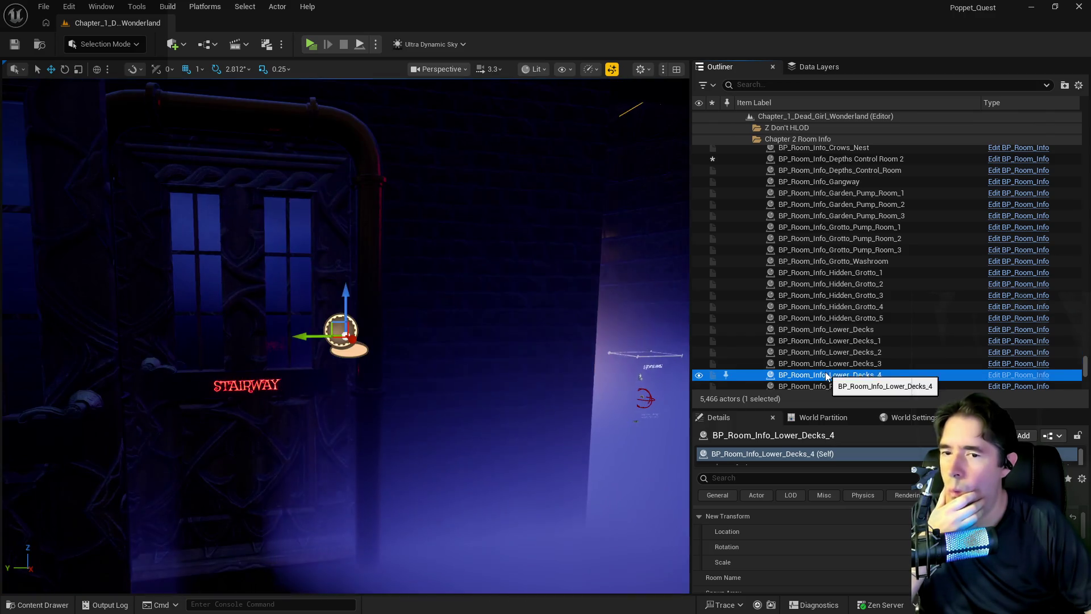
scroll(827, 373, down, 1)
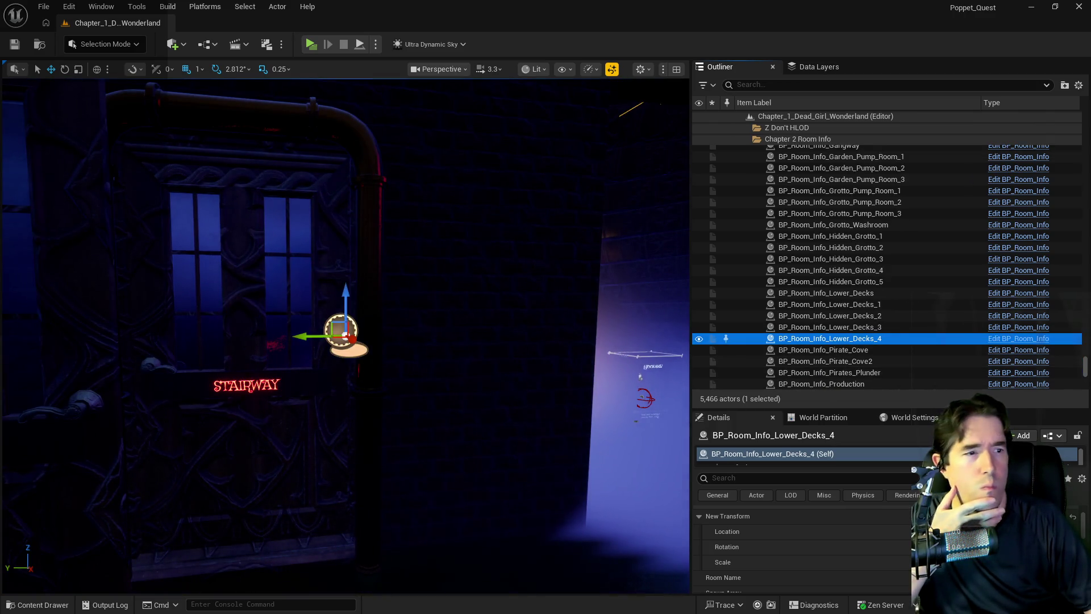
key(alt+Tab)
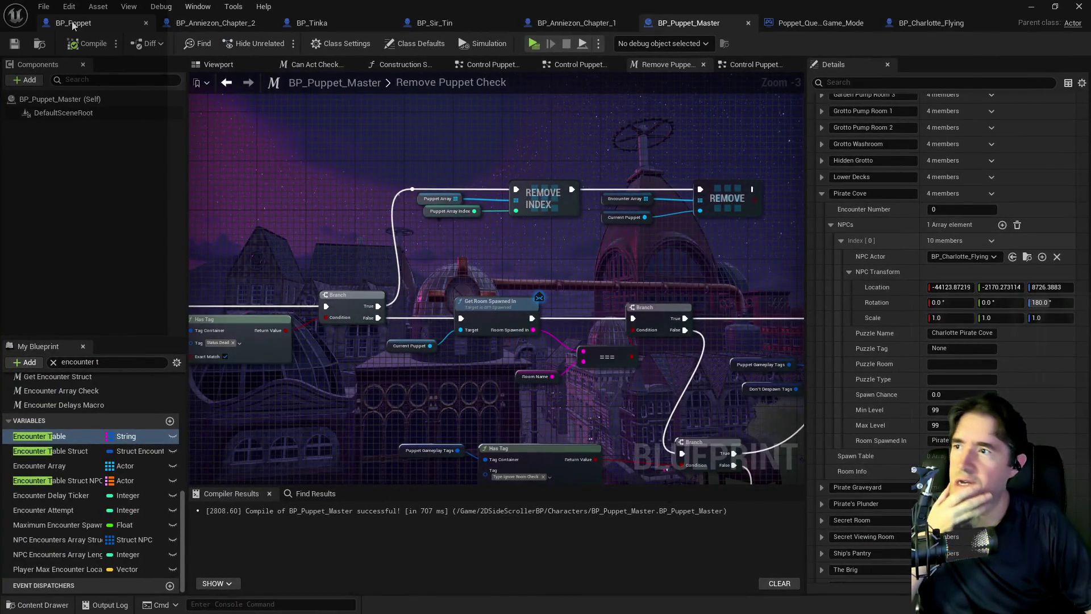
Step: Open BP_Poppet's Room Information Graph
click(73, 24)
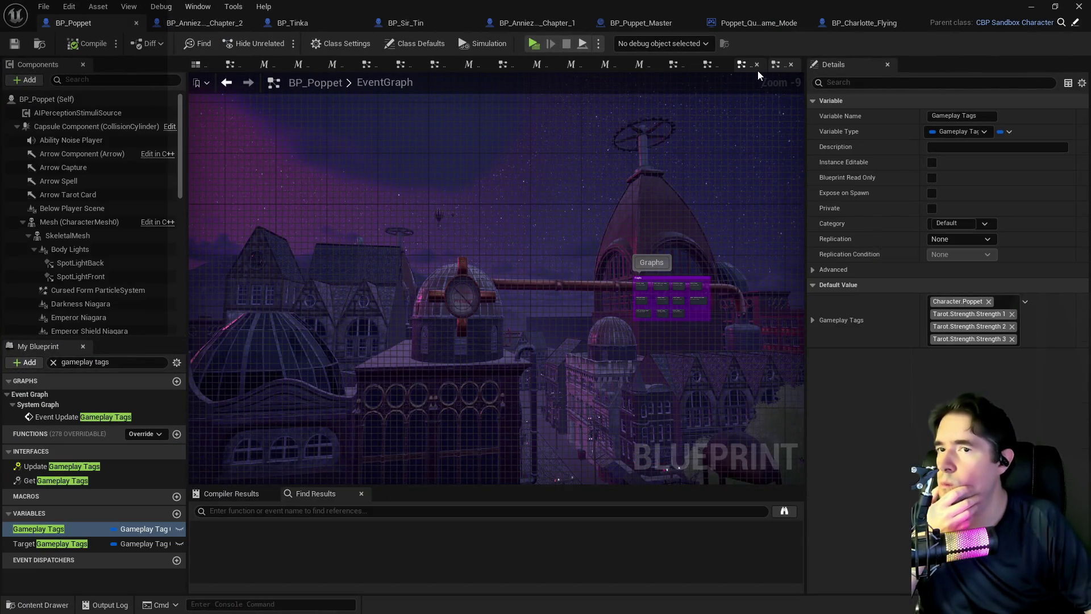
scroll(420, 142, down, 3)
scroll(602, 238, up, 11)
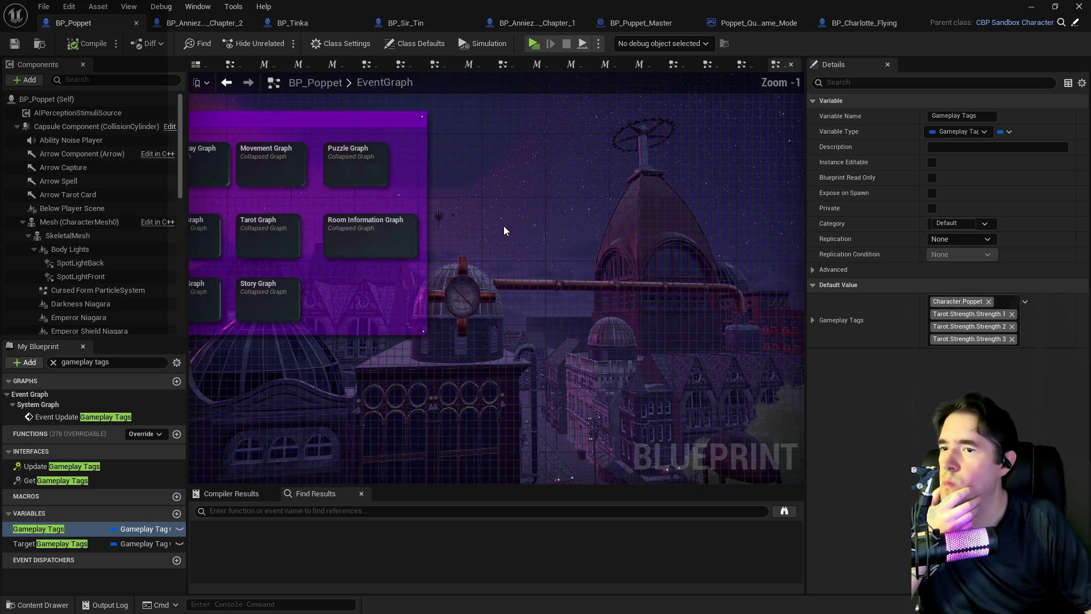
double_click(466, 240)
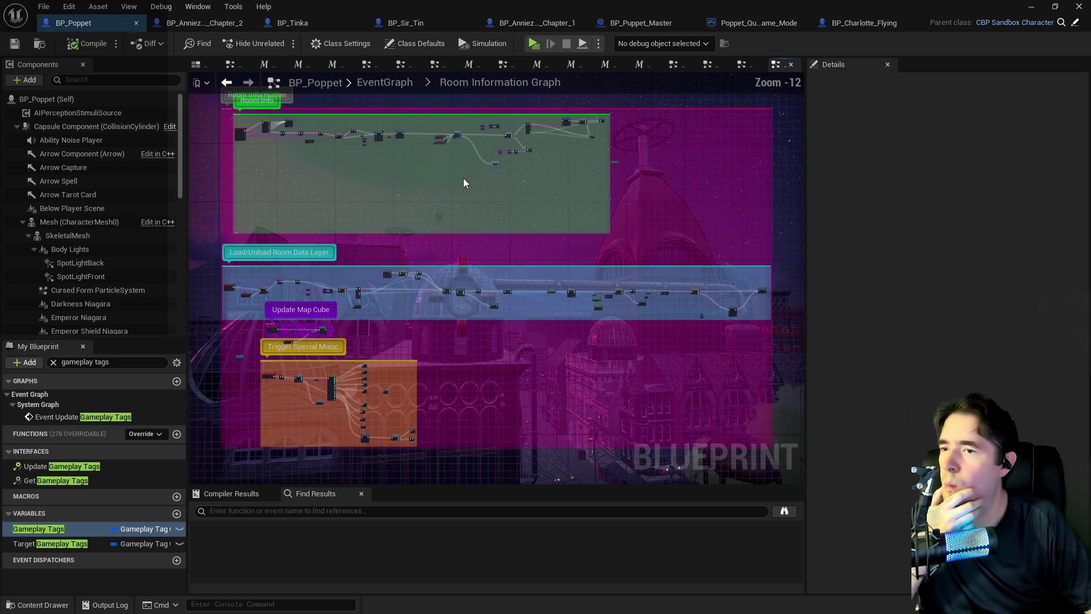
scroll(329, 157, up, 5)
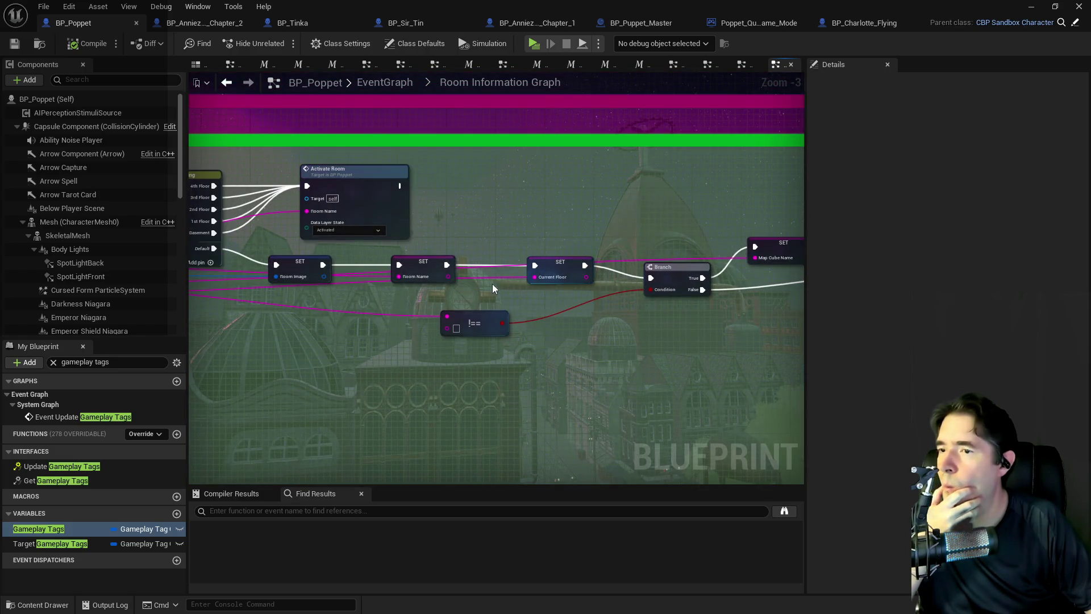
Step: Add a Print String node fed by Room Name and wire it after SET Room Name
drag(448, 277, 506, 228)
text(print str)
click(549, 322)
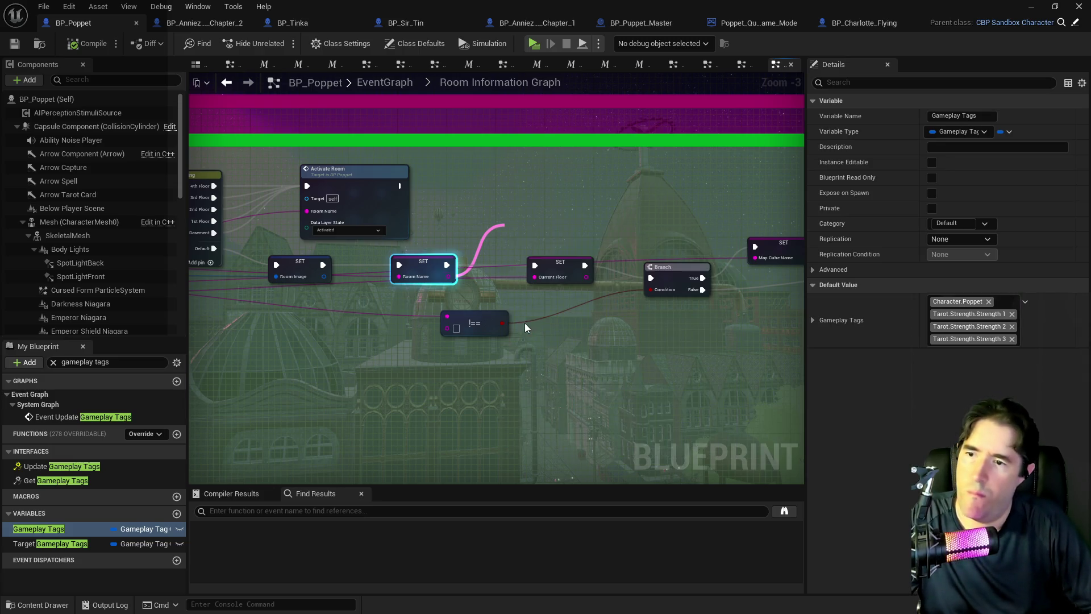
drag(509, 210, 497, 198)
click(423, 270)
mouse_move(447, 265)
mouse_down()
mouse_move(475, 214)
mouse_move(525, 275)
mouse_move(534, 272)
mouse_up()
click(519, 213)
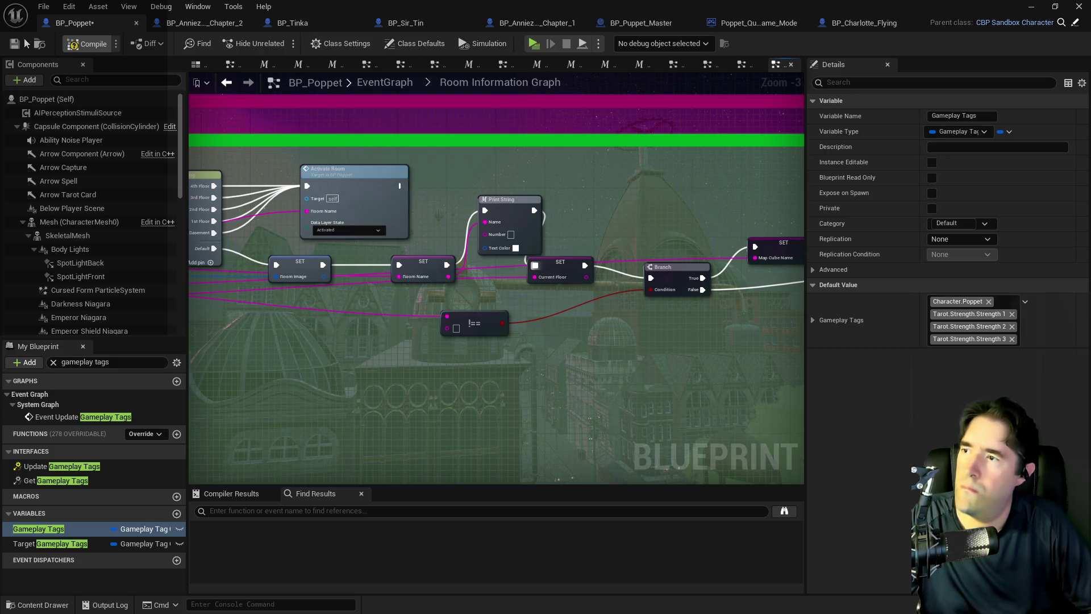
Step: Compile and save BP_Poppet, then return to the level editor
click(15, 44)
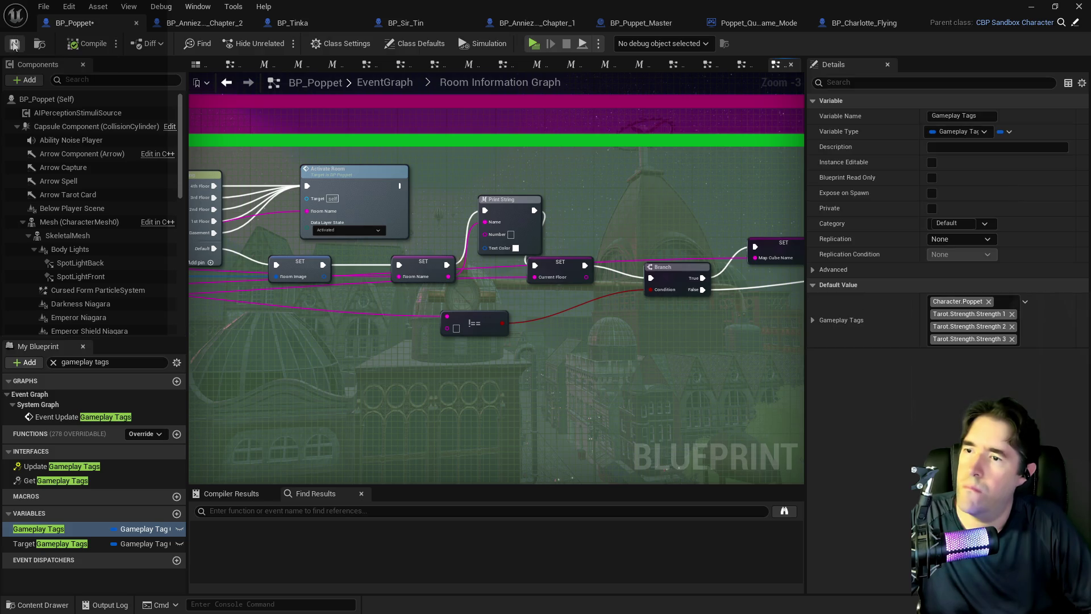
click(15, 44)
scroll(273, 343, down, 2)
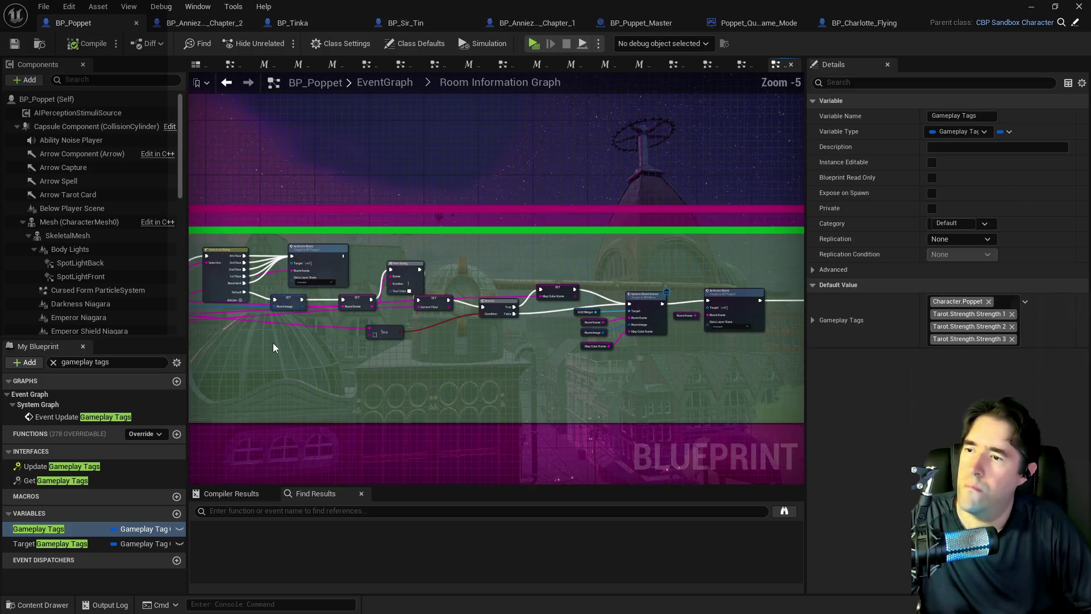
scroll(534, 340, up, 3)
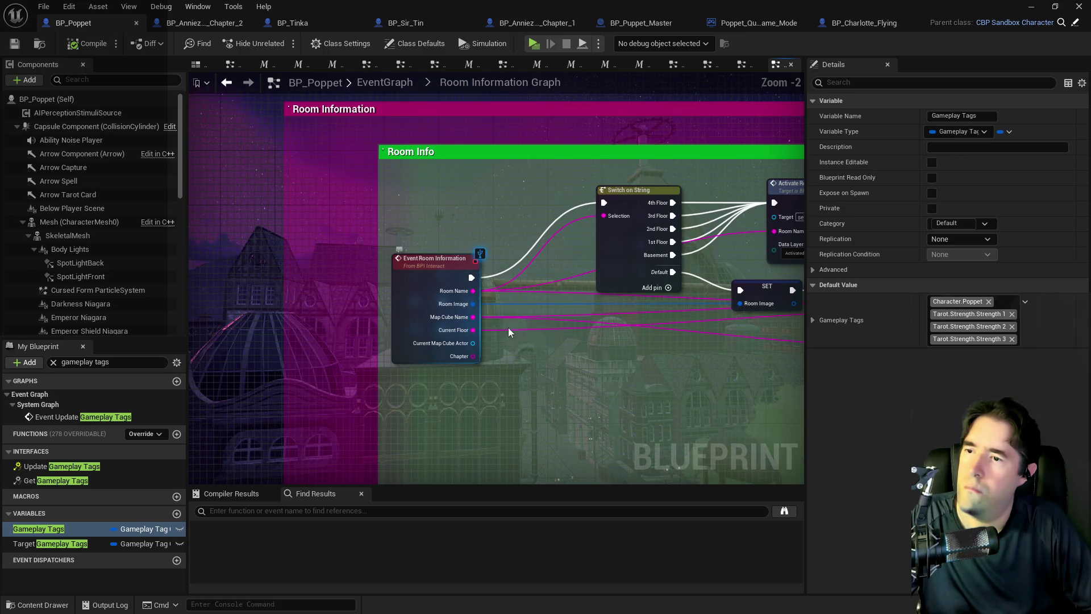
double_click(503, 5)
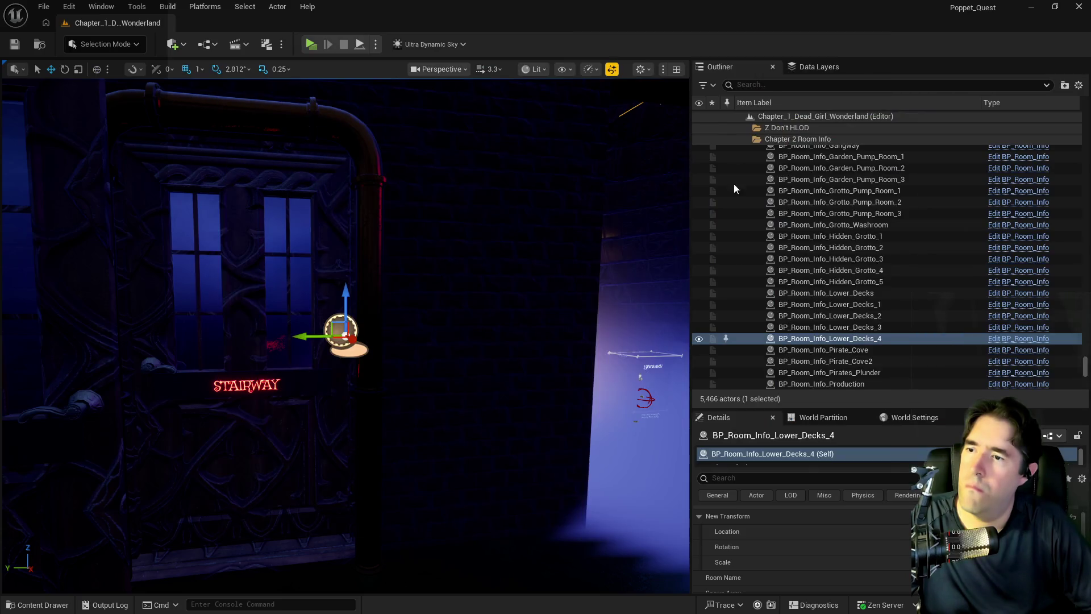
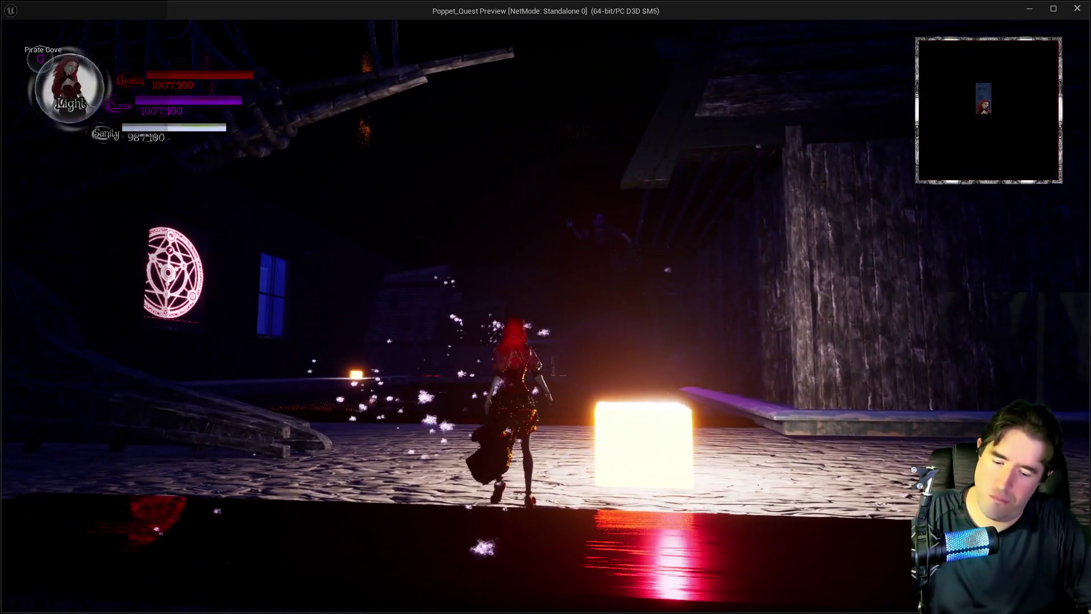
Step: Dismiss the in-game card inventory overlay and switch from the fullscreen game preview to the editor
key(Tab)
click(498, 150)
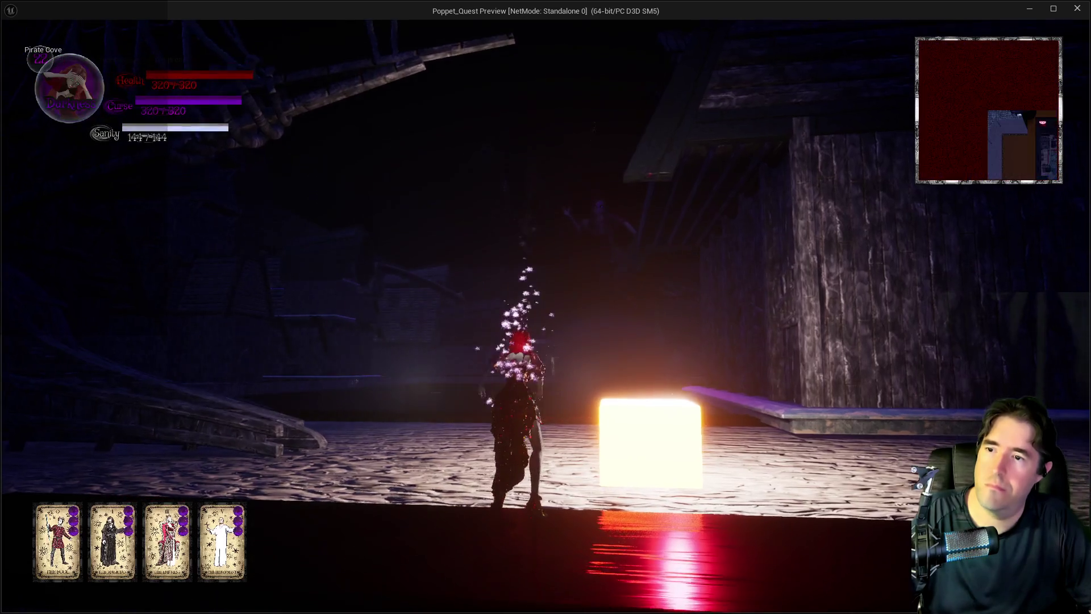
key(w)
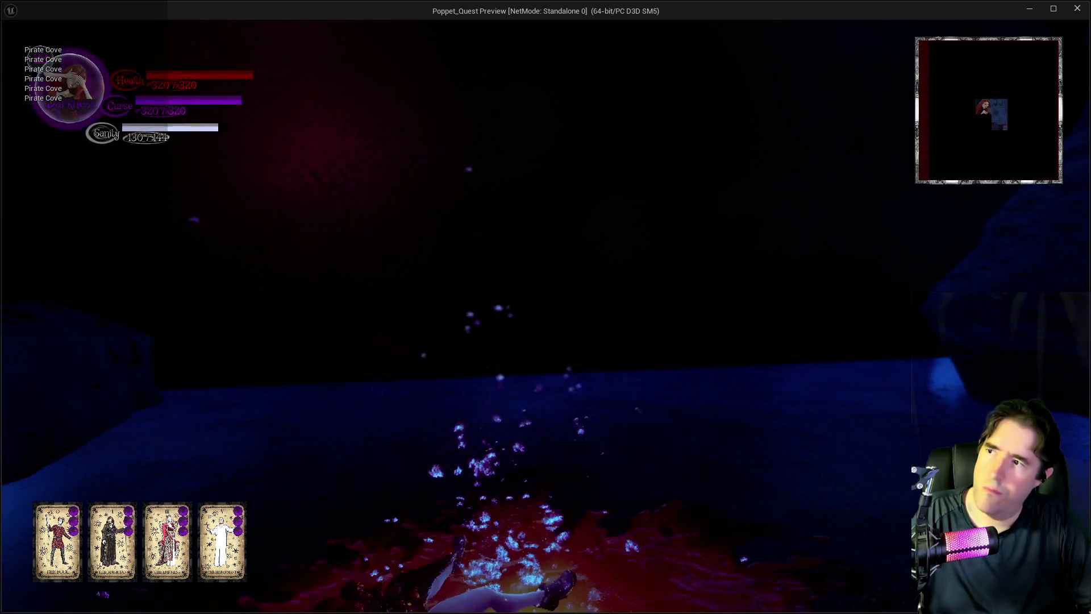
key(alt+Tab)
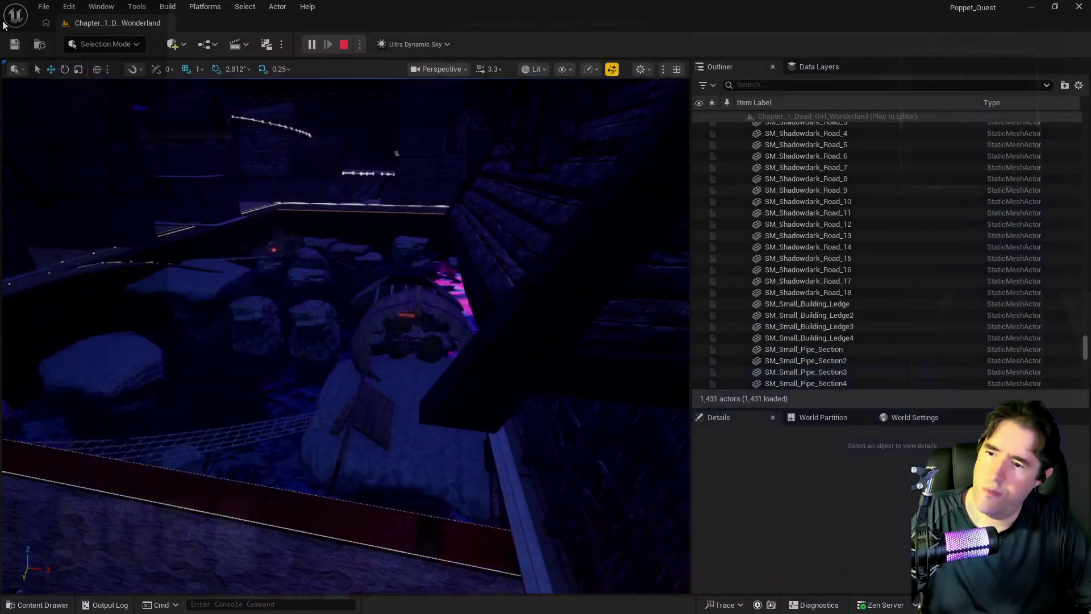
Step: Stop the play session, inspect BP_Room_Info_Pirate_Cove and Pirate_Cove2, then switch to BP_Puppet_Master
key(Escape)
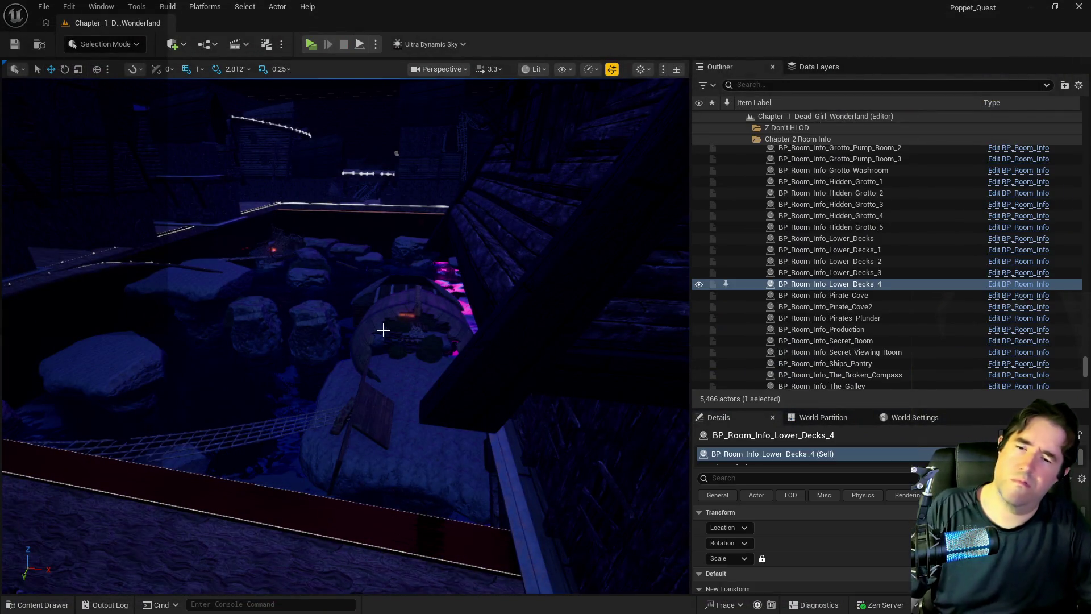
key(f)
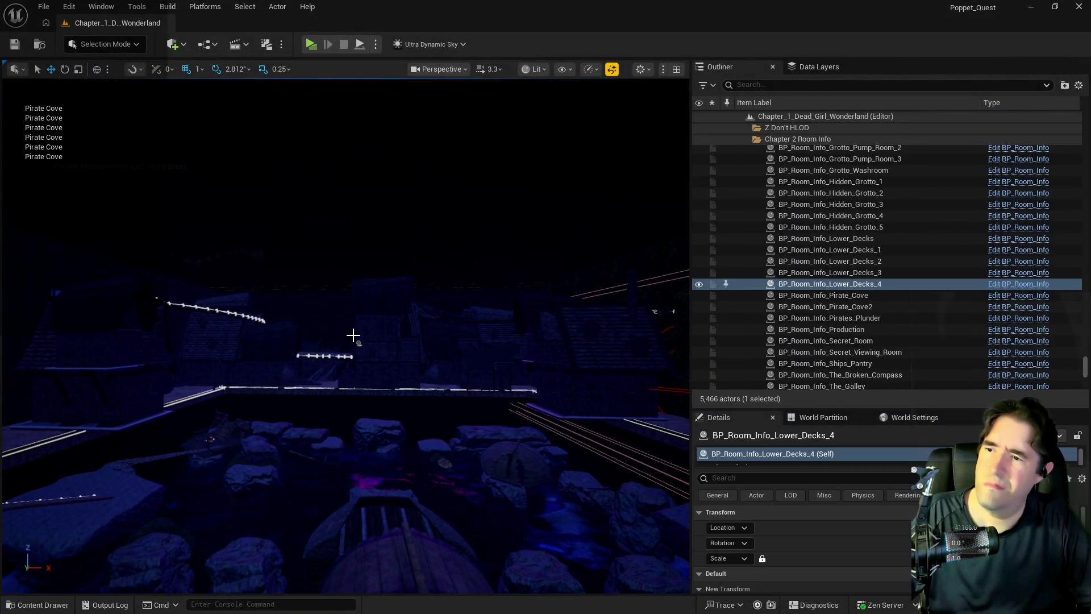
click(356, 343)
scroll(801, 546, down, 5)
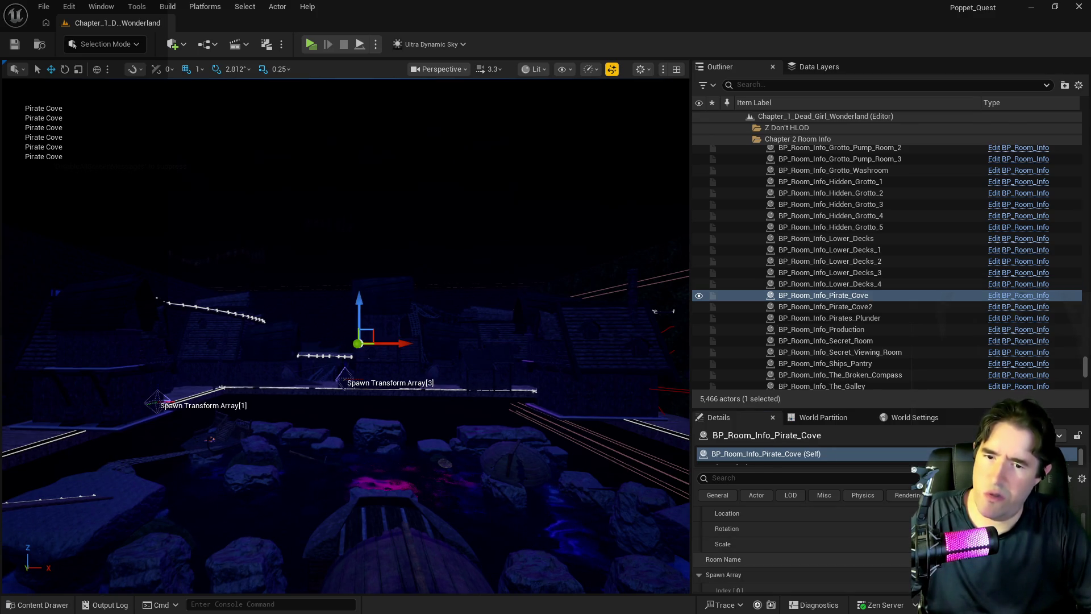
mouse_move(568, 462)
mouse_down()
mouse_move(567, 529)
mouse_move(532, 480)
mouse_up()
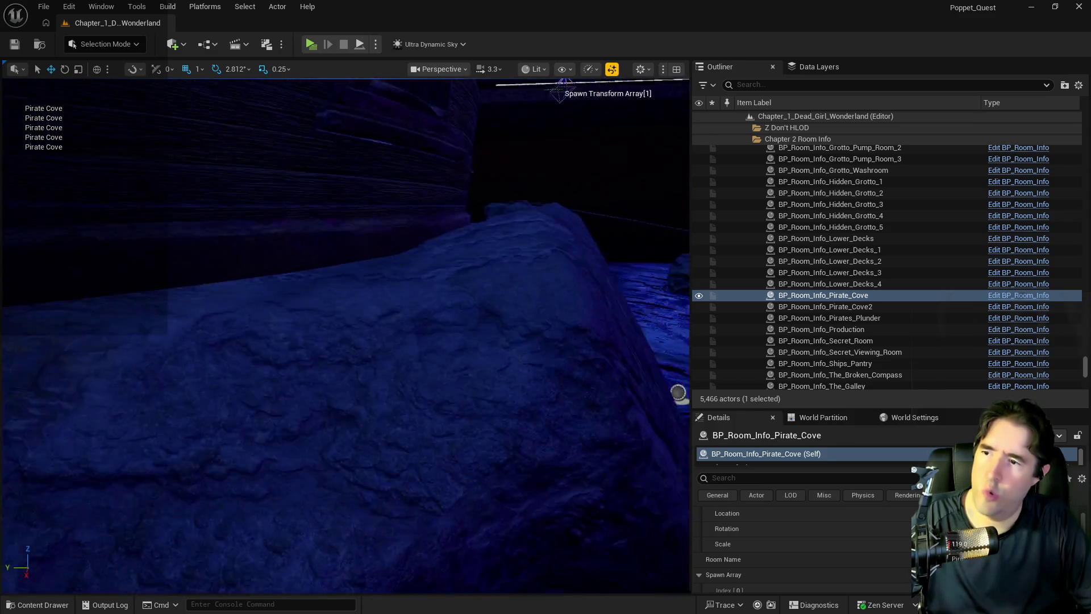
double_click(869, 307)
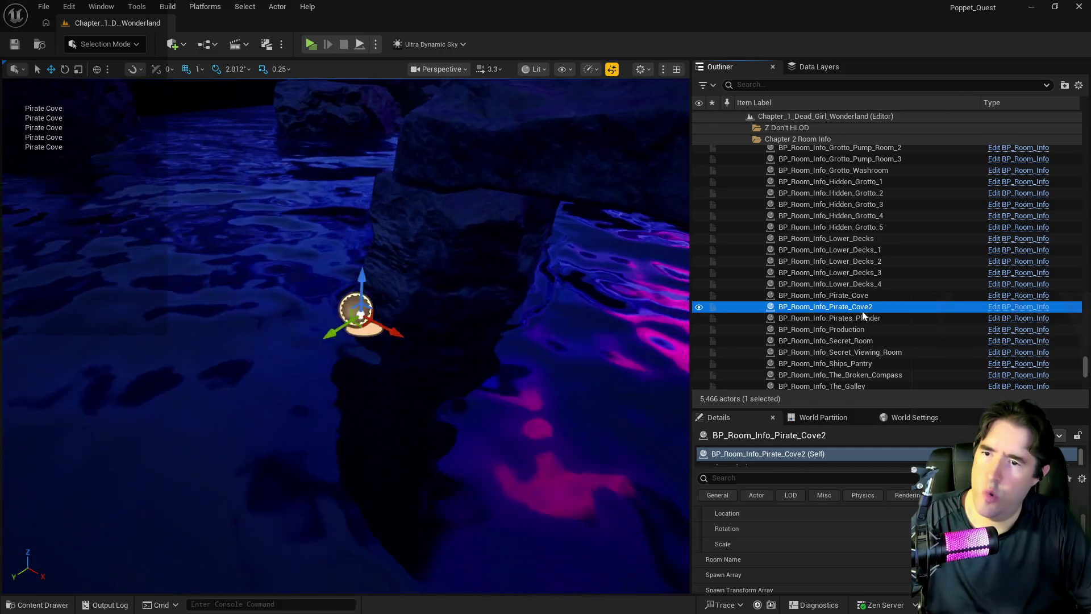
key(alt+Tab)
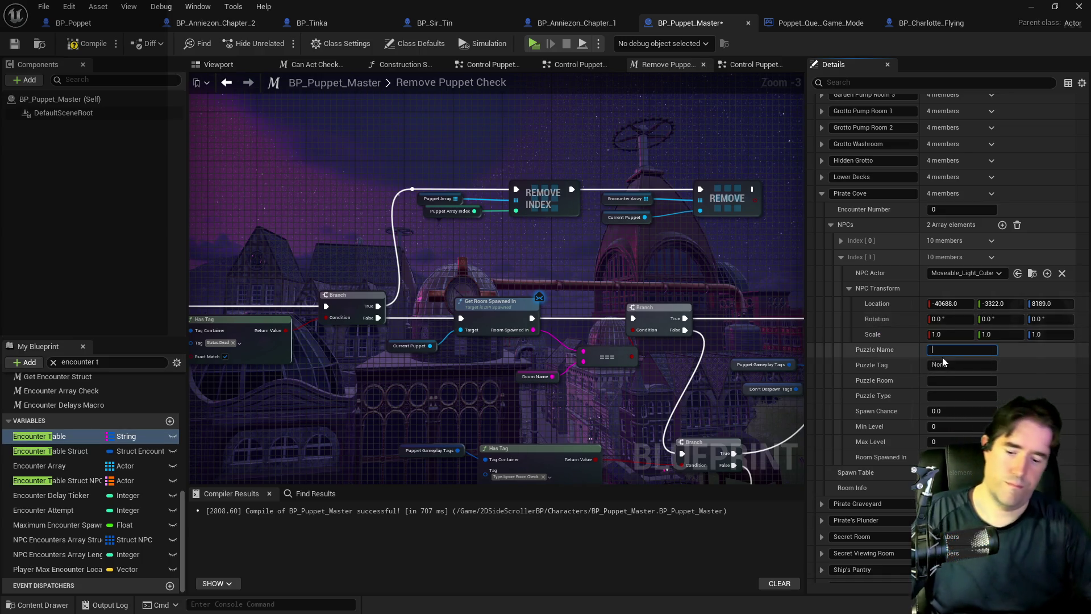
Step: Set NPC Index [1]'s Puzzle Name to 'Pirate Cove Moveable Light 1' and collapse the entry
text(Pirate Cove Moveable Light 1)
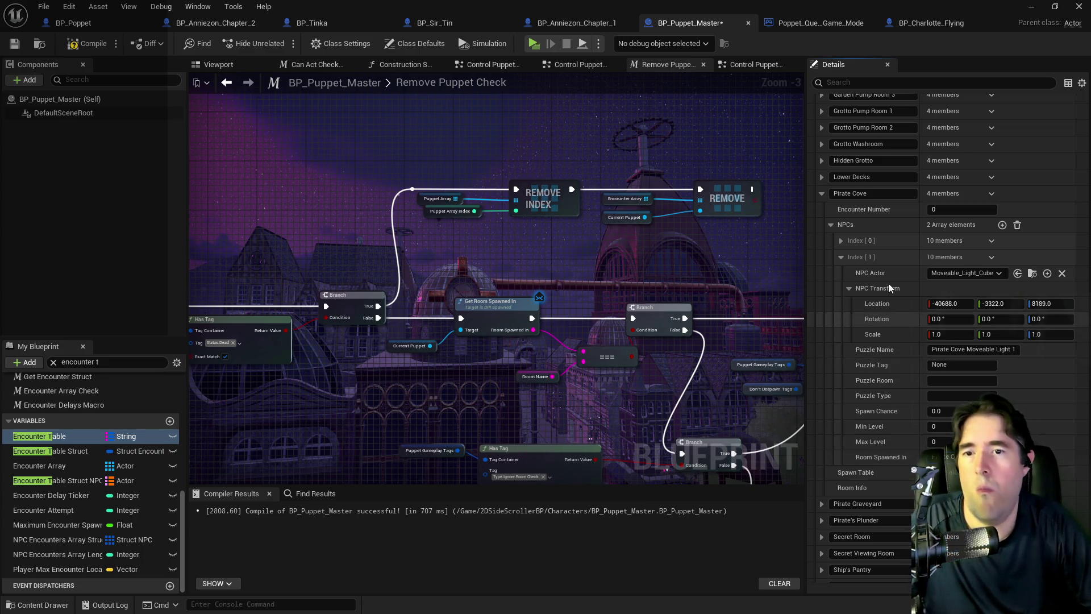
right_click(892, 262)
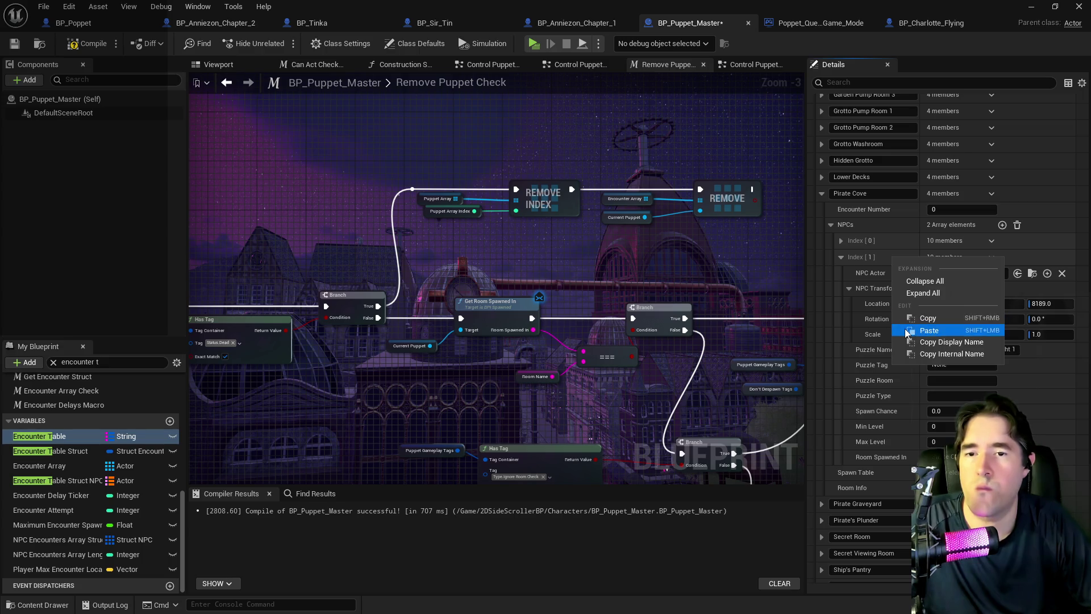
click(927, 330)
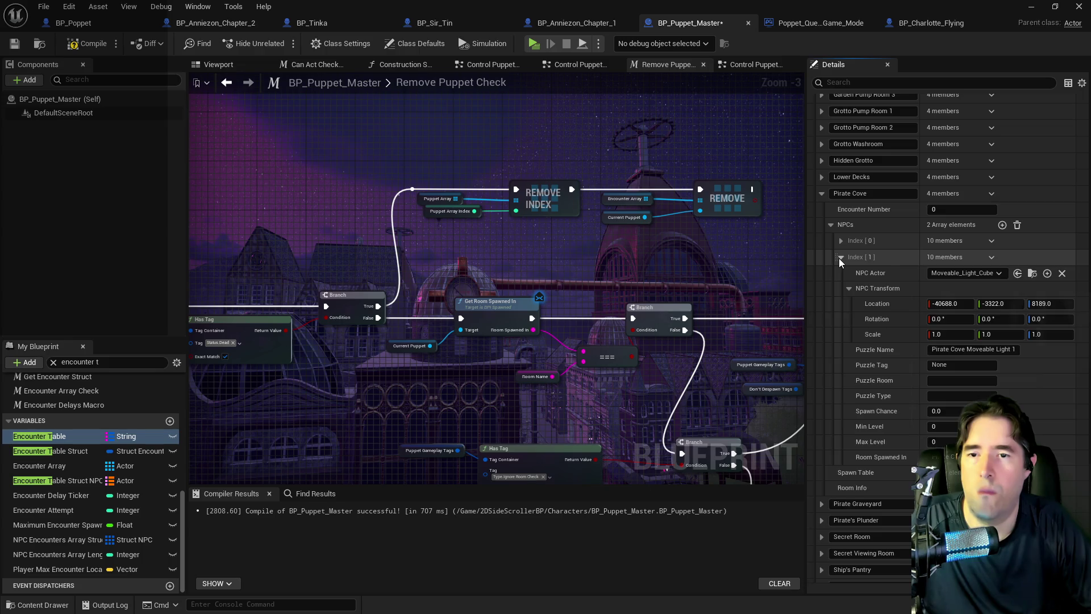
click(840, 258)
Step: Add NPC entry Index [2] and copy the Index [1] entry to reuse it
click(1003, 225)
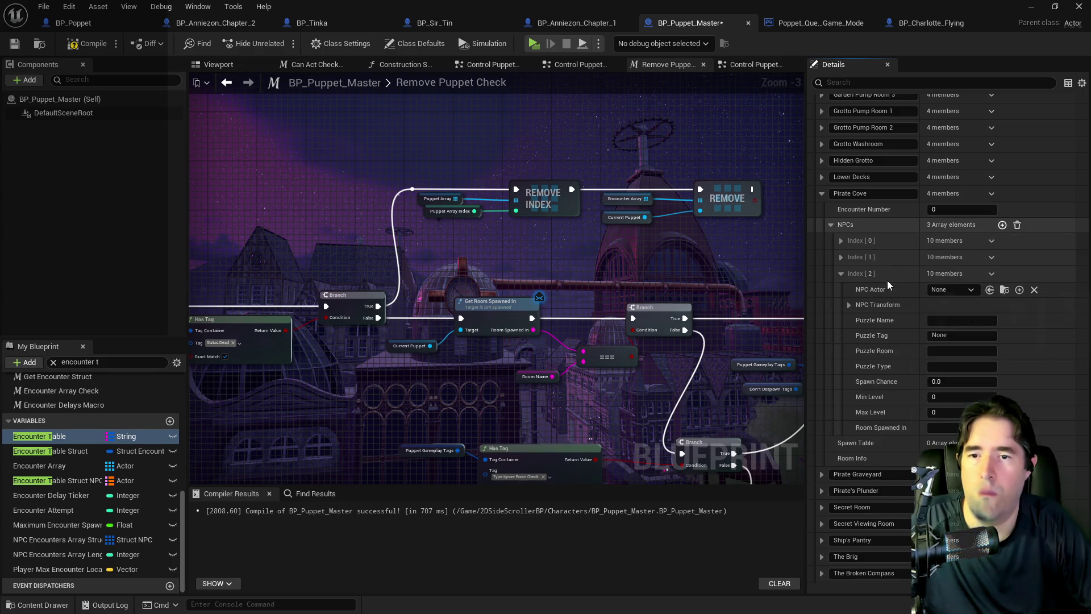
right_click(890, 275)
click(908, 347)
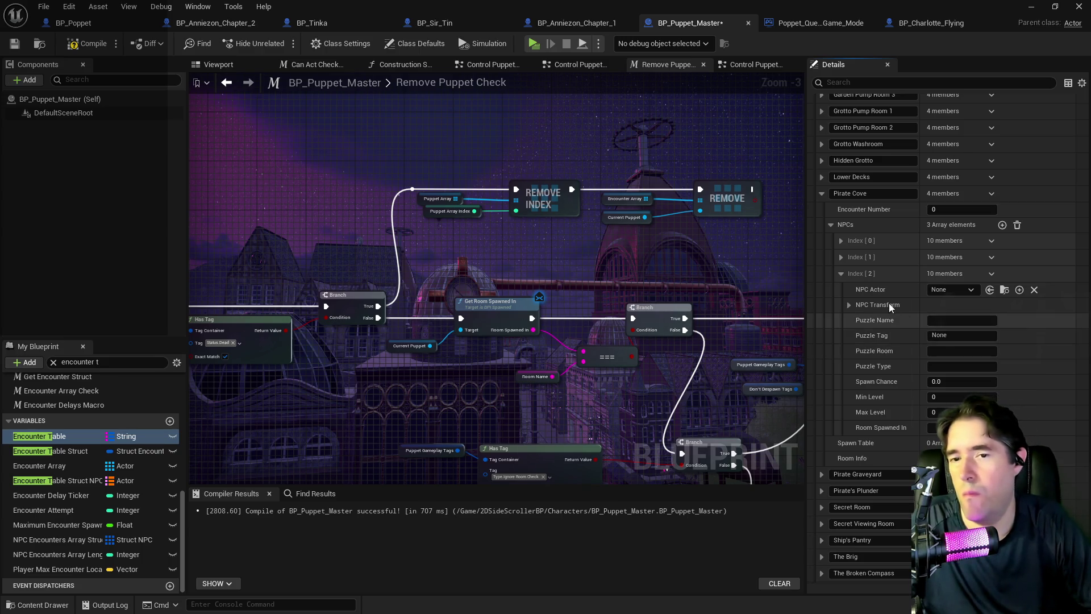
click(841, 258)
right_click(893, 261)
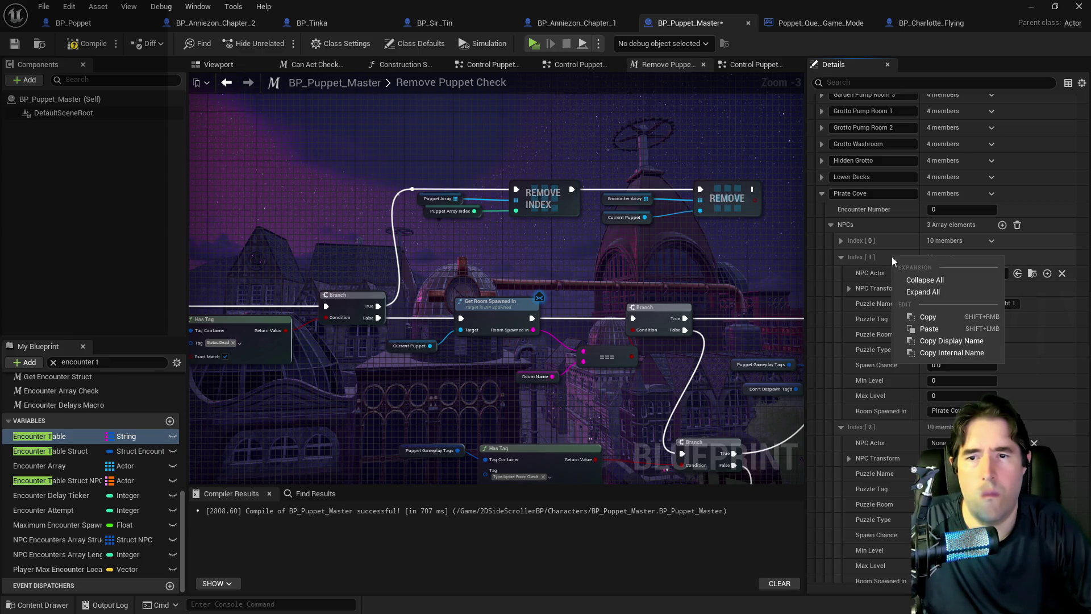
click(924, 317)
right_click(881, 433)
click(907, 466)
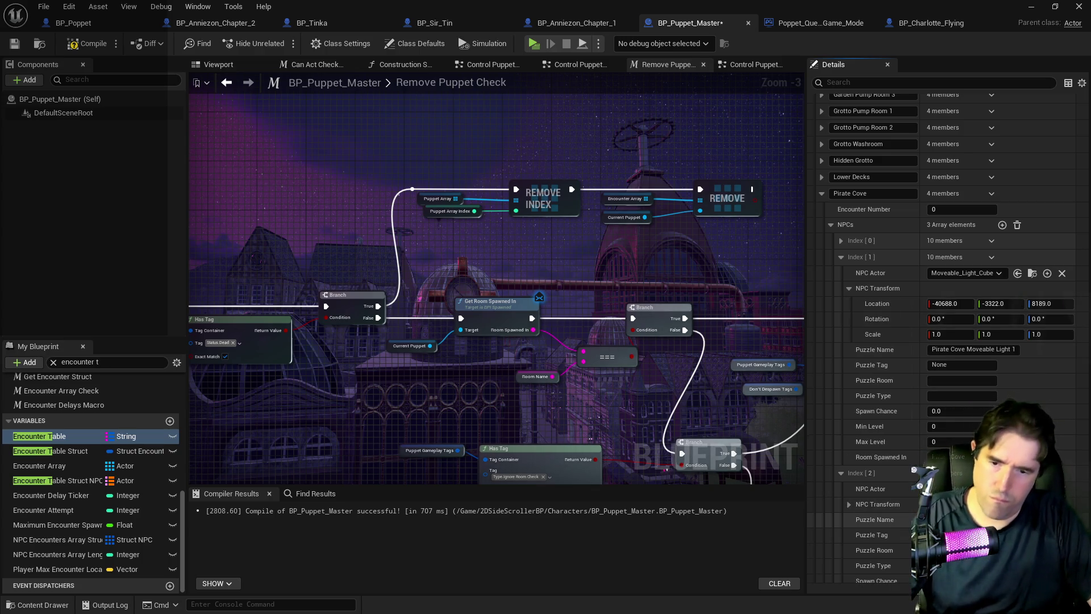
Step: Add NPC entries Index [3] and [4], pasting the copied light-cube entry into Index [4]
click(843, 475)
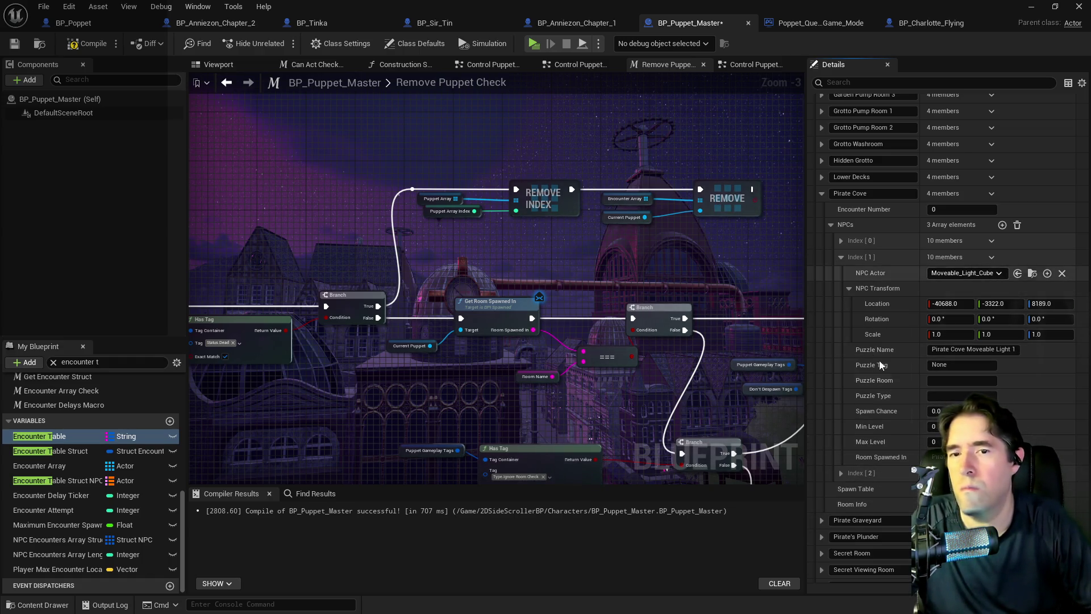
click(1003, 225)
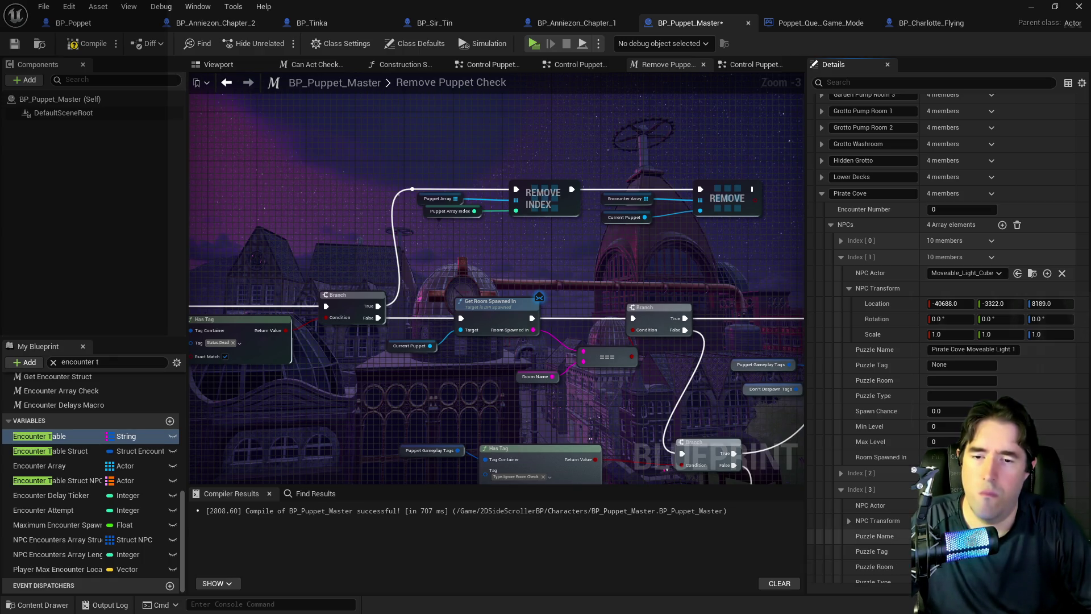
click(842, 489)
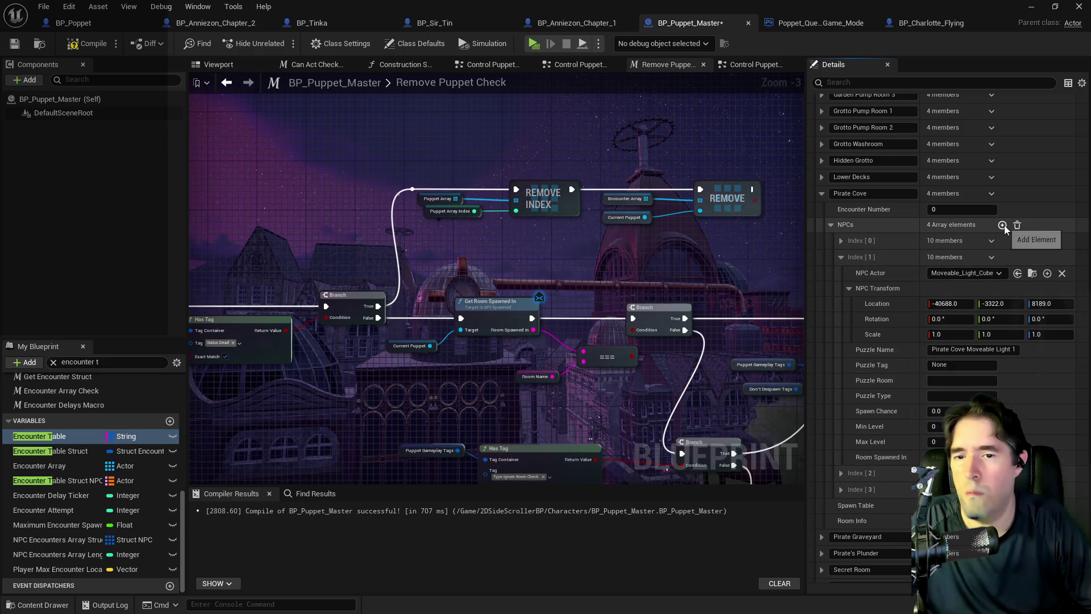
click(1002, 225)
right_click(865, 505)
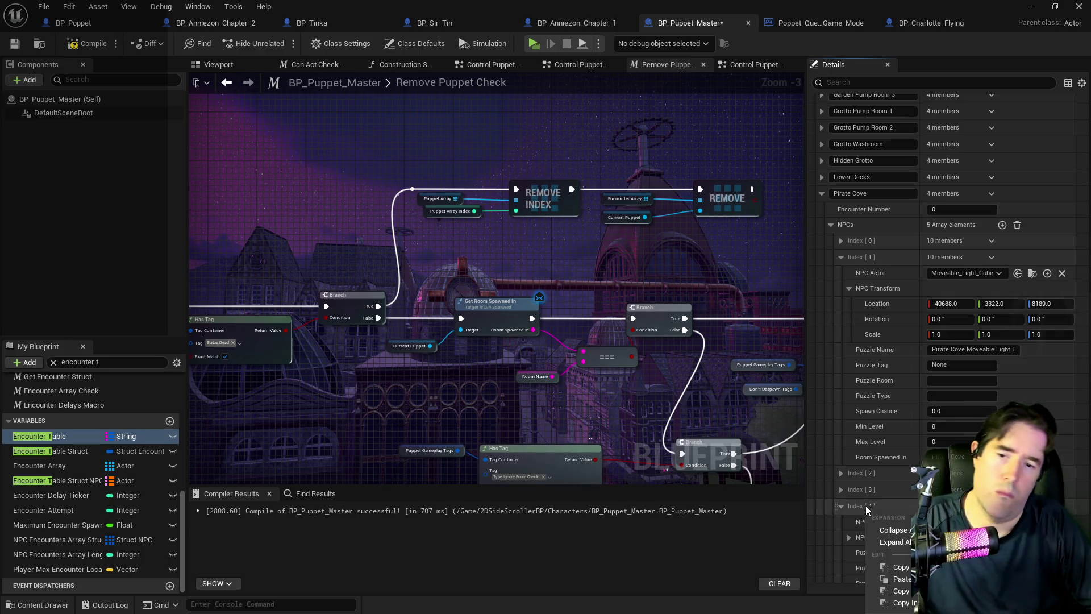
click(892, 580)
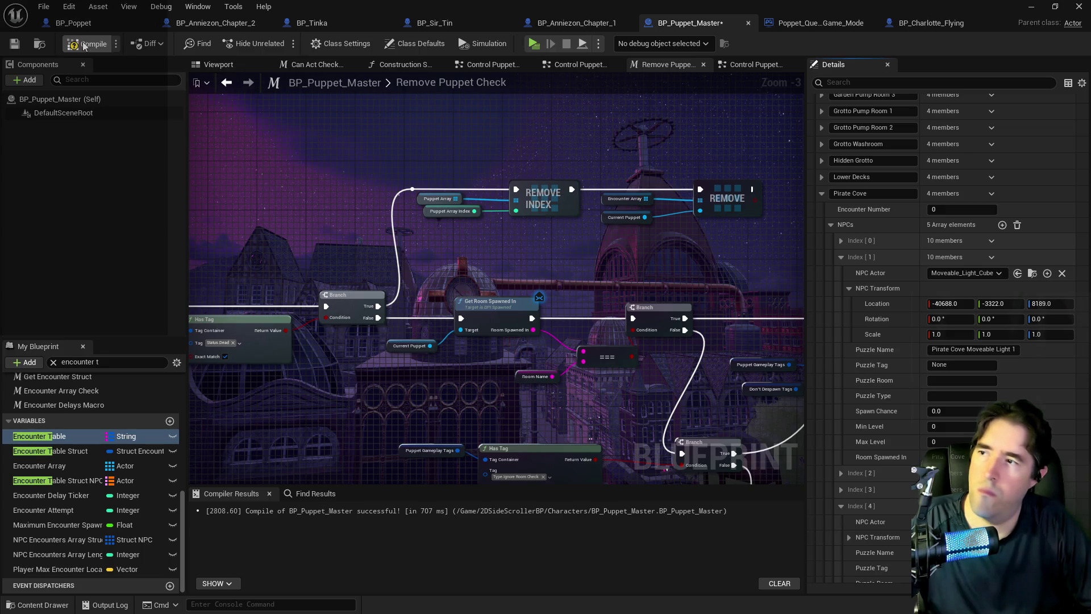
Step: Compile and save BP_Puppet_Master, then return to the level editor
click(15, 45)
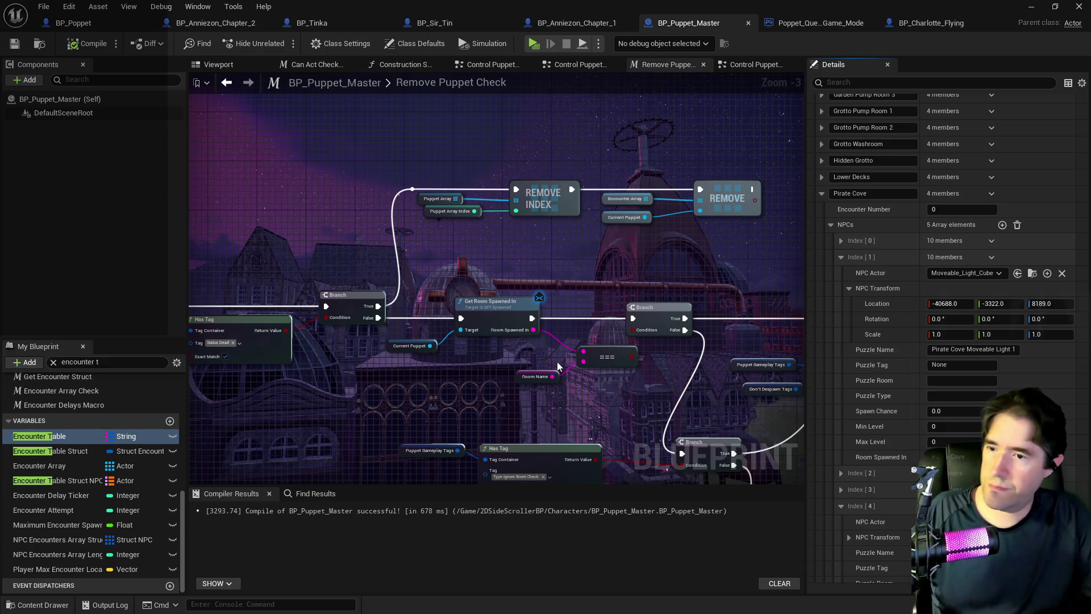
scroll(868, 482, down, 4)
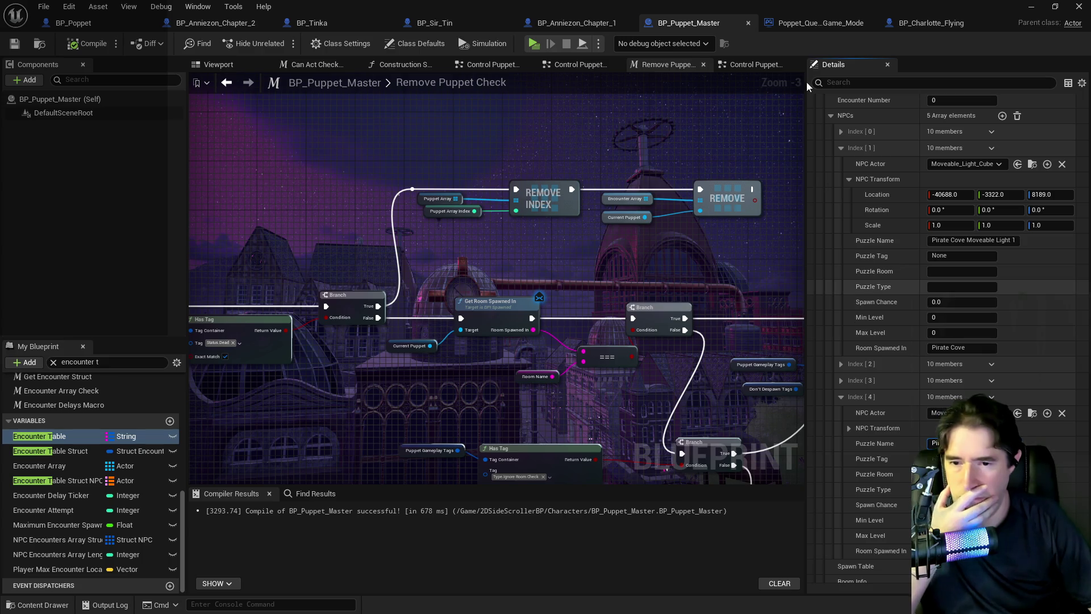
scroll(897, 193, up, 2)
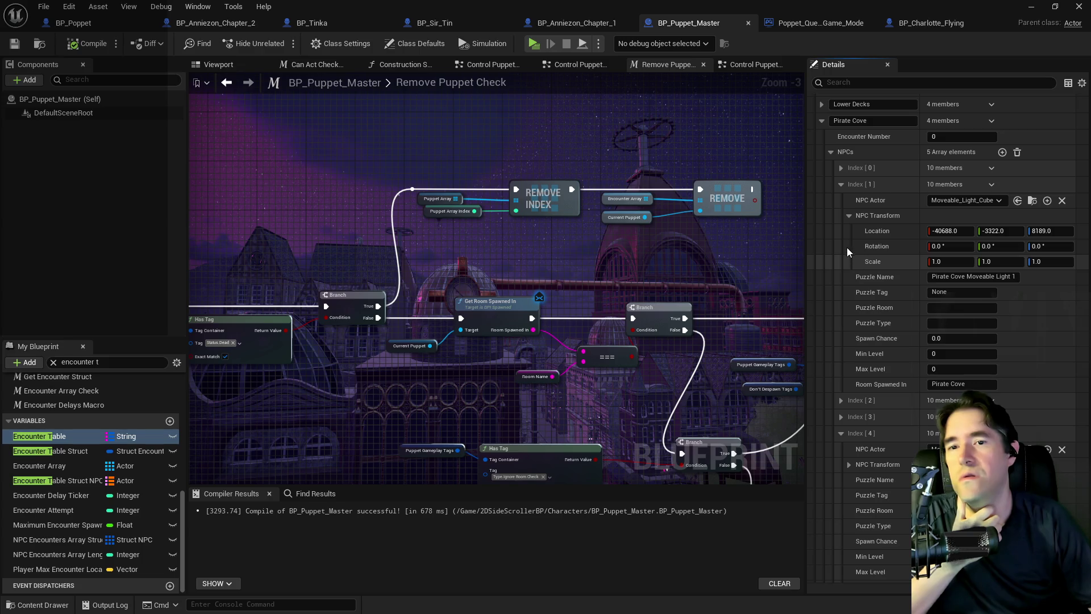
click(1032, 200)
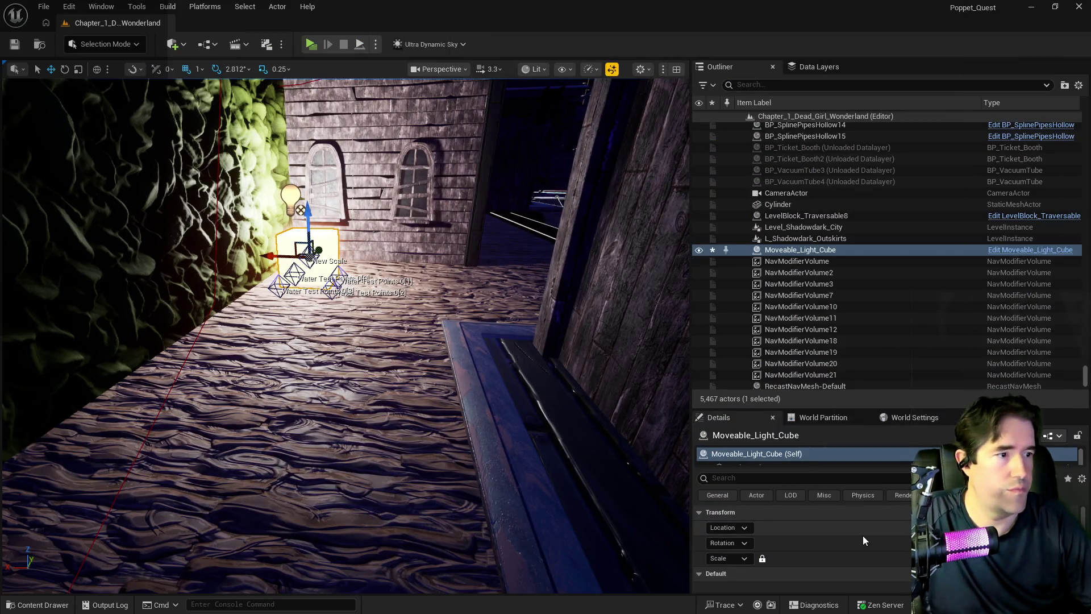
Step: Delete the Moveable_Light_Cube from the level and select the Pirate Cove room info actor
key(f)
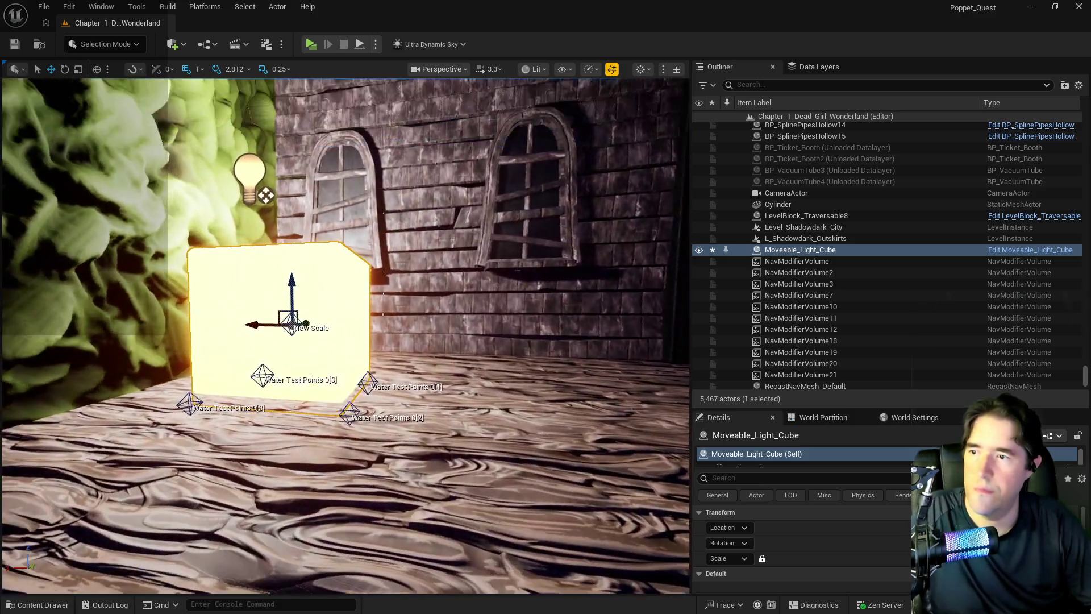
key(Delete)
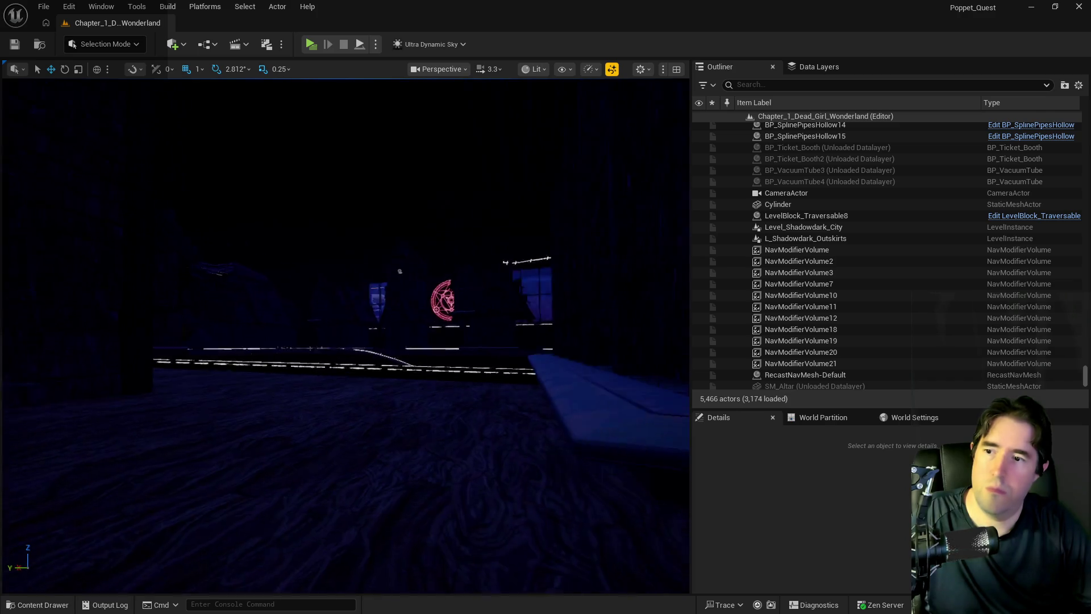
drag(251, 361, 114, 361)
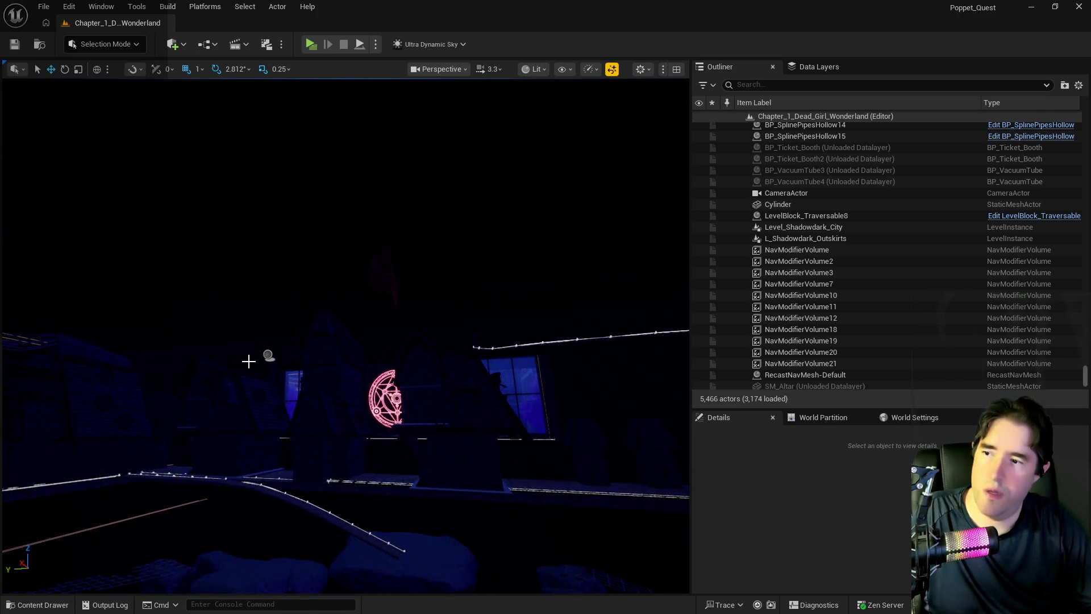
click(273, 354)
click(269, 355)
mouse_move(268, 355)
mouse_down()
mouse_move(193, 355)
mouse_move(233, 356)
mouse_move(248, 339)
mouse_move(230, 356)
mouse_up()
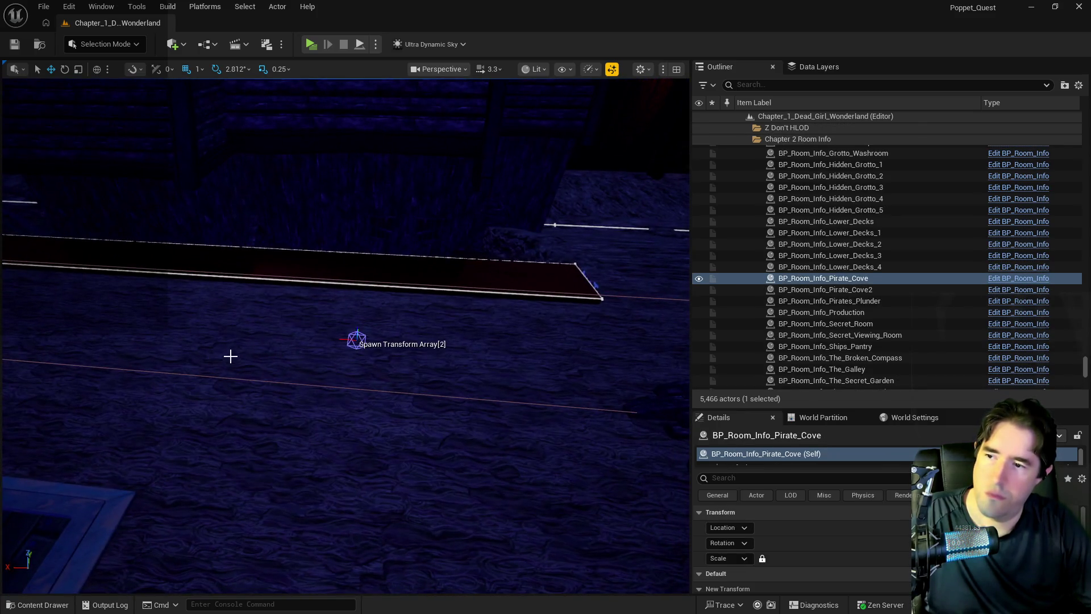
Step: Paste a Moveable_Light_Cube onto the Pirate Cove docks and slide it along the dock
right_click(336, 346)
mouse_move(387, 404)
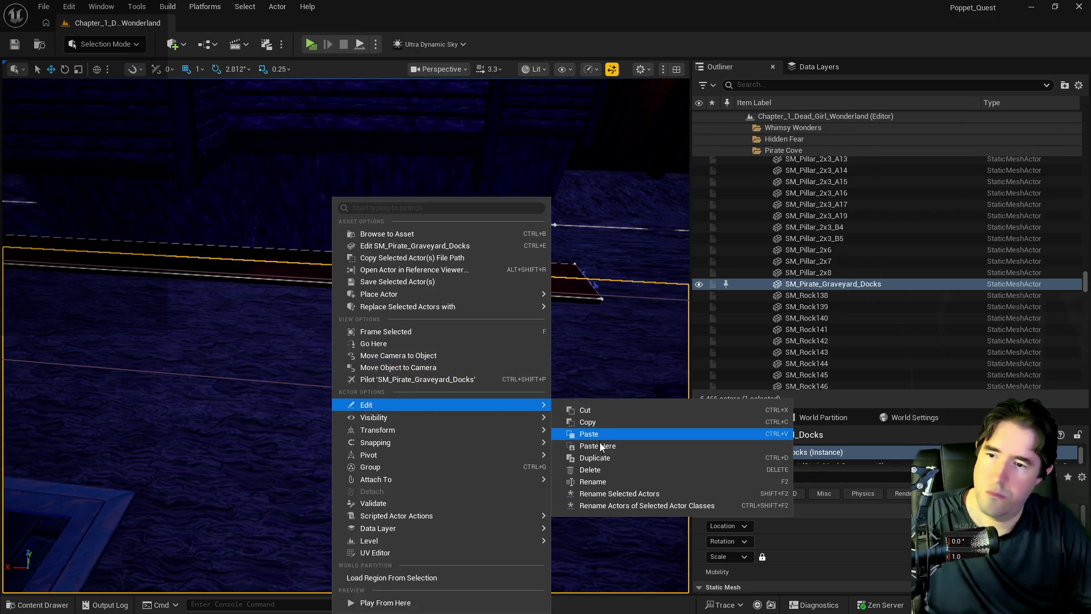
click(599, 442)
drag(334, 314, 477, 267)
mouse_move(328, 292)
mouse_down()
mouse_move(307, 293)
mouse_move(329, 292)
mouse_up()
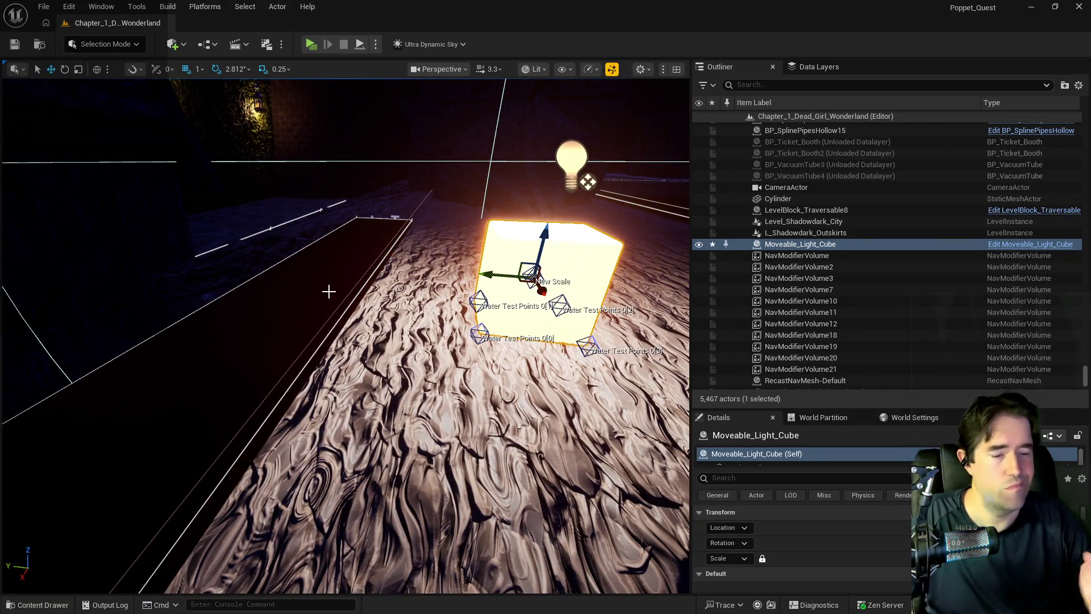
right_click(892, 530)
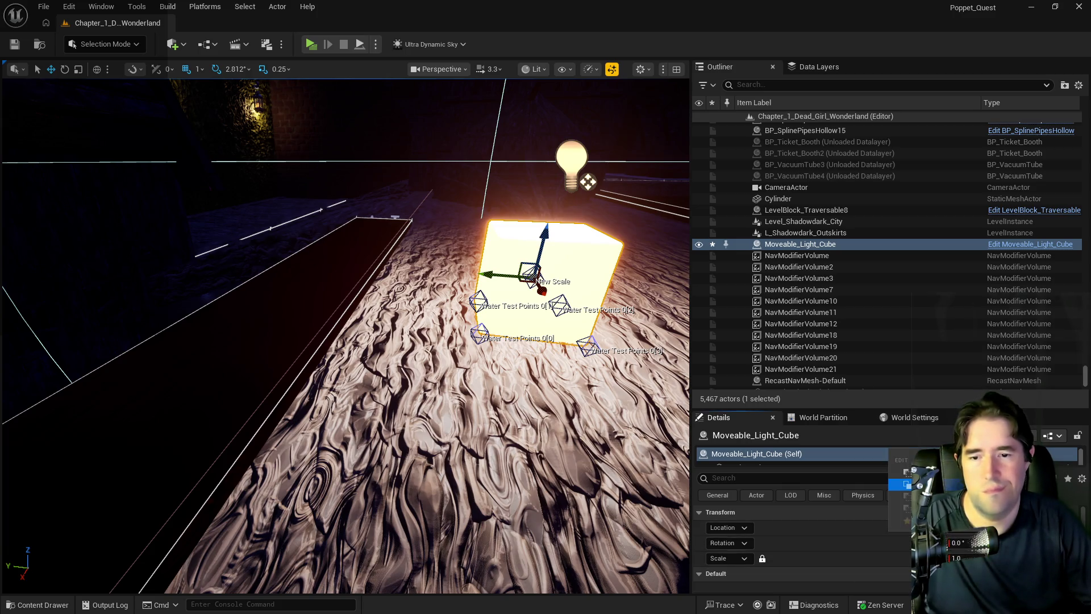
key(Escape)
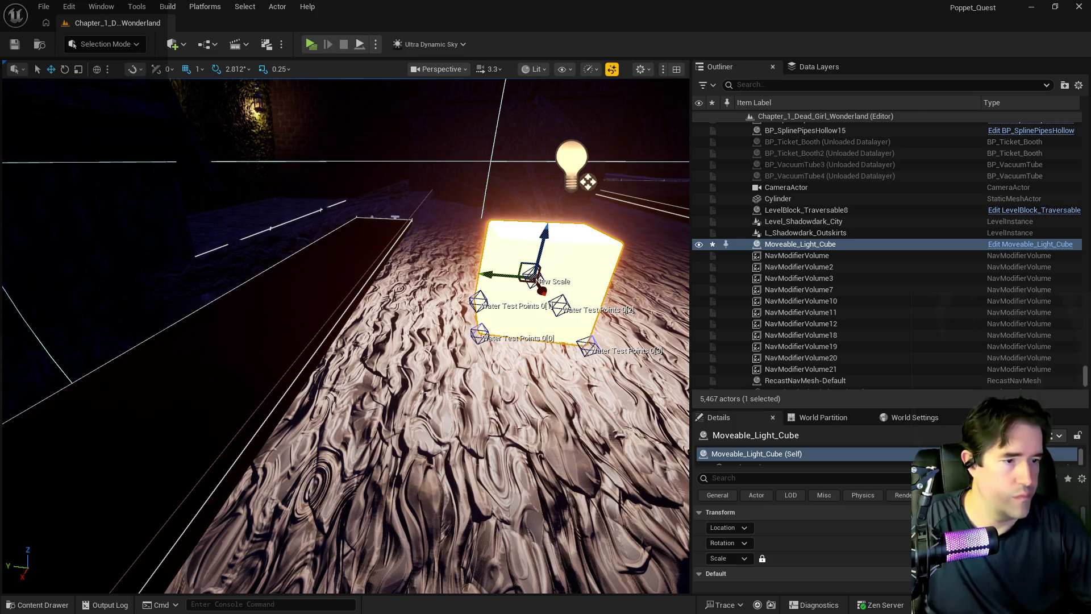
key(alt+Tab)
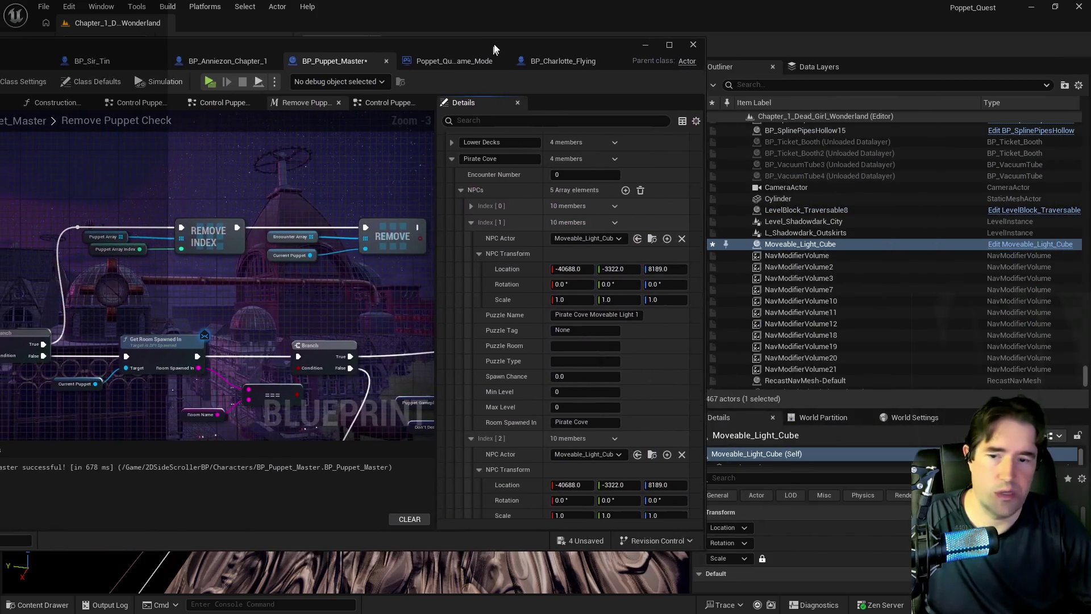
Step: Paste the light cube's location into NPC Index [2] and delete the cube from the level
right_click(540, 487)
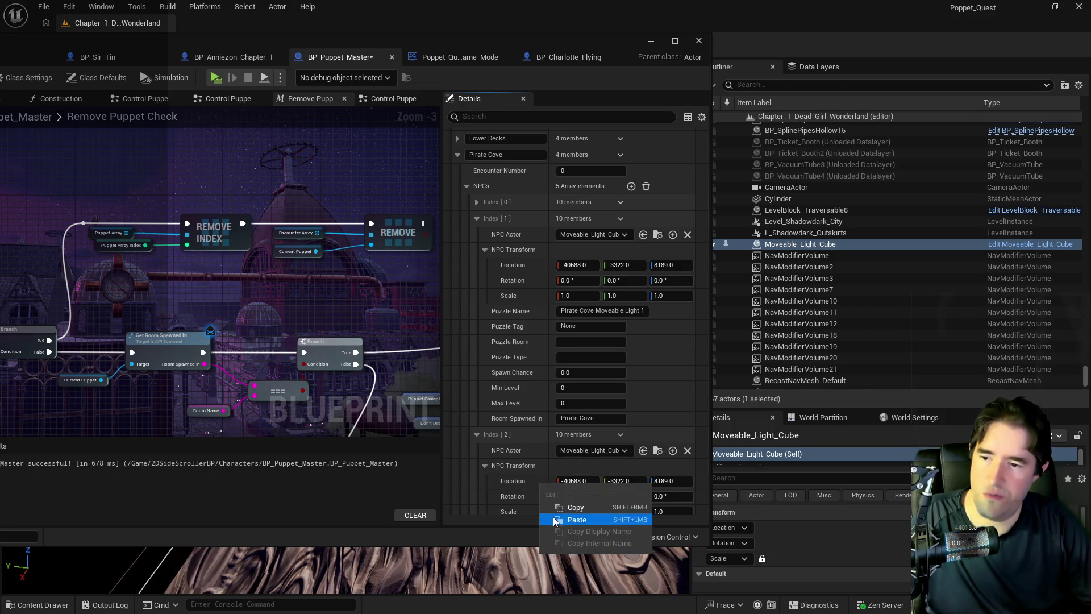
click(577, 519)
key(alt+Tab)
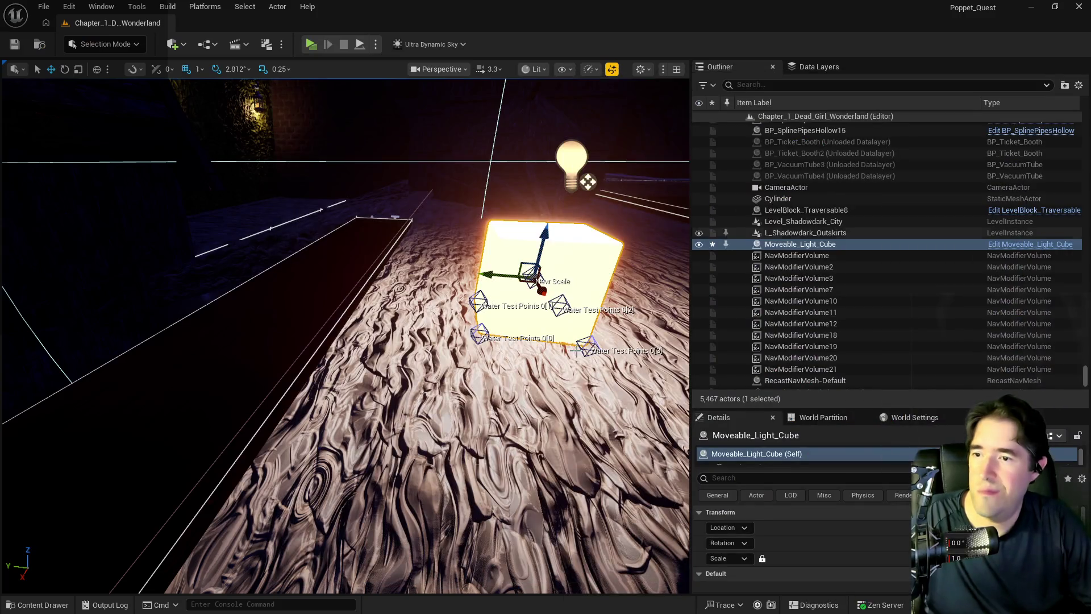
key(Delete)
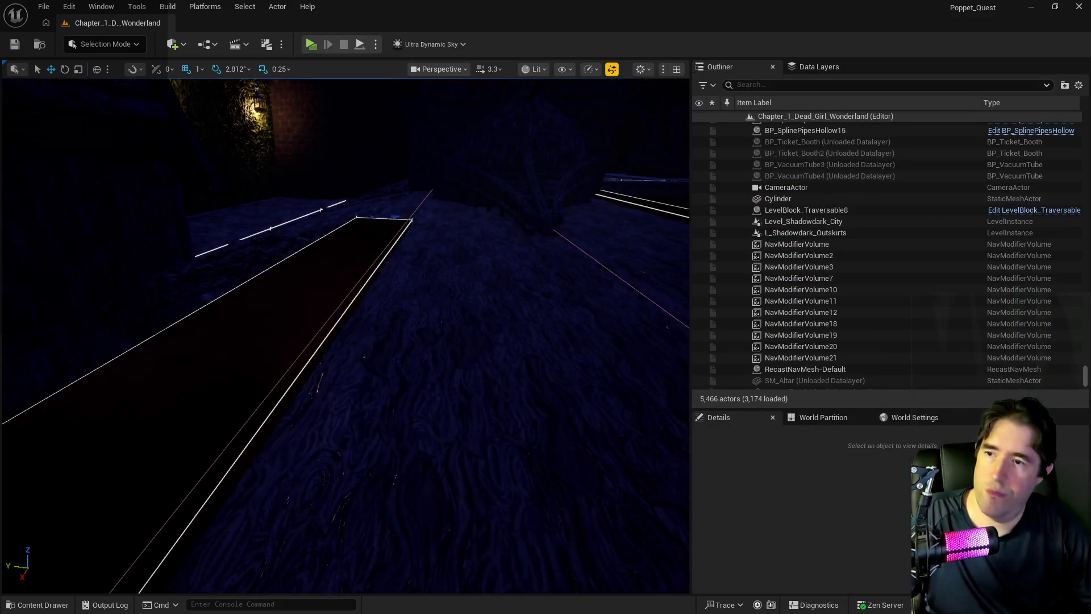
Step: Select BP_Room_Info_Pirate_Cove and focus the view on it
key(w)
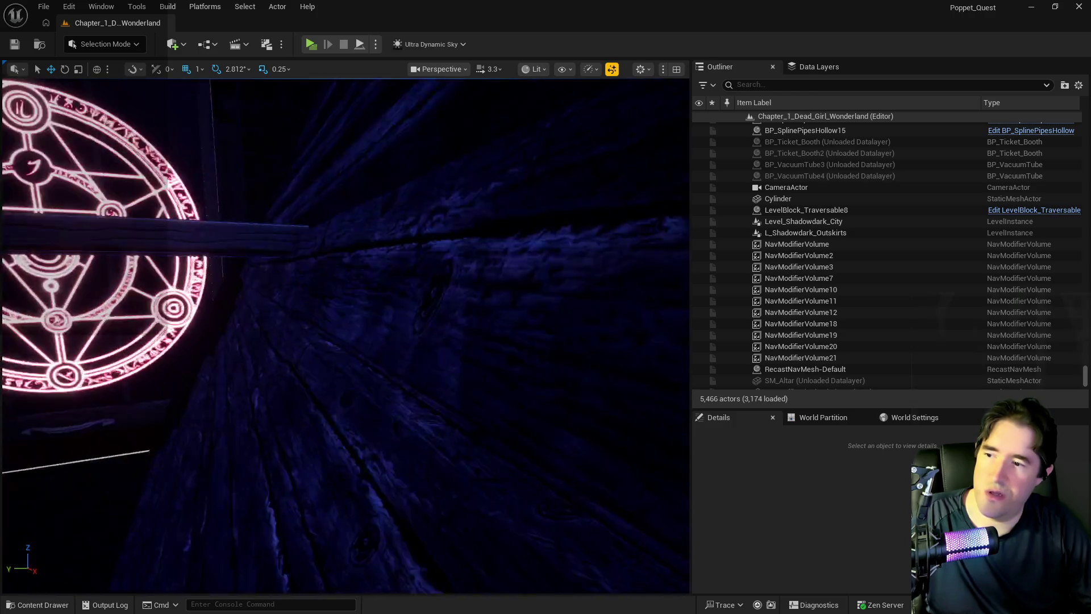
key(s)
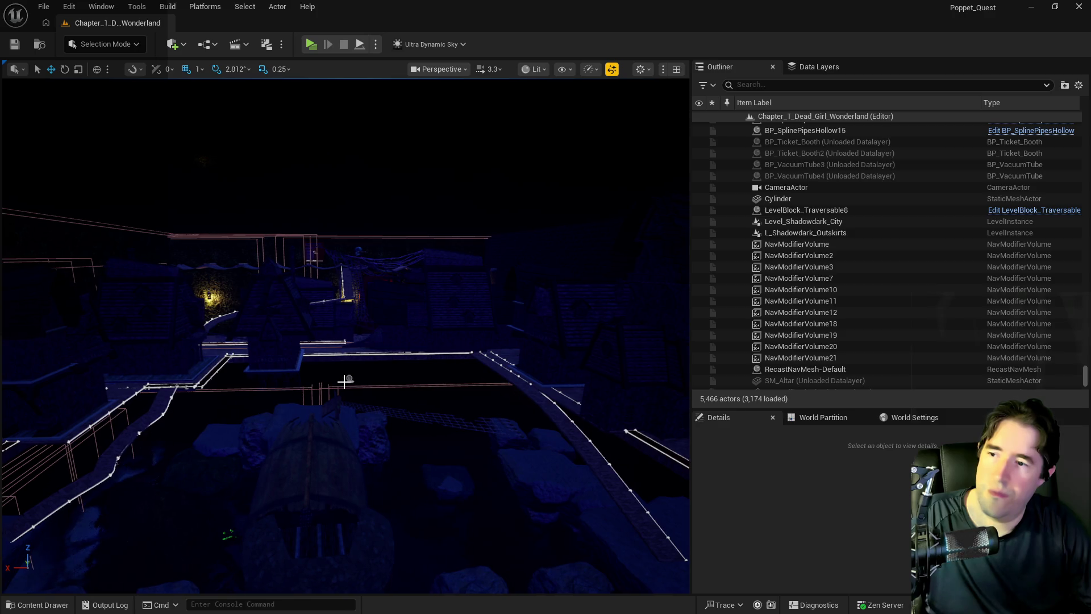
click(351, 379)
key(f)
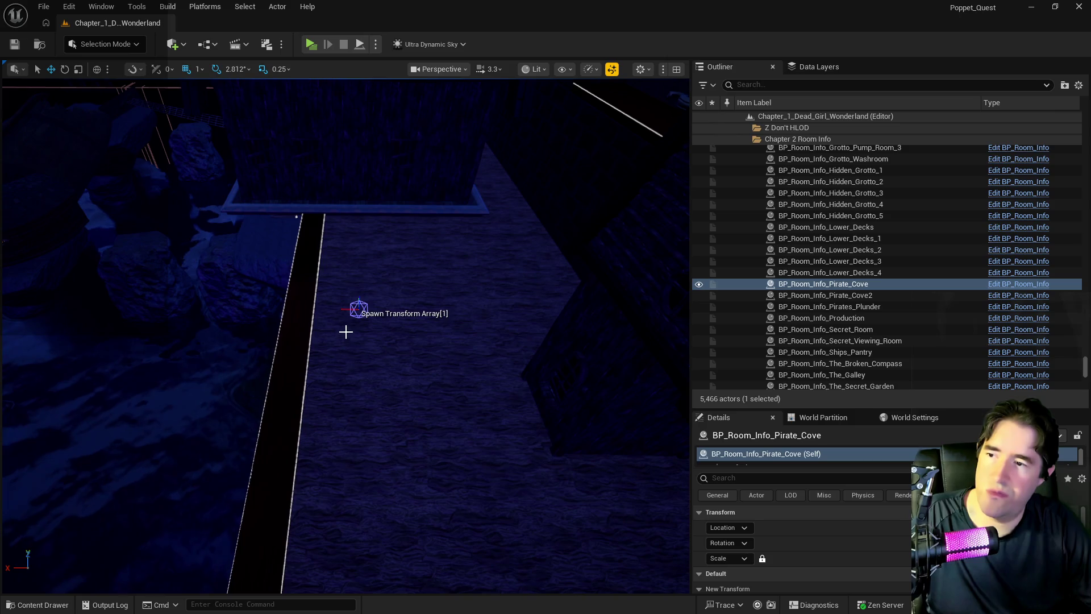
Step: Paste a test light cube onto the docks, lower it slightly and copy its location
right_click(345, 333)
mouse_move(394, 405)
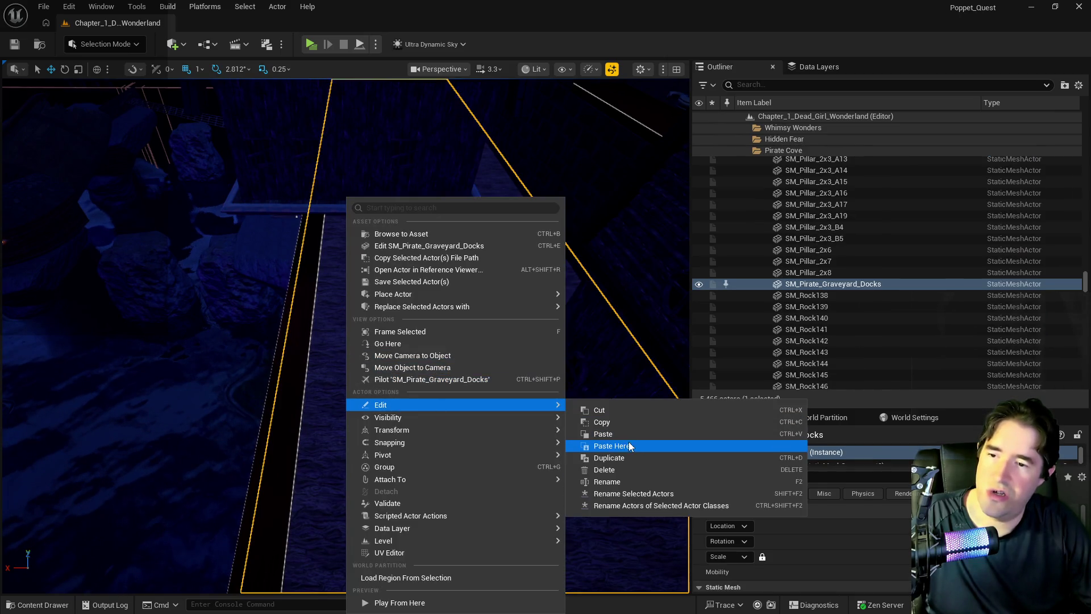
click(626, 445)
scroll(345, 335, down, 3)
scroll(345, 335, up, 5)
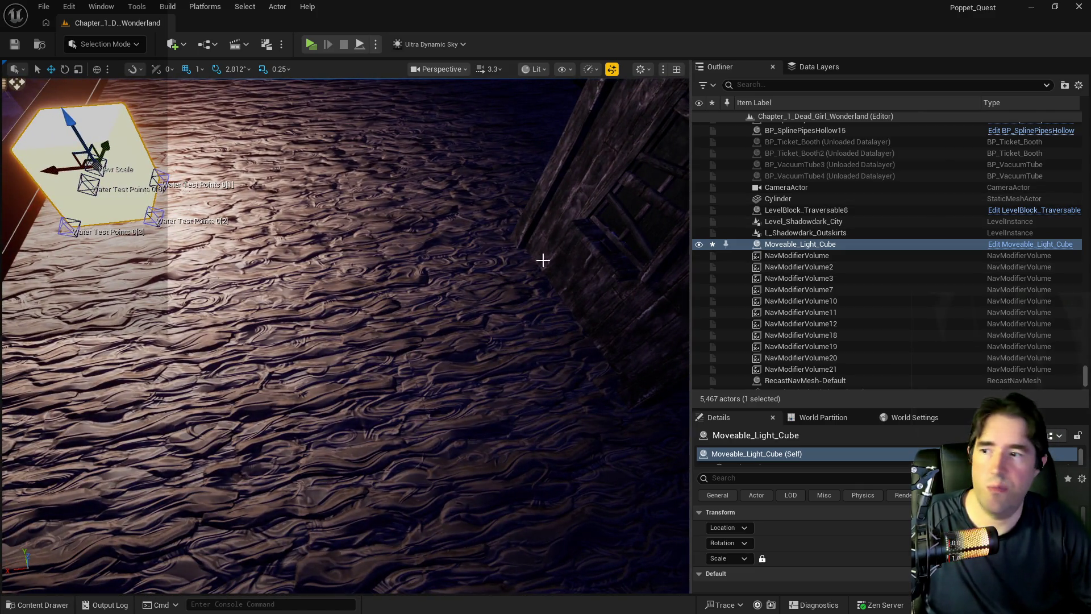
key(f)
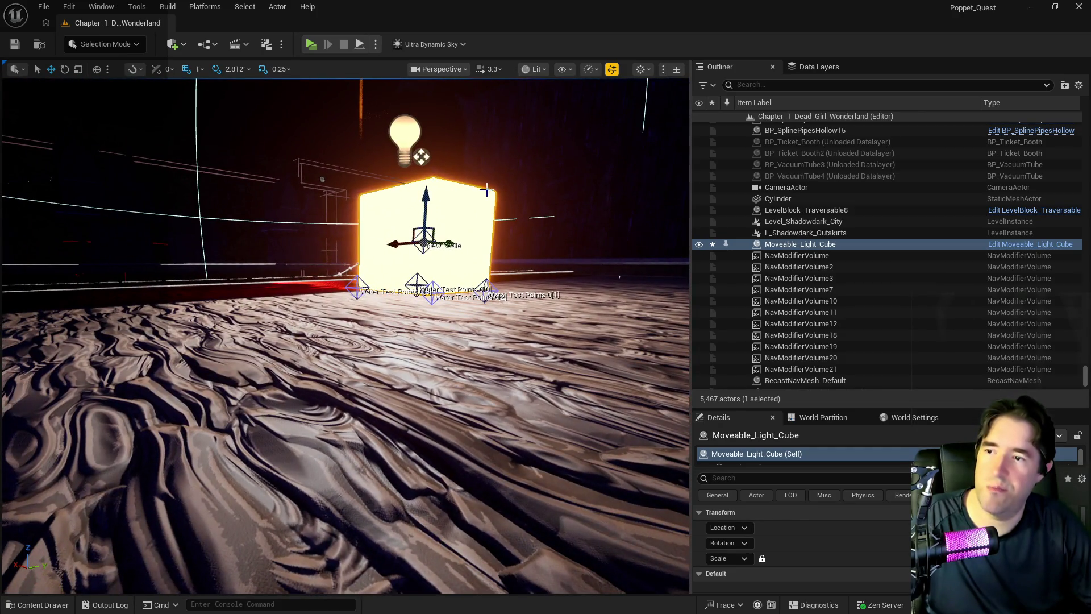
drag(422, 196, 423, 206)
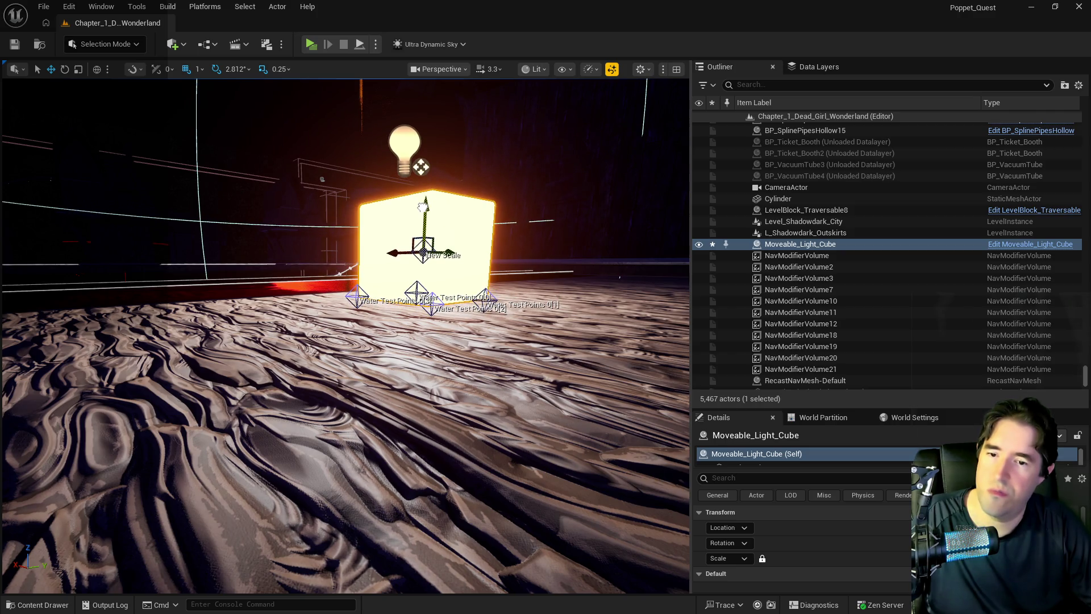
right_click(825, 524)
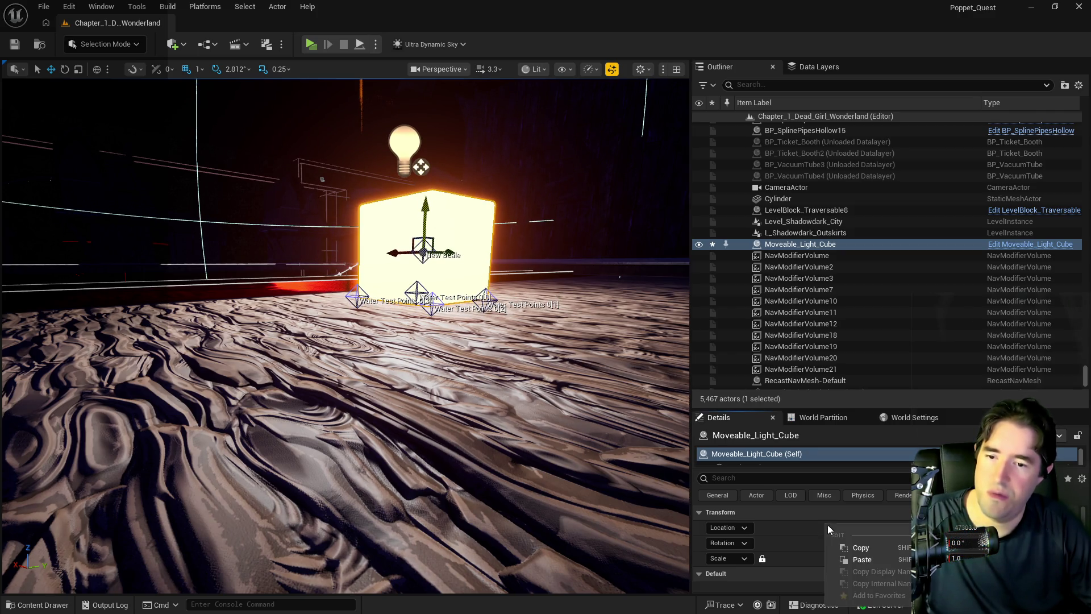
click(884, 548)
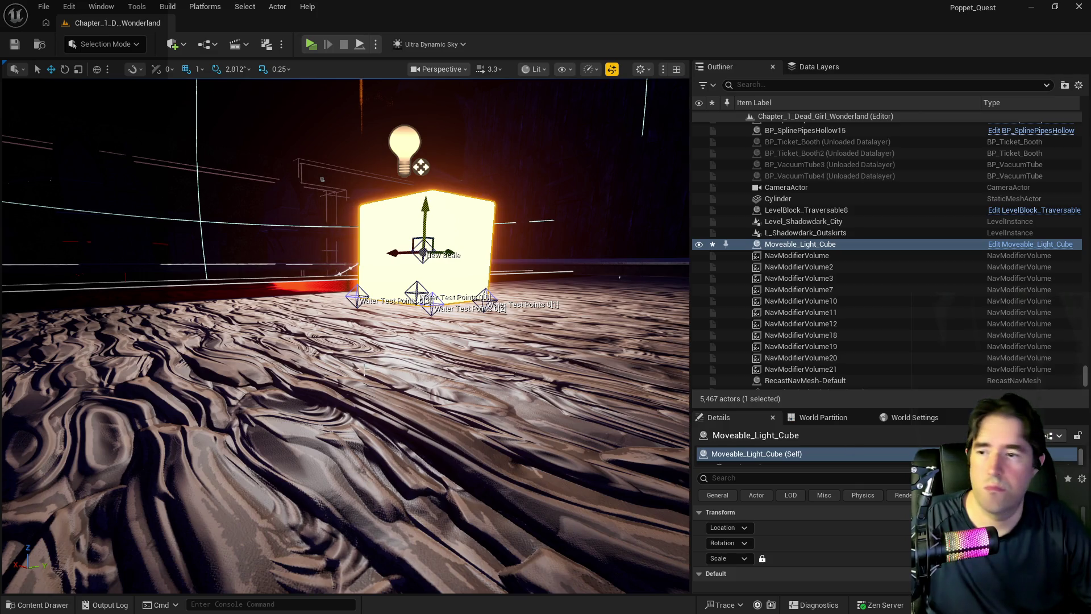
Step: Reselect the test Moveable_Light_Cube and delete it
right_click(360, 305)
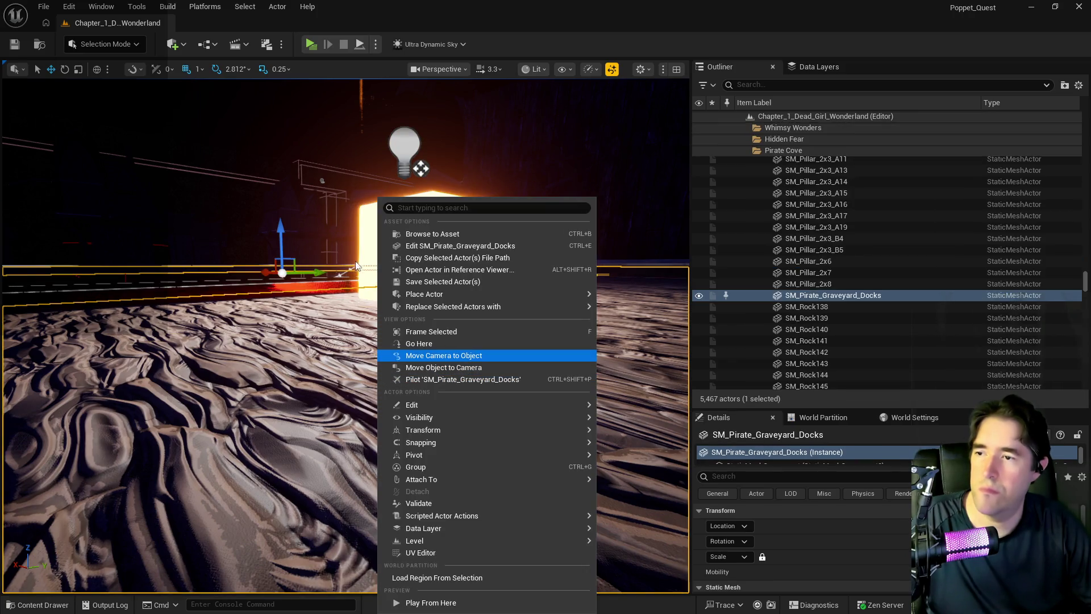
click(358, 250)
click(360, 248)
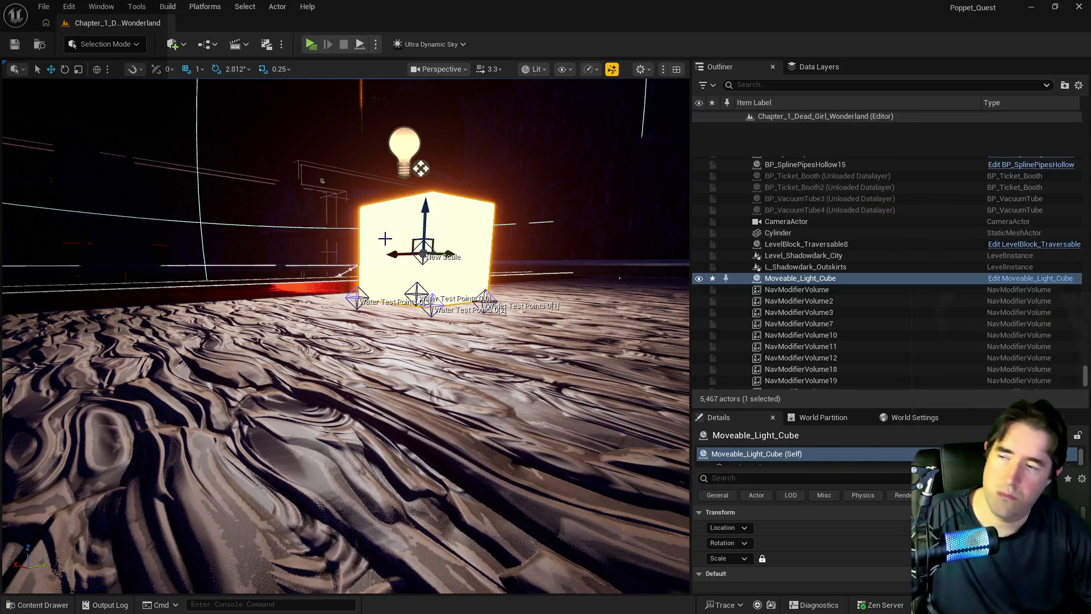
key(Delete)
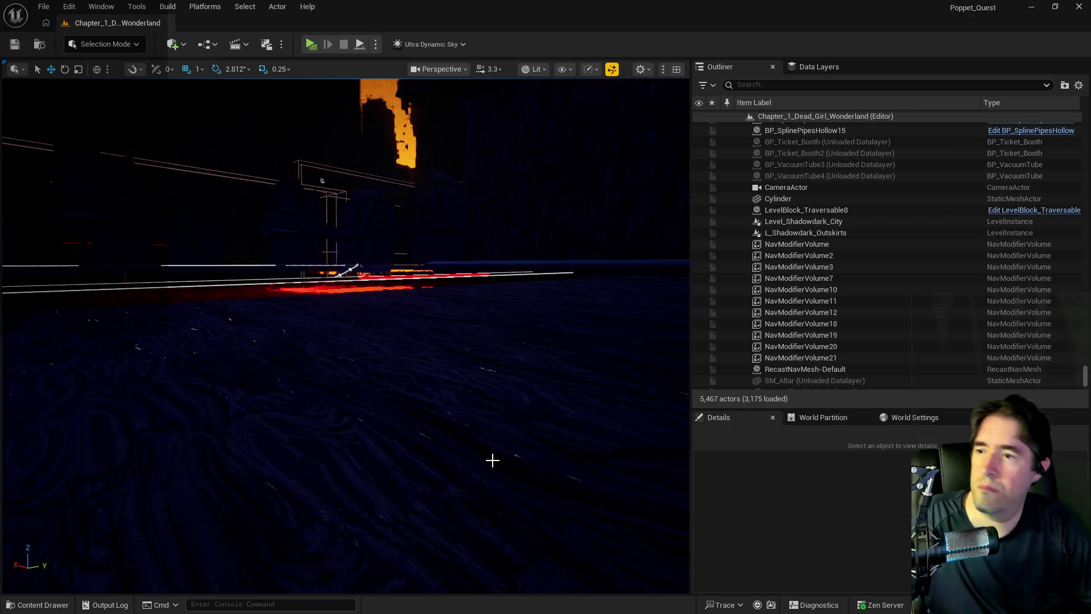
Step: Select BP_Room_Info_Pirate_Cove and fly the view to its Spawn Transform Array [3] point
drag(345, 284, 346, 353)
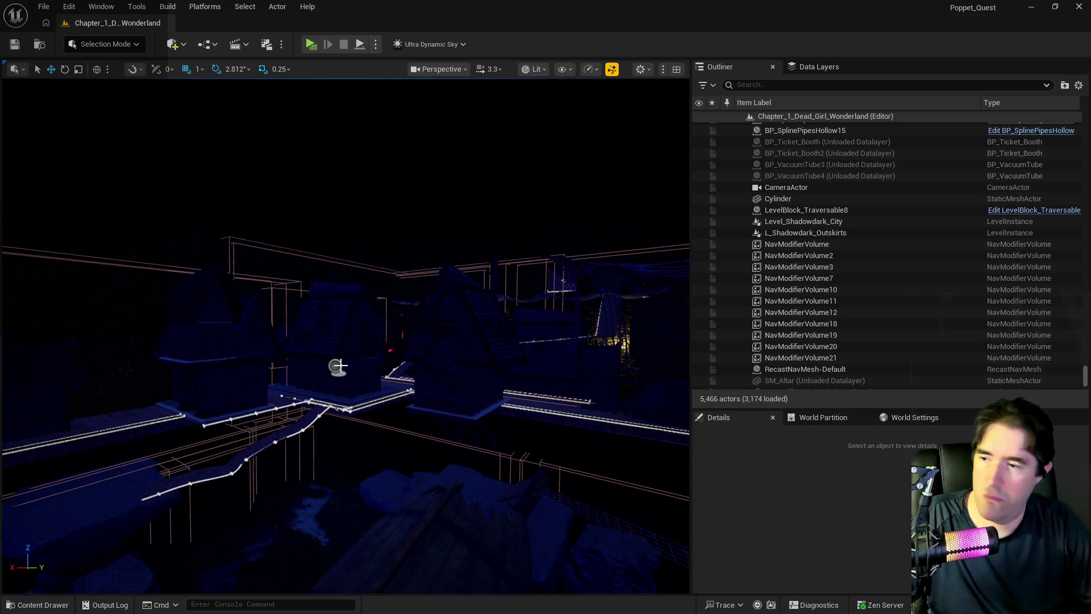
click(339, 366)
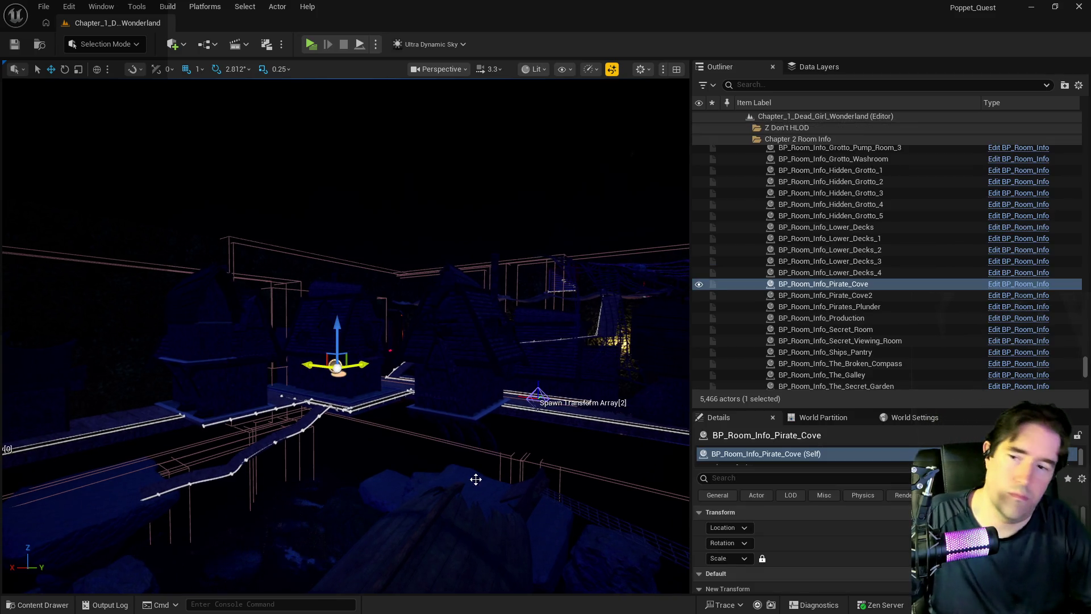
mouse_move(475, 478)
mouse_down()
mouse_move(475, 494)
mouse_move(679, 495)
mouse_up()
drag(353, 358, 353, 358)
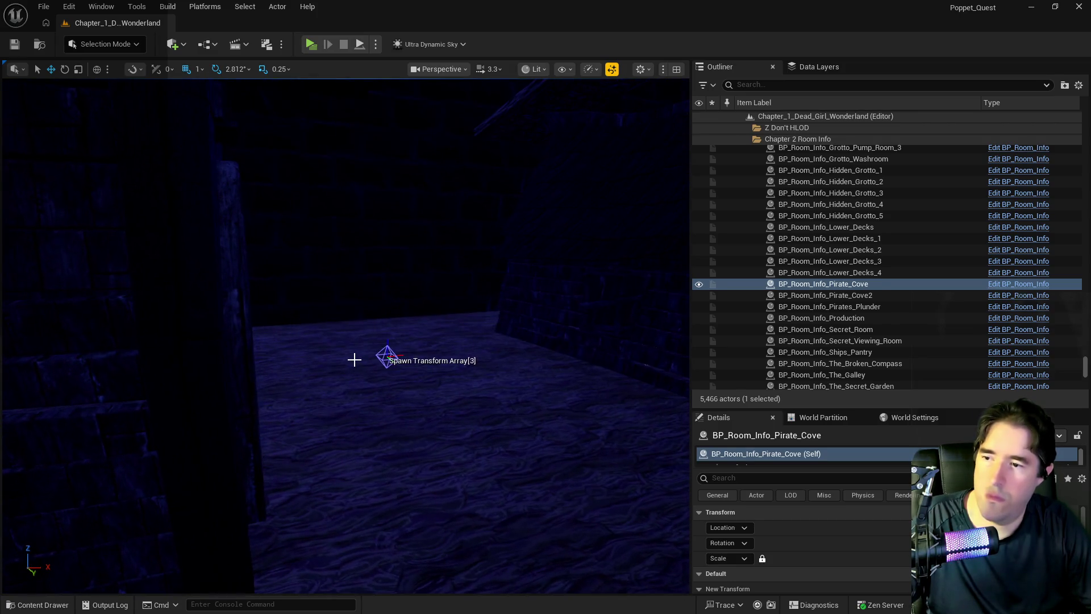
right_click(365, 360)
mouse_move(418, 405)
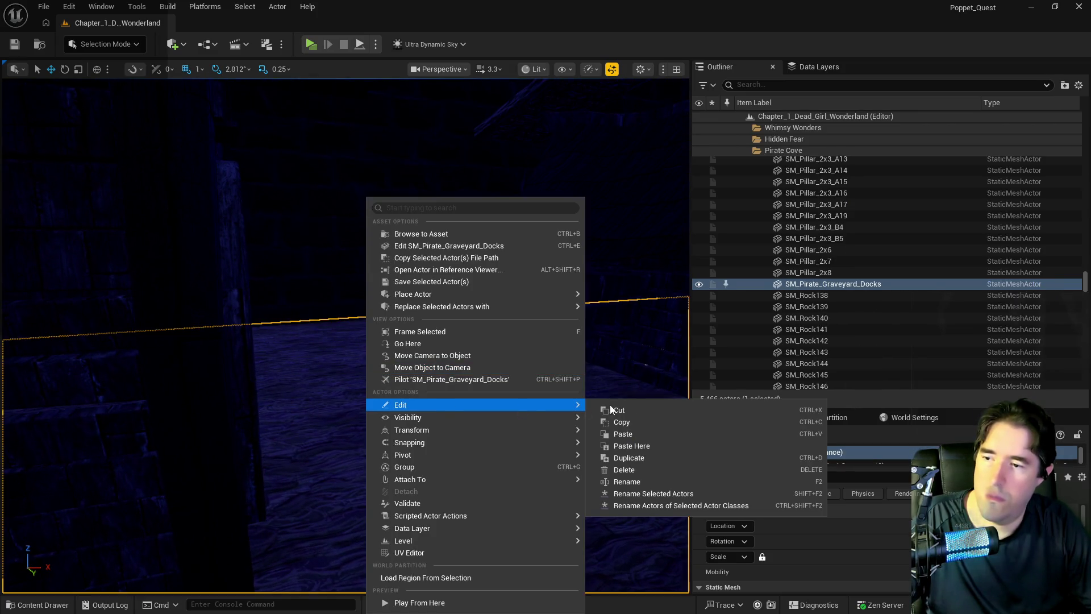
click(690, 448)
drag(368, 324, 368, 296)
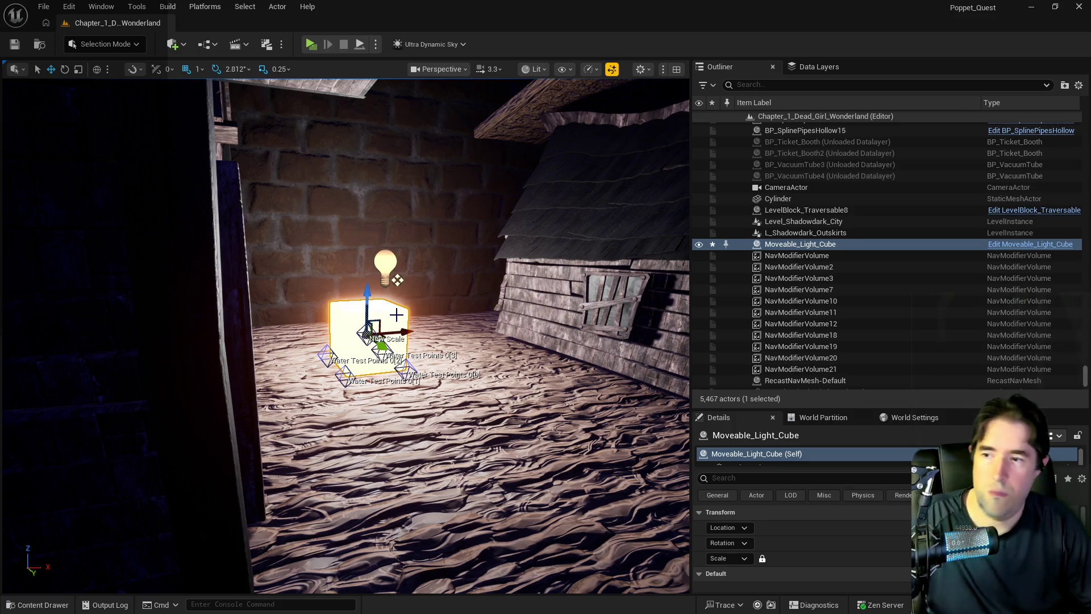
key(Delete)
drag(413, 349, 375, 443)
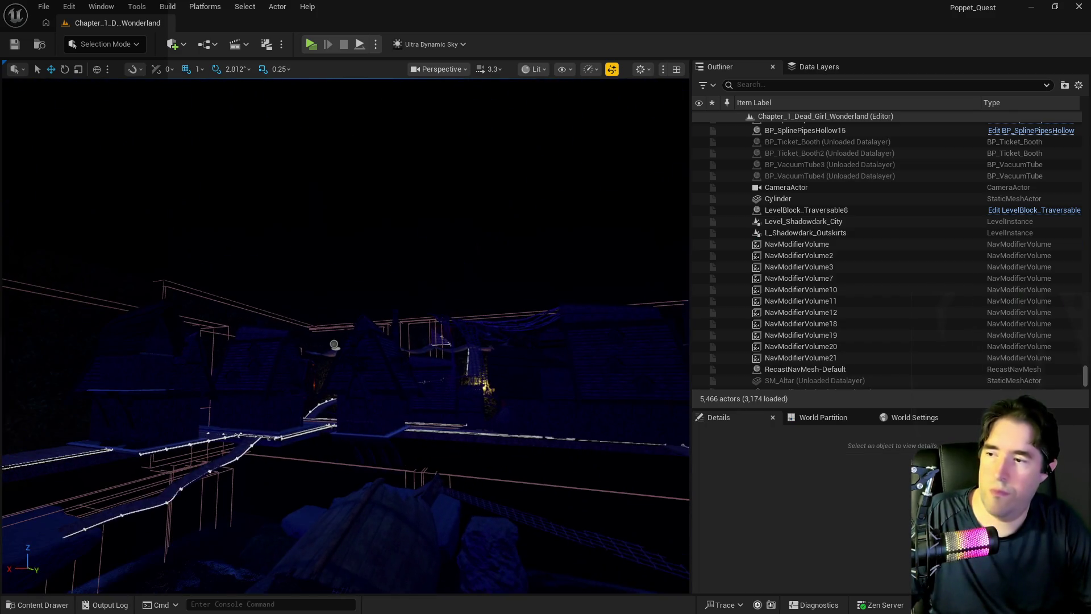
click(334, 345)
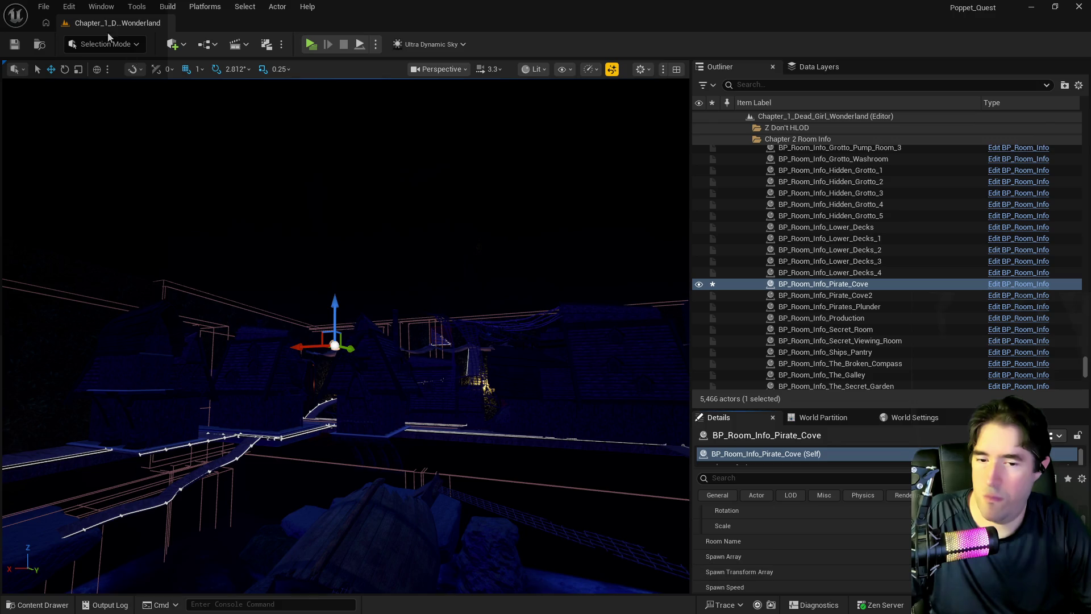
click(44, 6)
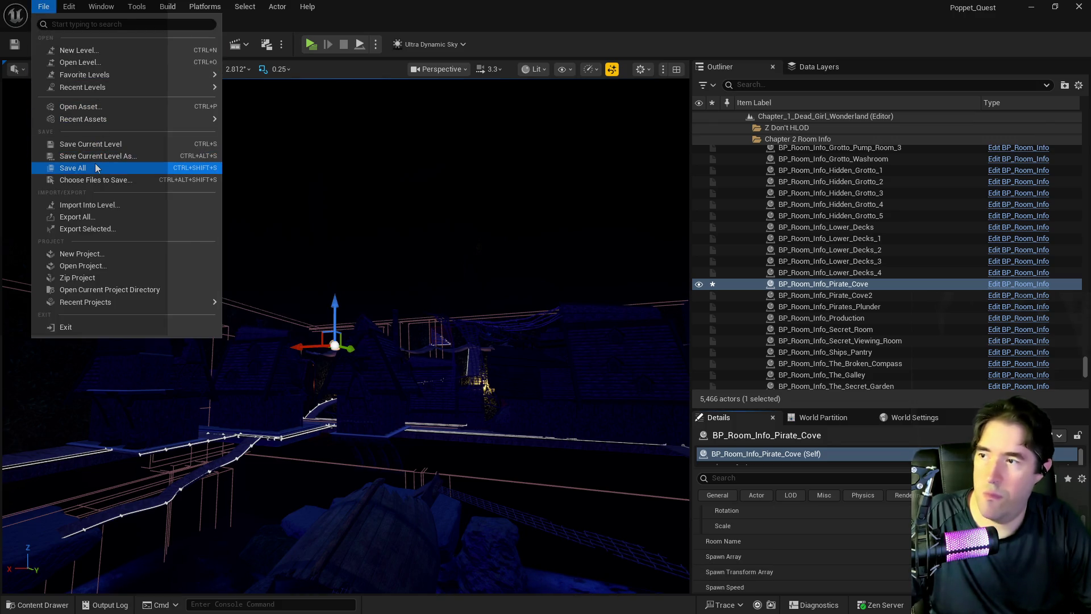
Step: Save All, fly into Pirate Cove and playtest to confirm the light cube spawns on the walkway
click(95, 168)
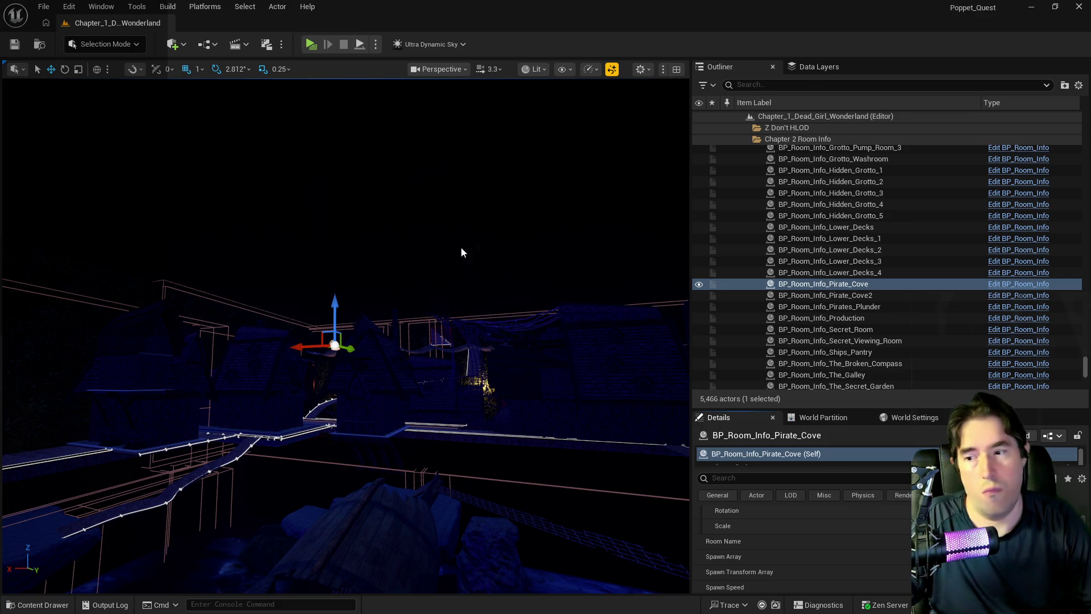
mouse_move(341, 341)
mouse_down()
mouse_move(387, 335)
mouse_move(397, 256)
mouse_up()
mouse_move(374, 336)
mouse_down()
mouse_move(375, 367)
mouse_move(247, 117)
mouse_up()
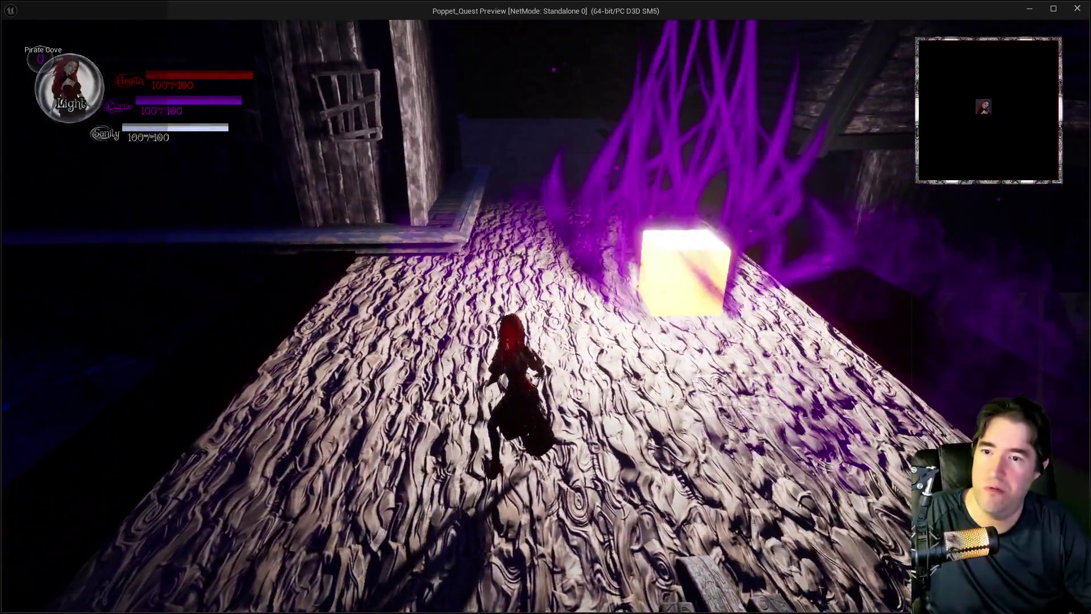
key(alt+Tab)
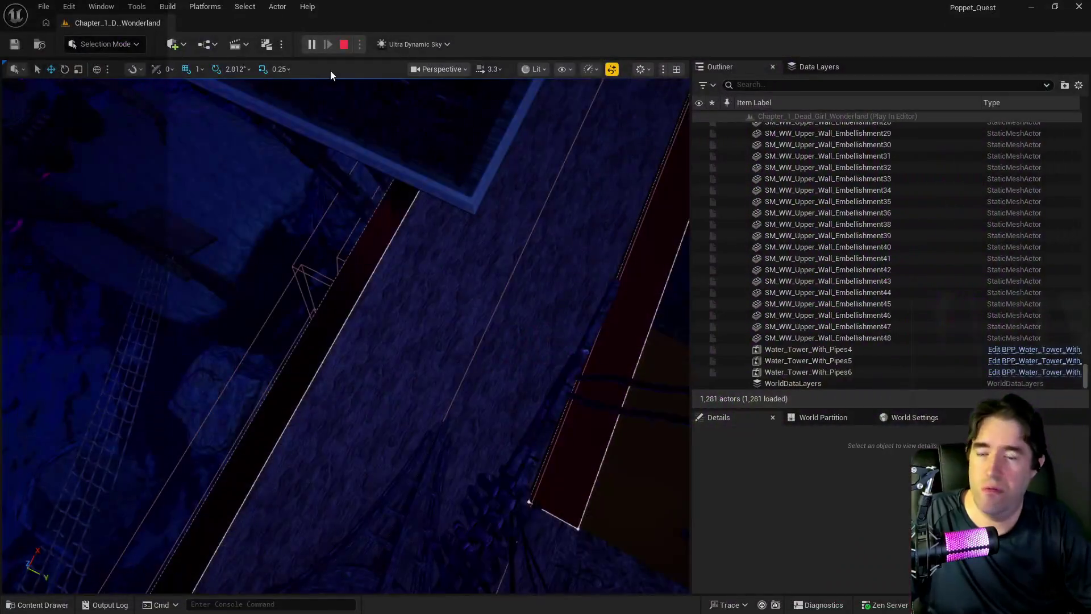
Step: End the play test, maximise the Blueprint editor and center the Event Spawned In chain
key(Escape)
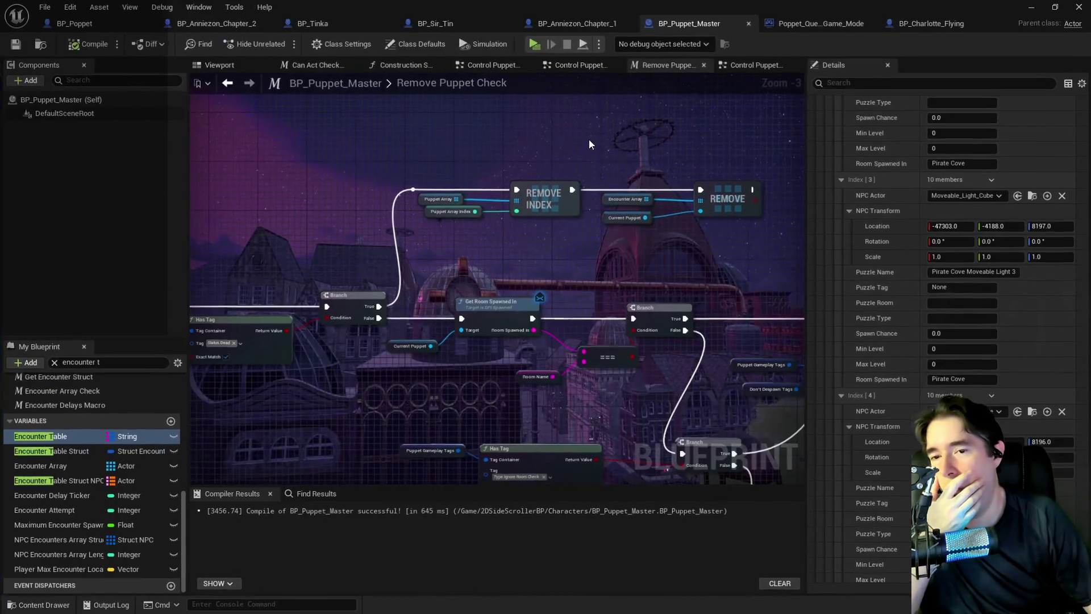
double_click(587, 91)
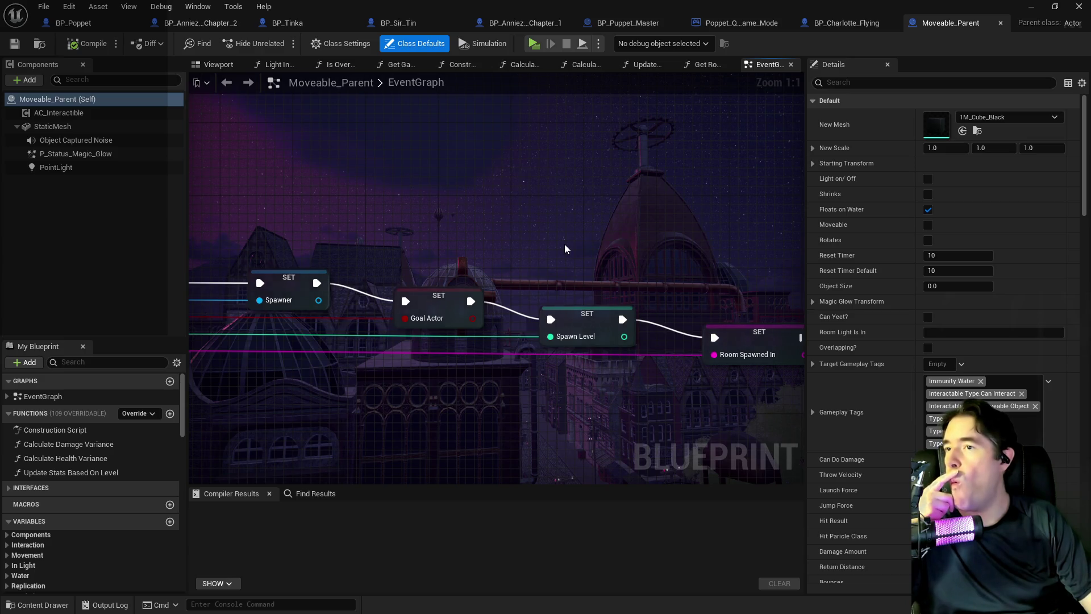
scroll(561, 246, down, 3)
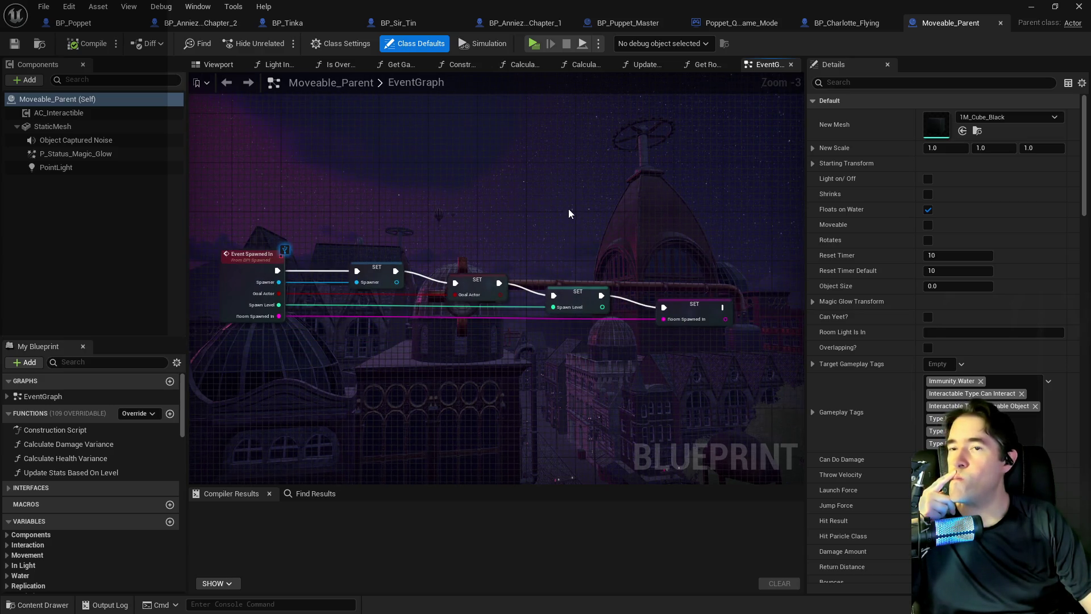
mouse_move(416, 204)
mouse_down()
mouse_move(478, 197)
mouse_move(400, 187)
mouse_move(382, 201)
mouse_move(386, 244)
mouse_up()
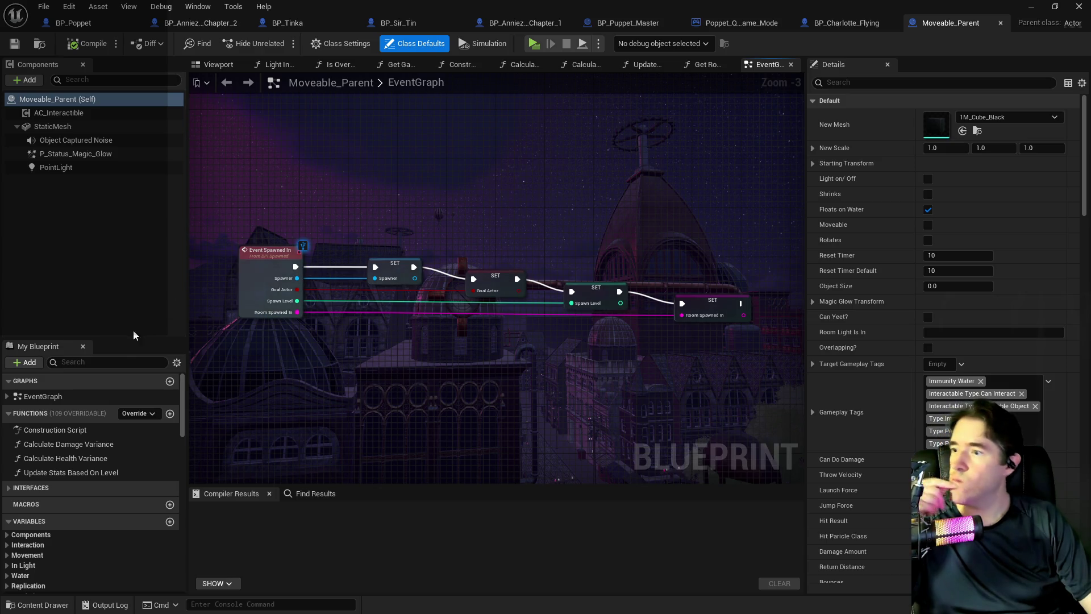
Step: Filter My Blueprint for 'spawn', check BP_Charlotte_Flying, then begin filtering BP_NPC's members
click(121, 363)
text(spawn)
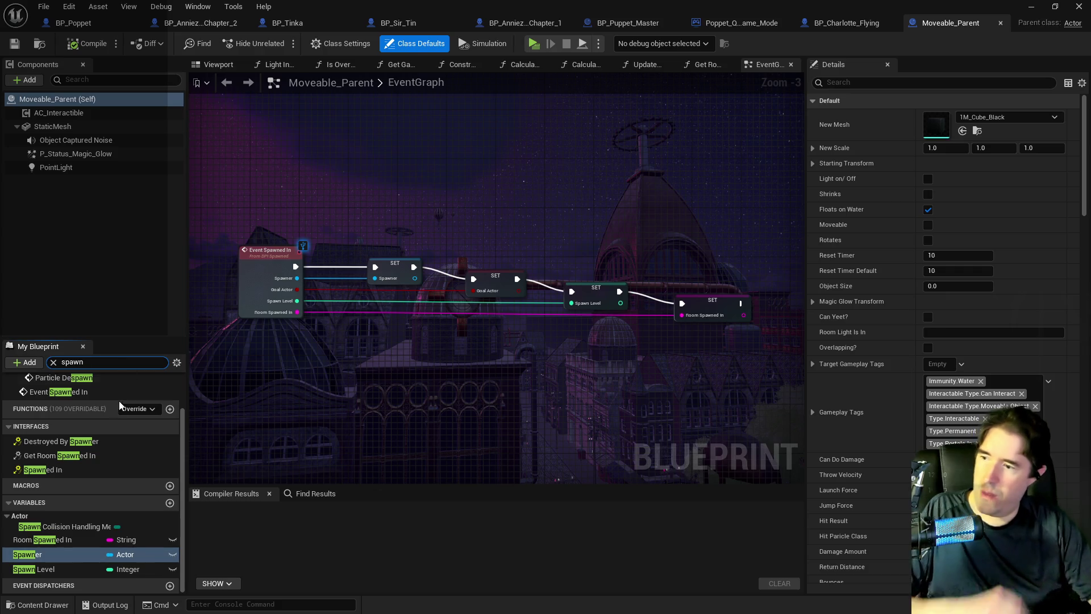
scroll(110, 428, up, 2)
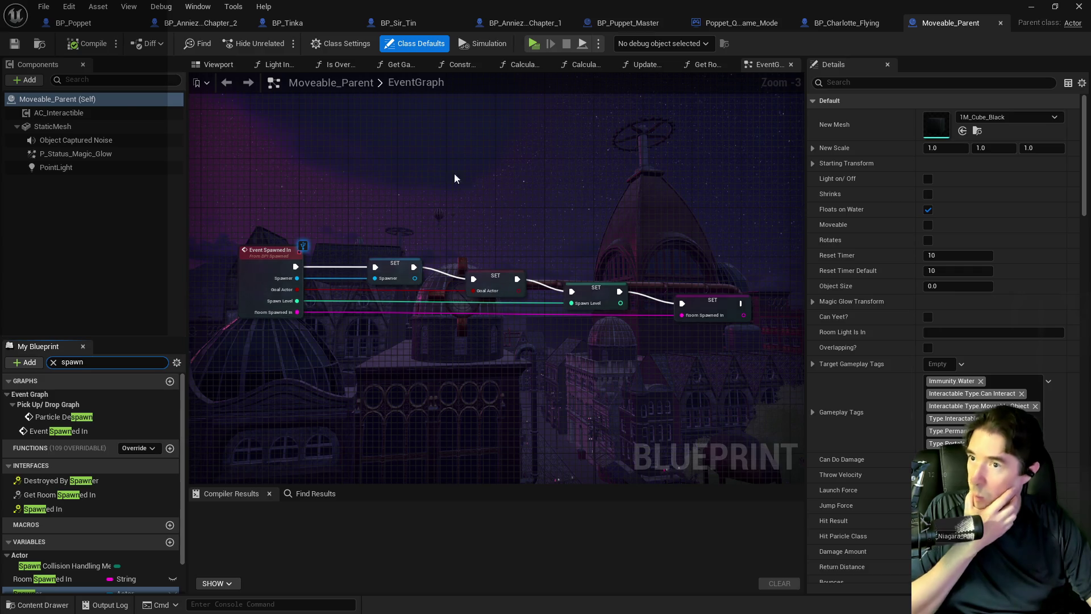
click(847, 23)
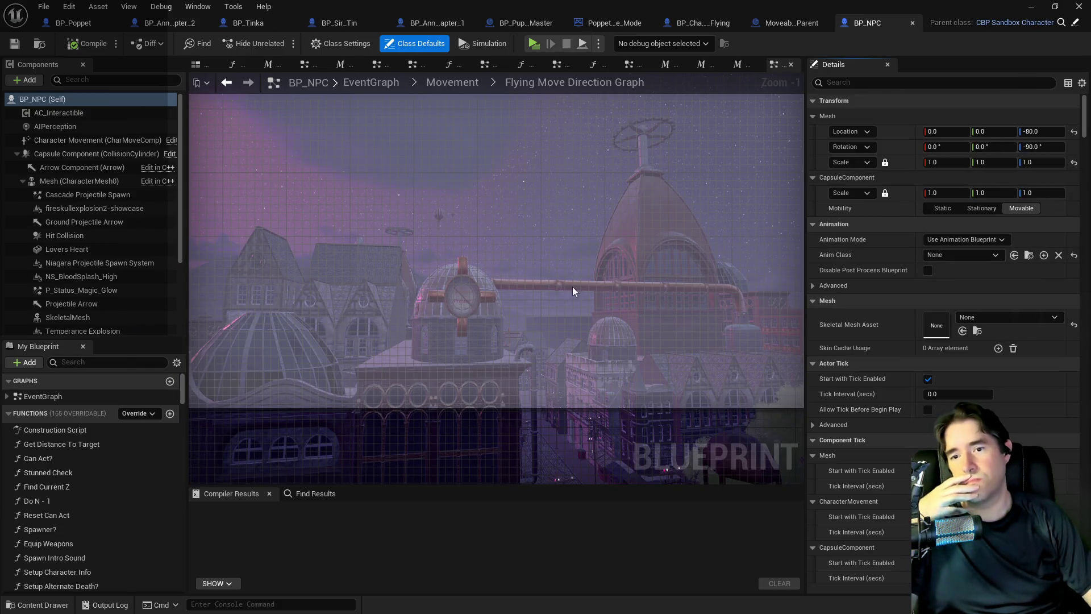
click(109, 367)
Step: Search 'spawned' in BP_NPC's My Blueprint and jump to its Event Spawned In node
text(s)
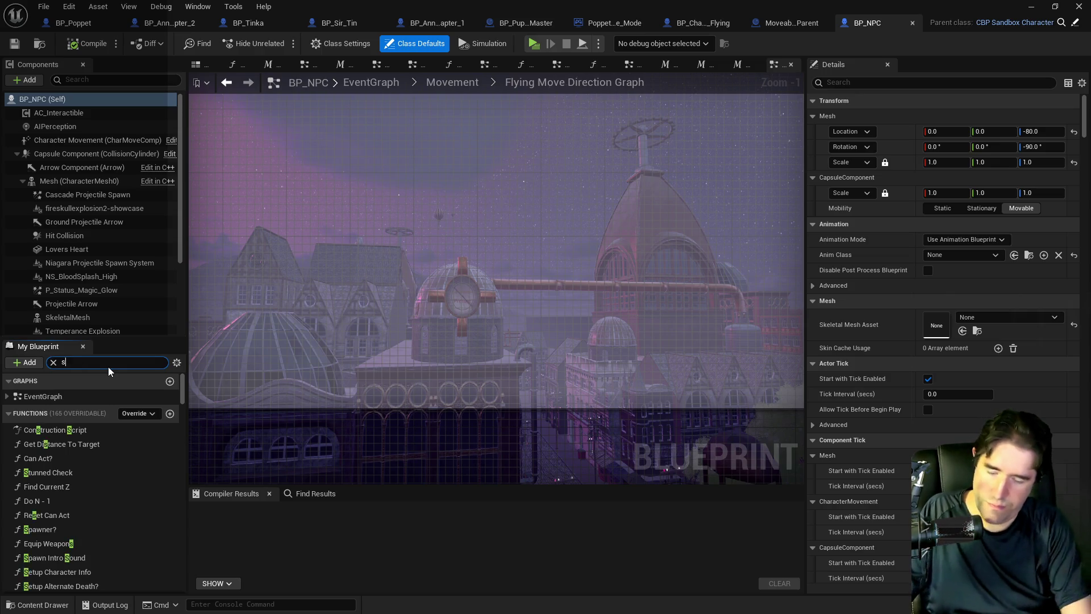
text(pawned)
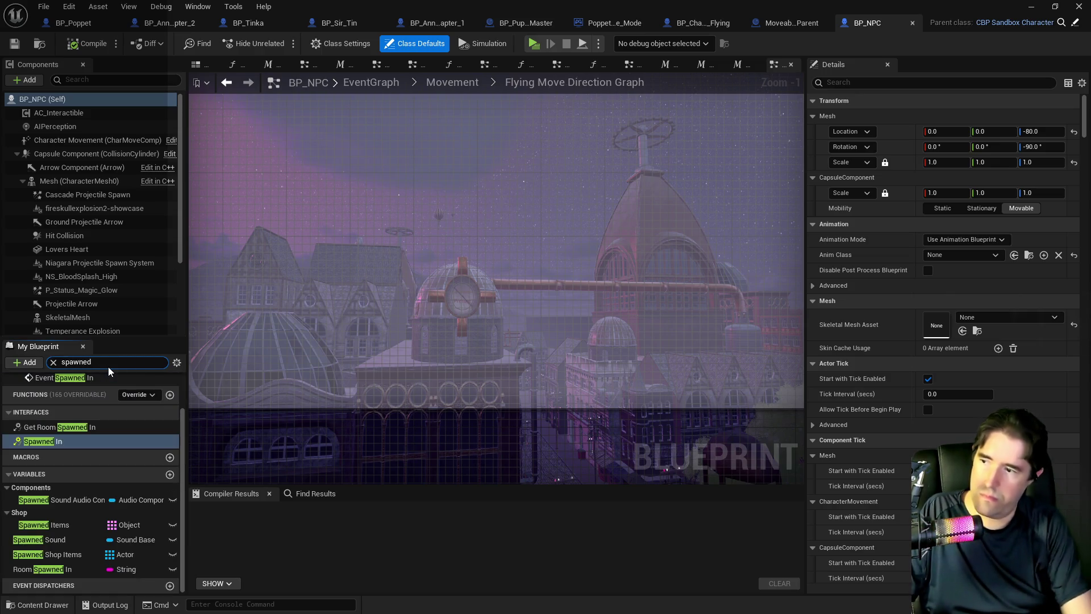
click(68, 441)
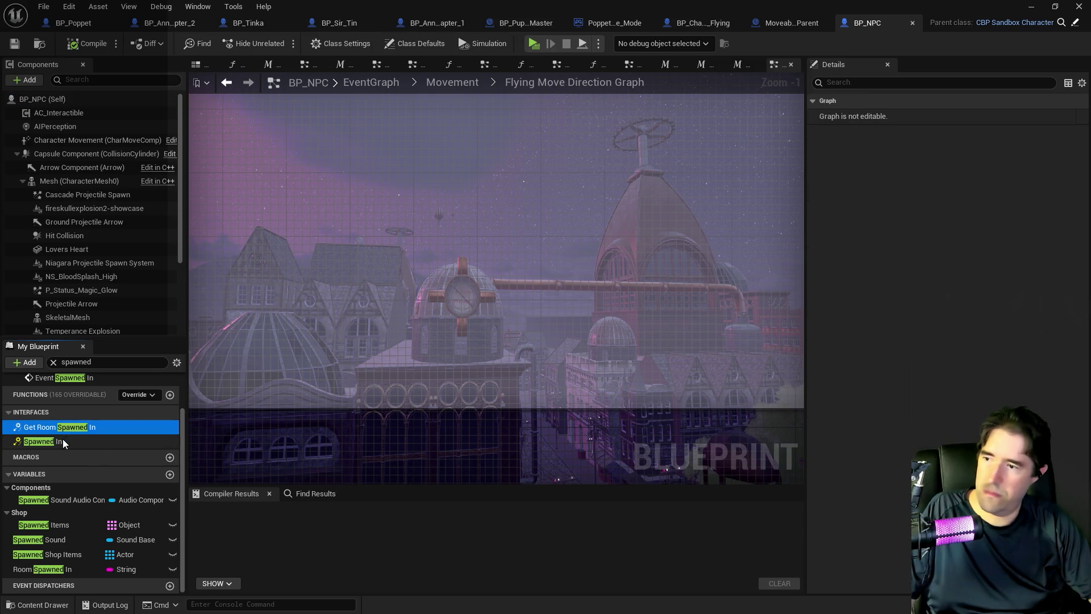
scroll(318, 369, down, 5)
scroll(373, 378, up, 2)
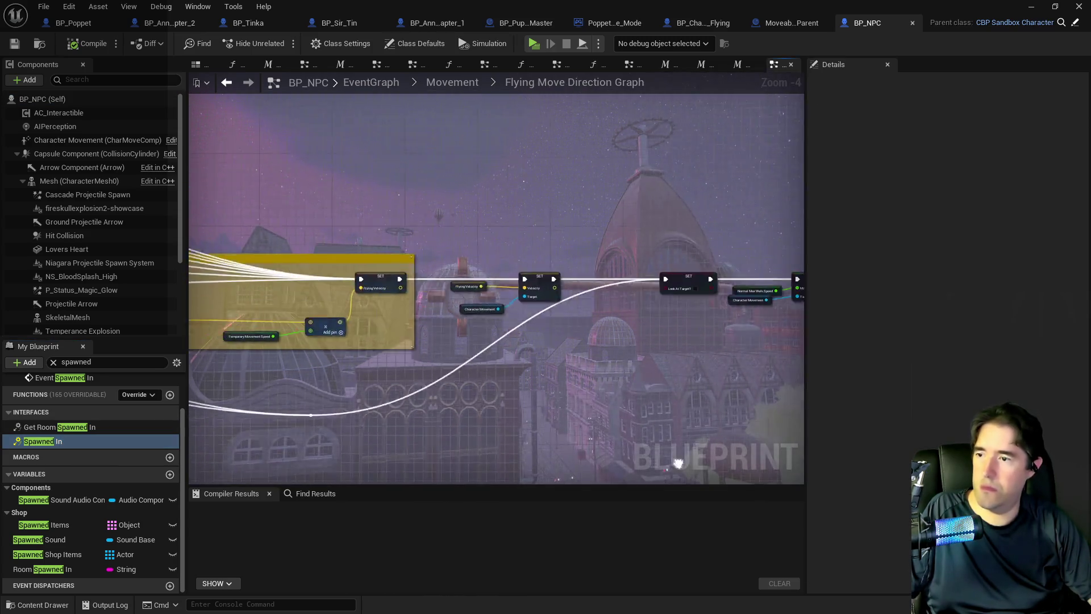
double_click(111, 441)
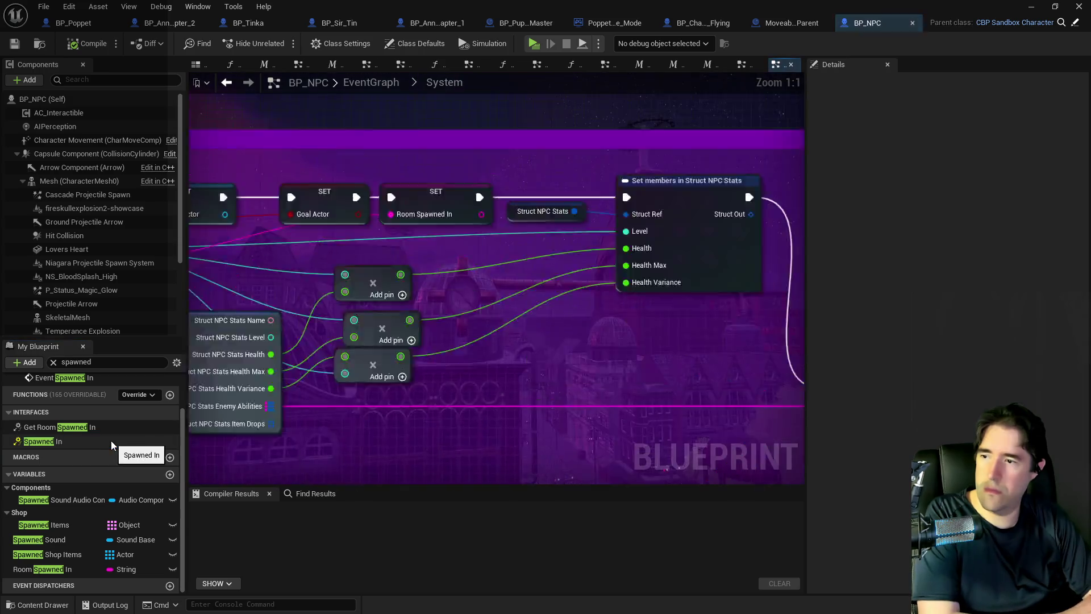
scroll(566, 393, down, 2)
scroll(455, 333, up, 2)
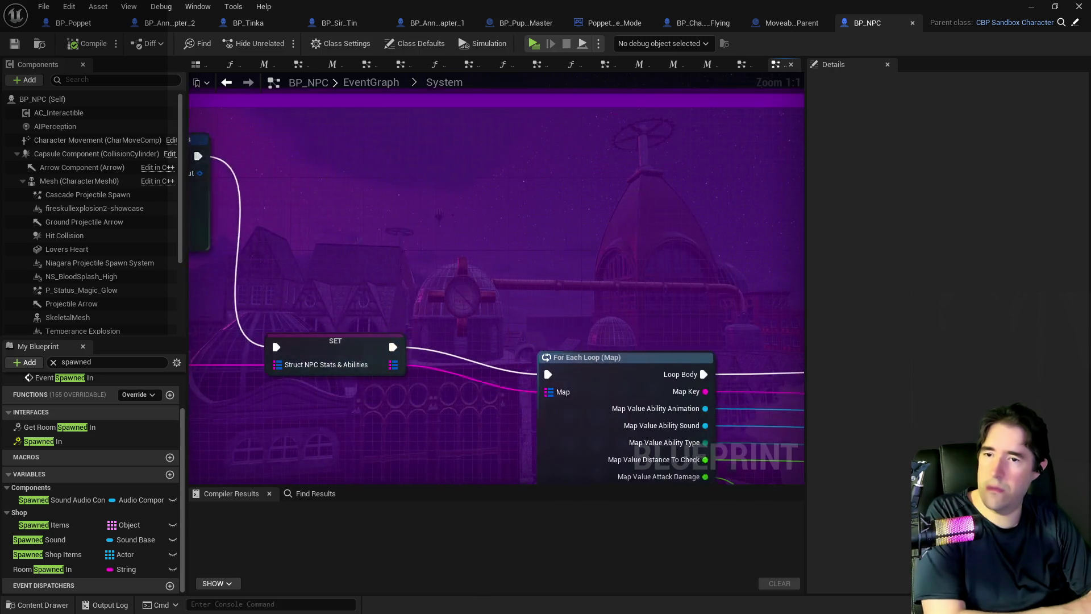
scroll(699, 347, down, 4)
scroll(503, 324, up, 5)
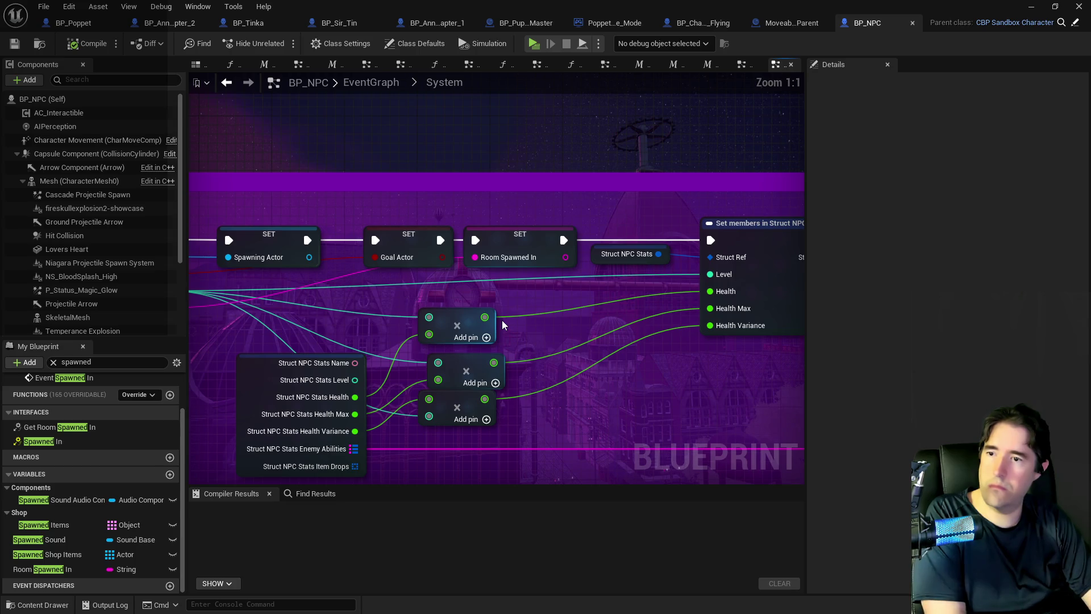
drag(523, 306, 613, 305)
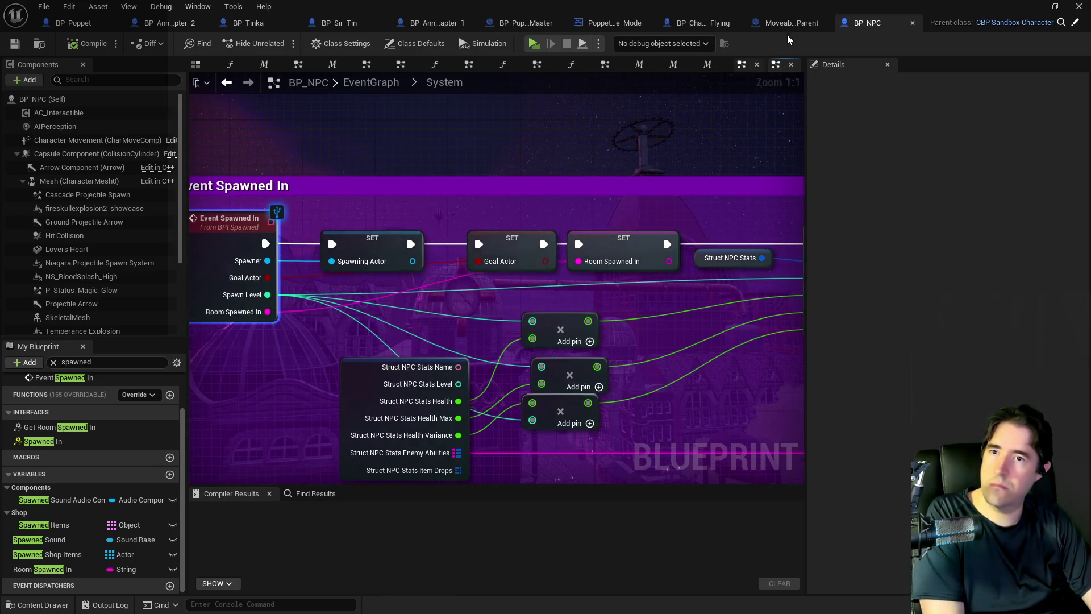
Step: Compare Moveable_Parent's Get Room Spawned In function with BP_NPC's Event Spawned In node
click(787, 22)
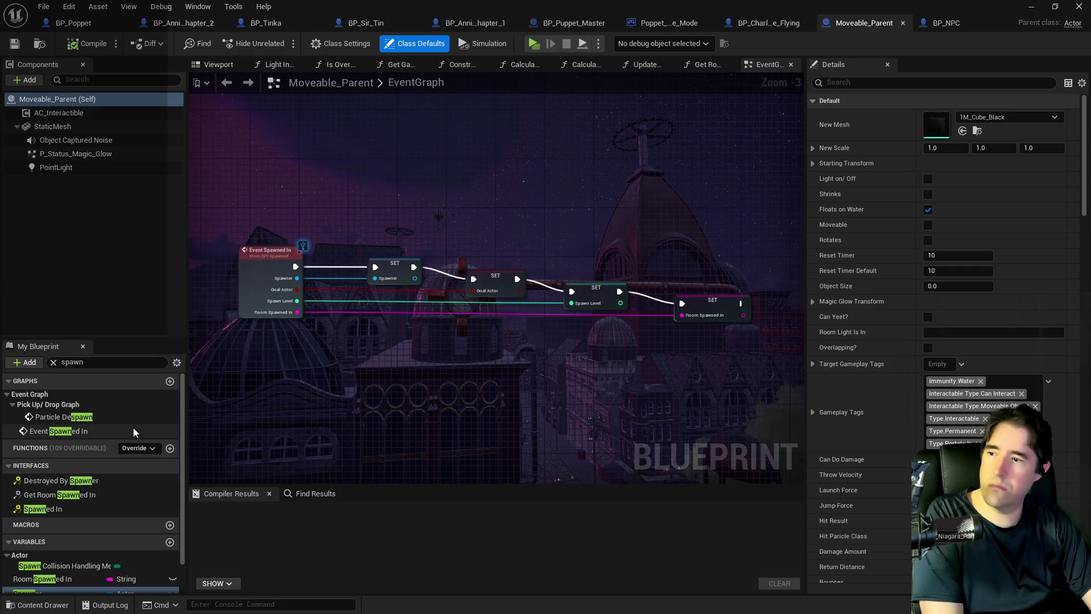
double_click(63, 496)
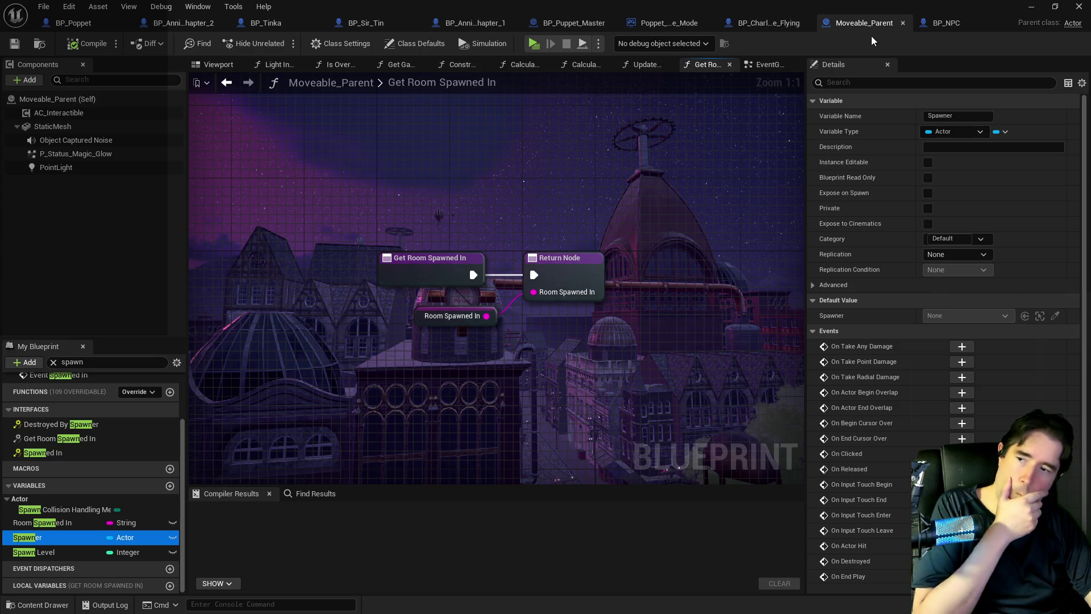
click(919, 22)
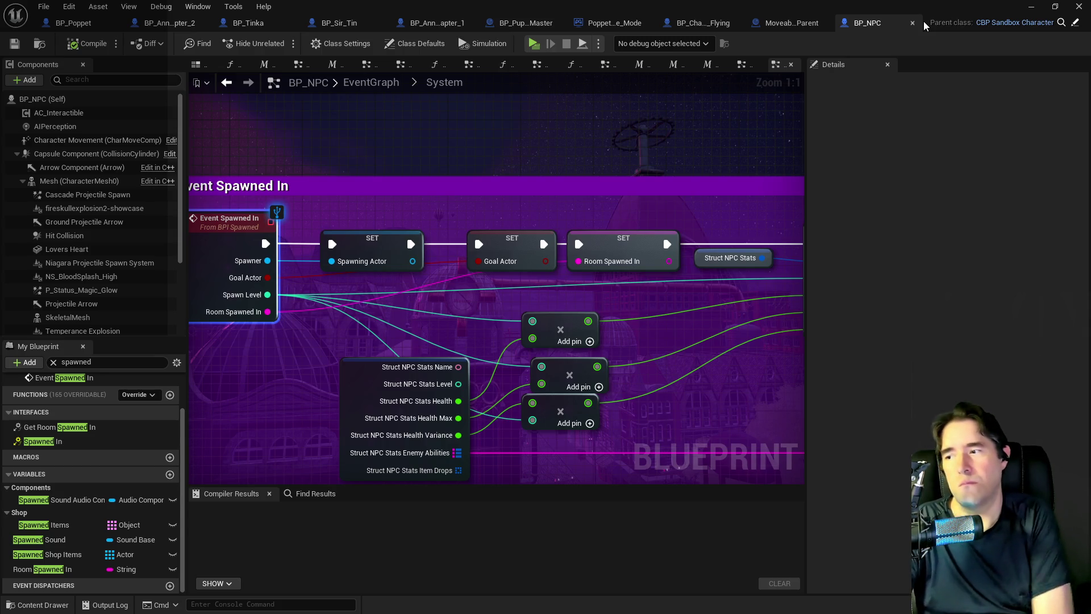
scroll(128, 404, up, 2)
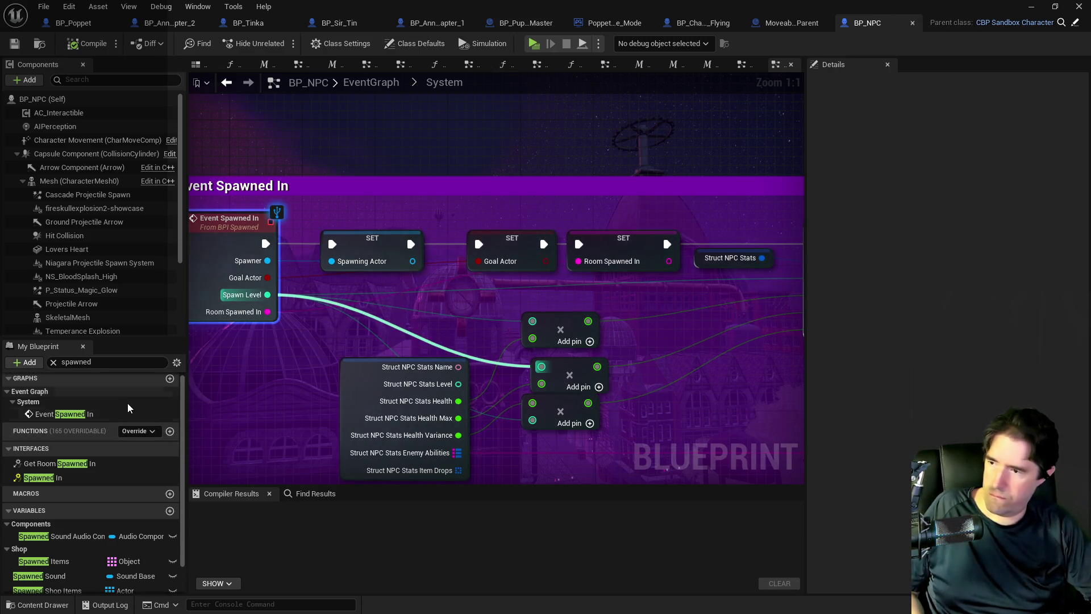
double_click(100, 413)
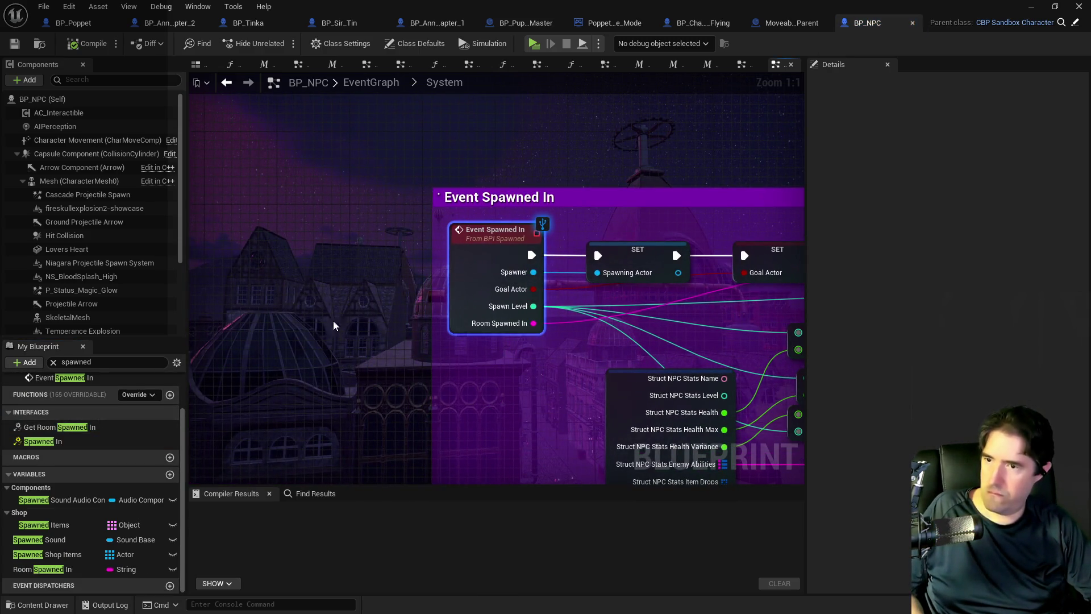
click(783, 29)
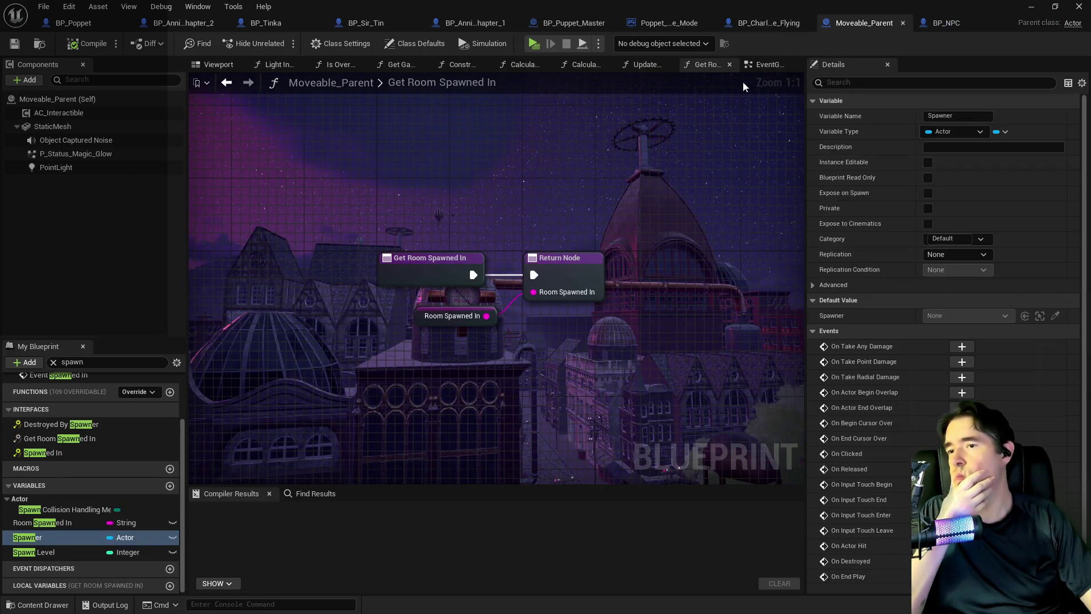
Step: Review Moveable_Parent's SET node chain and jump to its Event Spawned In node
click(749, 67)
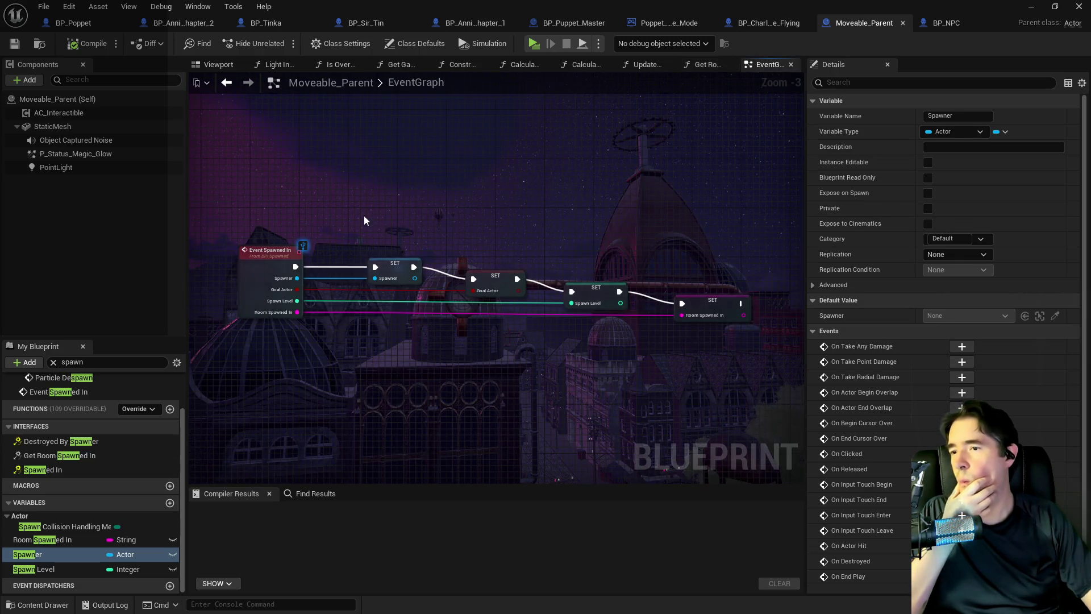
scroll(296, 312, up, 1)
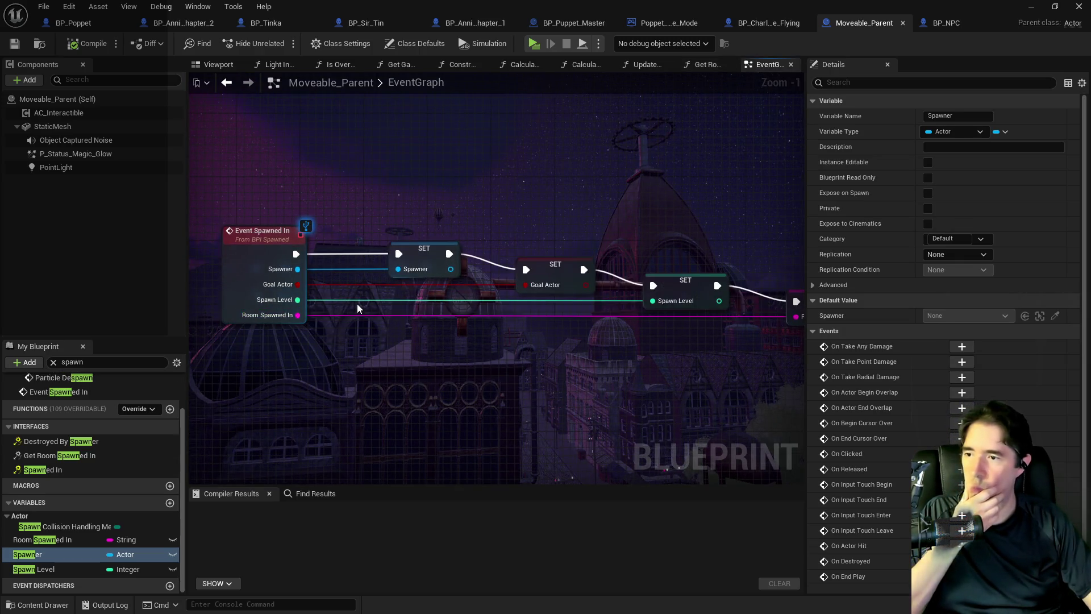
drag(490, 336, 393, 332)
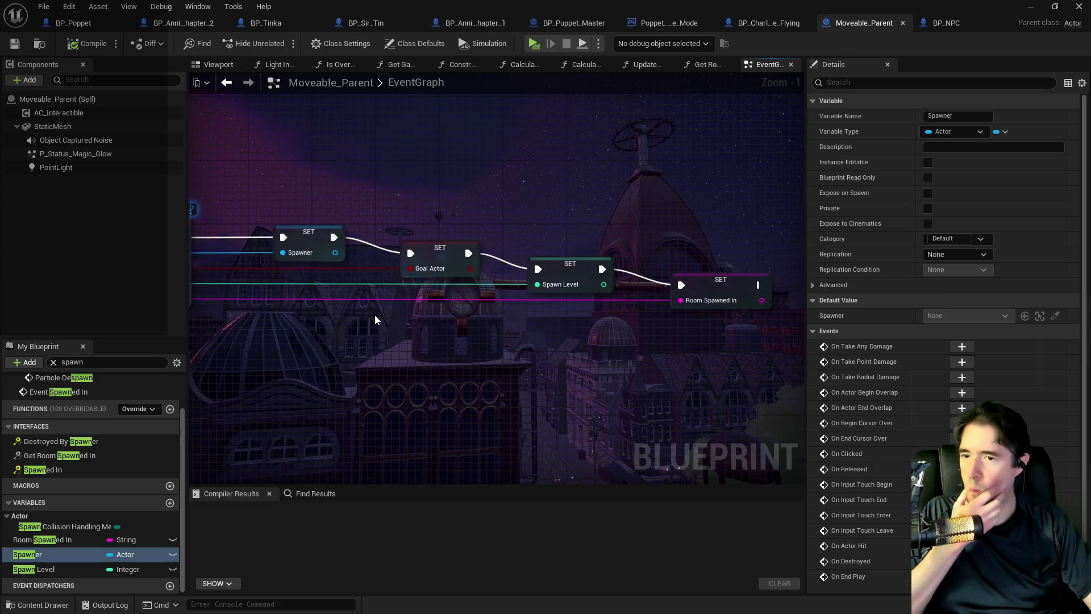
drag(287, 371, 311, 380)
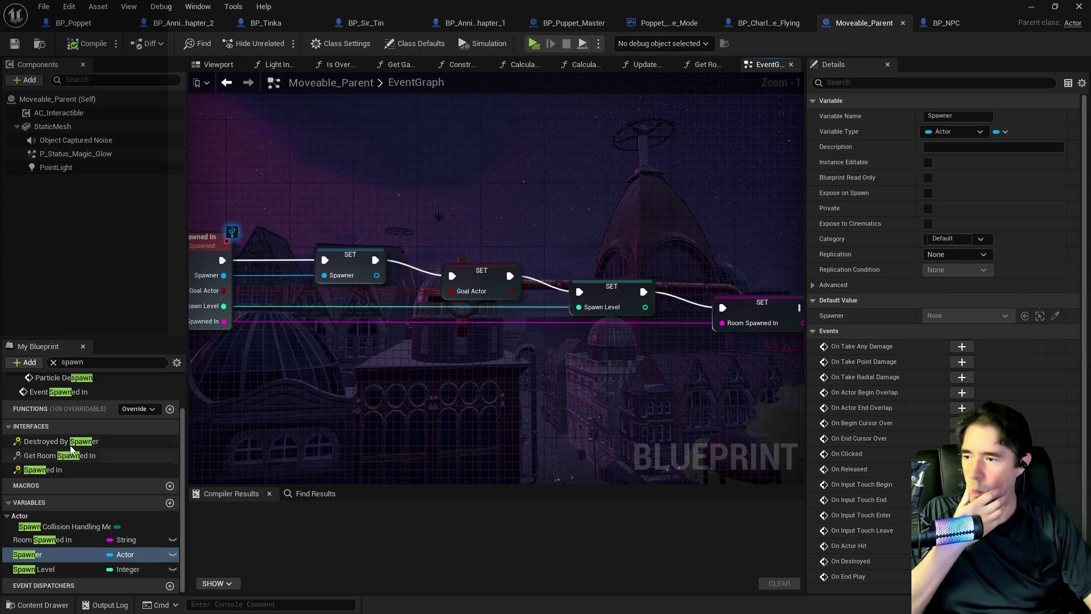
double_click(70, 469)
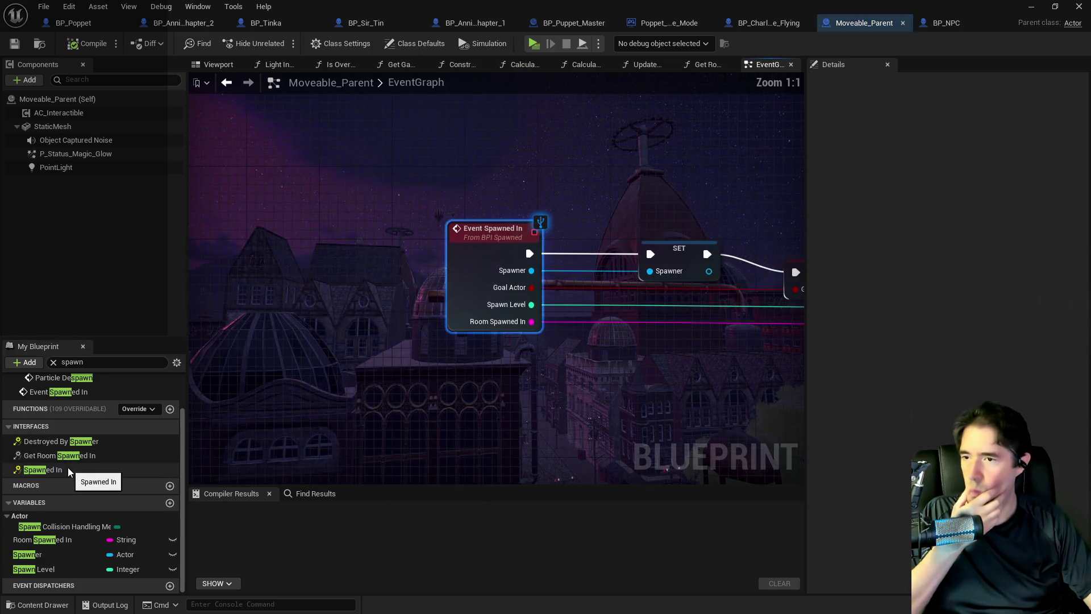
Step: Undo the accidentally added Event Destroyed By Spawner node via Edit > Undo
scroll(73, 463, up, 1)
click(75, 461)
double_click(75, 462)
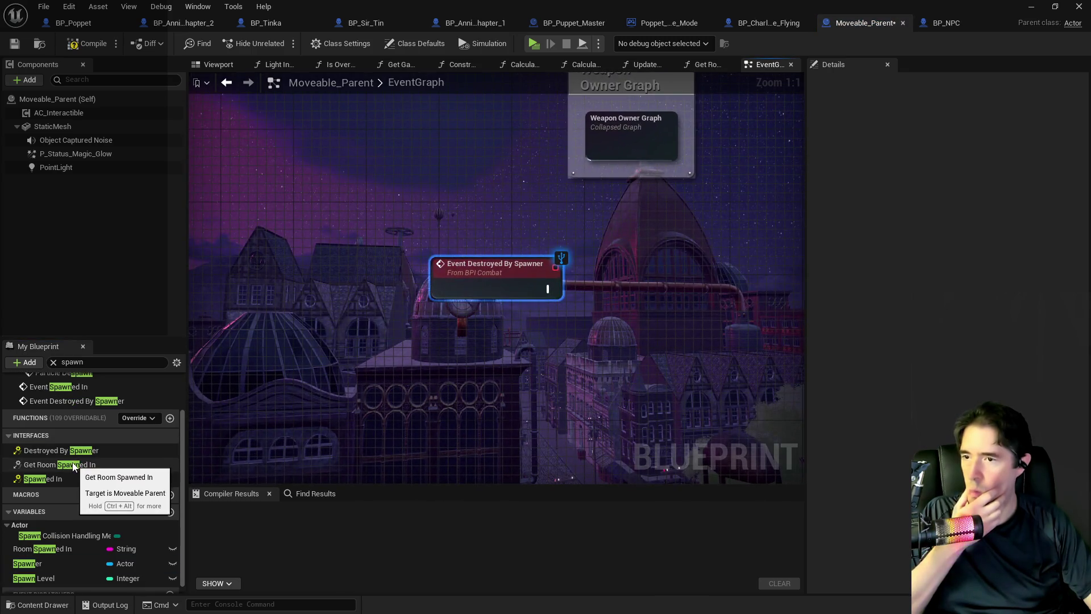
click(68, 6)
click(63, 172)
Step: Reopen the Get Room Spawned In function, then return to the BP_NPC blueprint
click(27, 564)
double_click(59, 458)
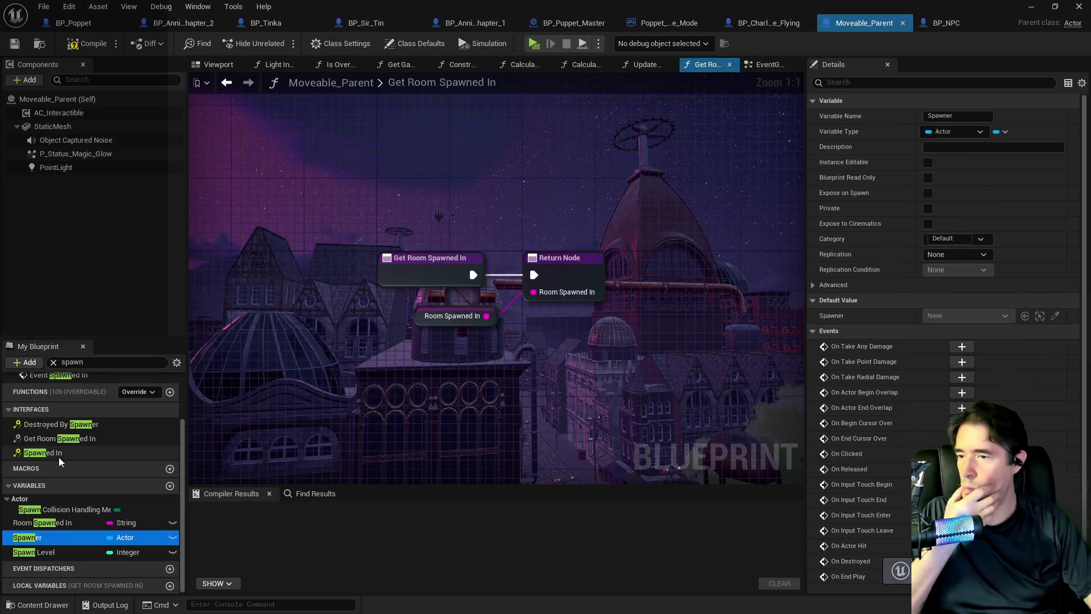
scroll(57, 458, up, 2)
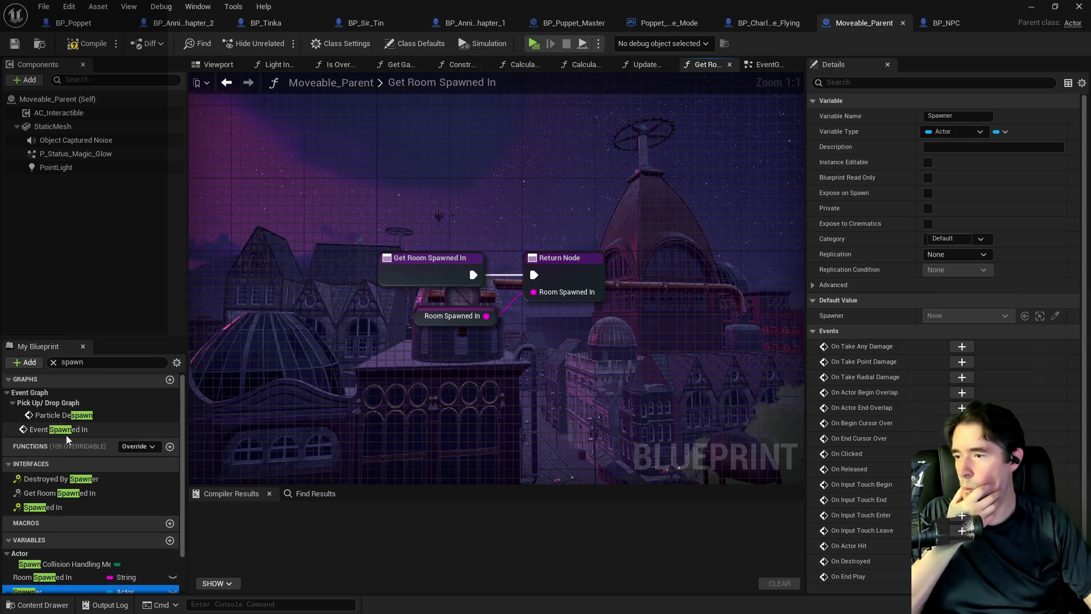
click(947, 23)
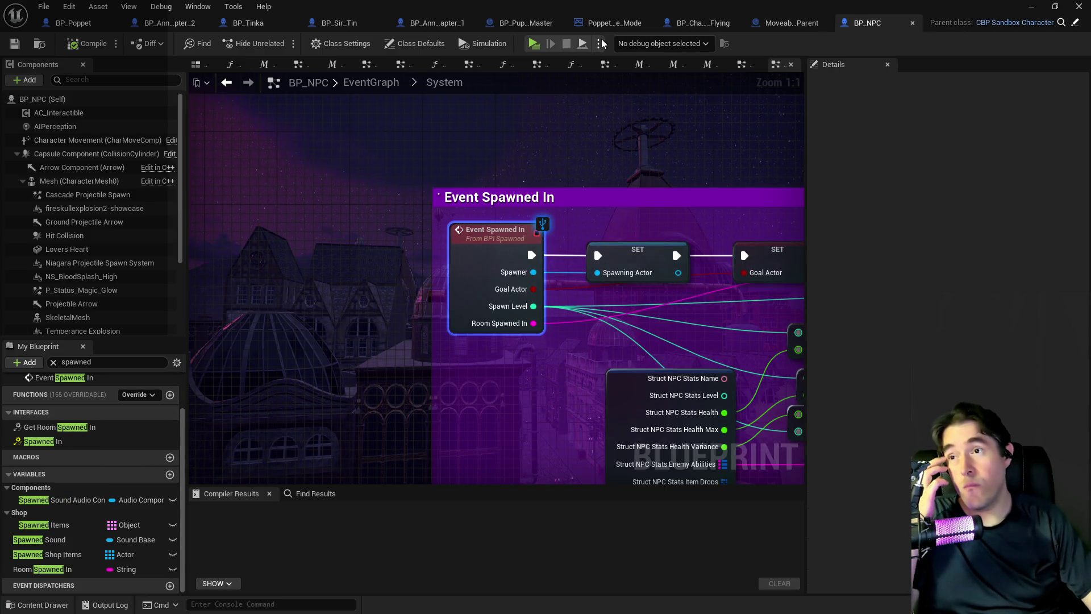
Step: In BP_Puppet_Master, go from the EventGraph into Encounter System Graph and open its Spawn NPC collapsed graph
click(507, 25)
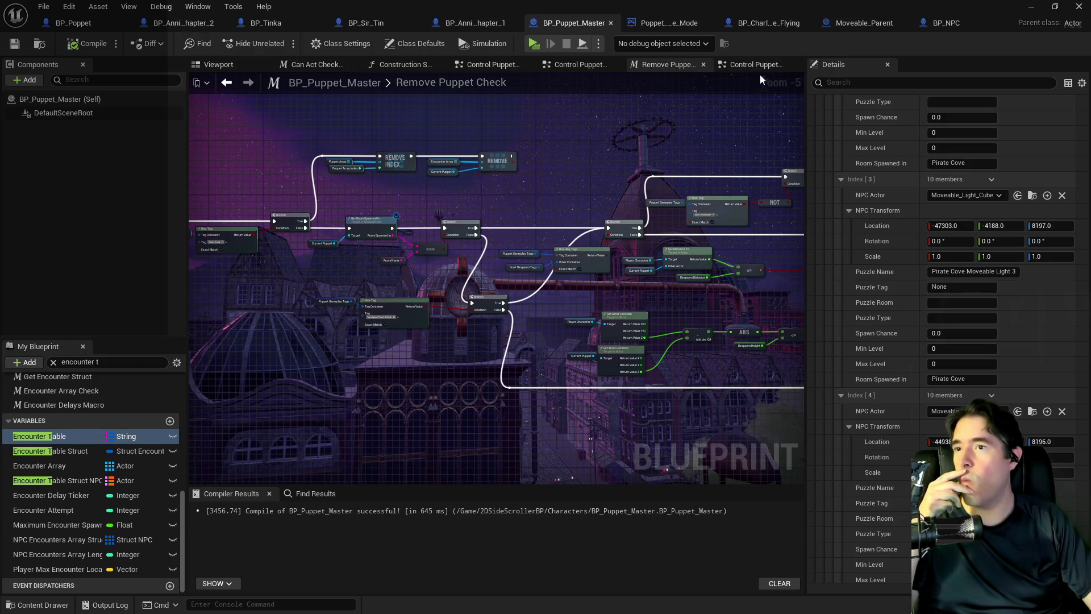
click(606, 65)
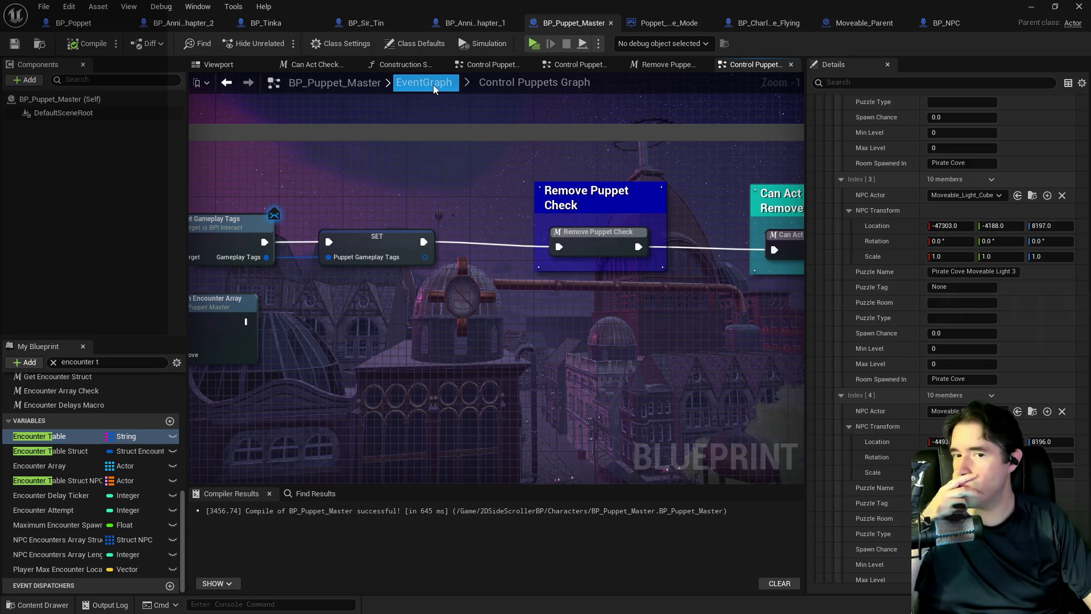
click(434, 84)
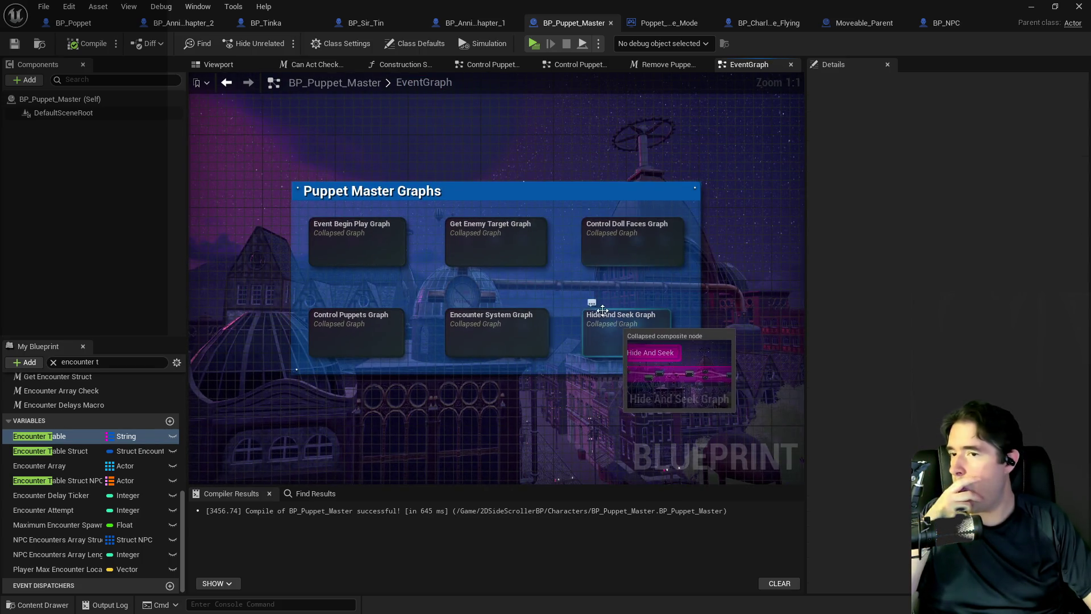
double_click(511, 327)
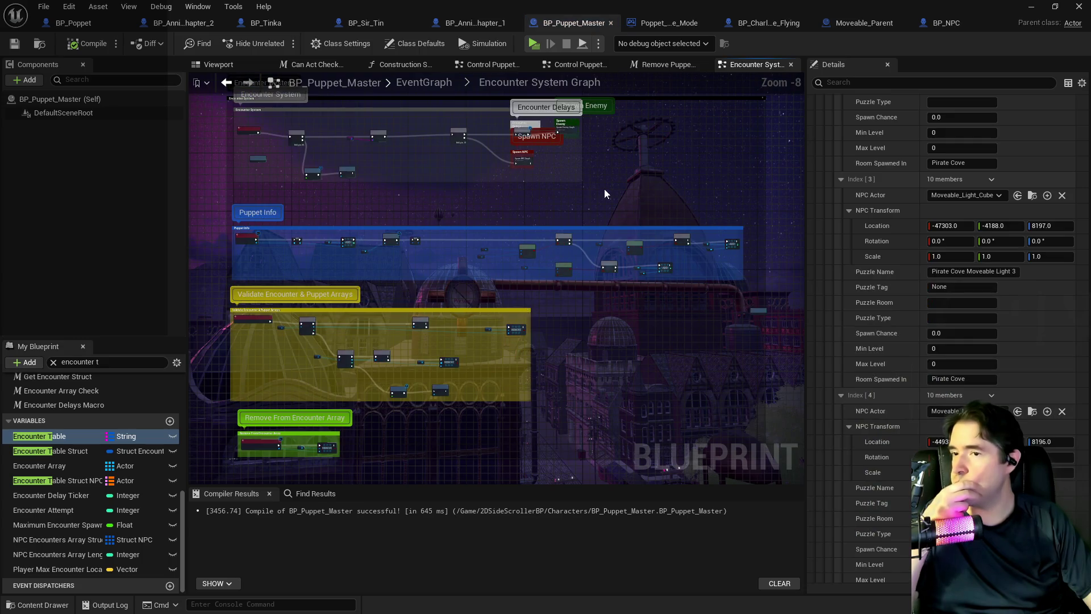
scroll(506, 114, up, 8)
drag(578, 195, 282, 144)
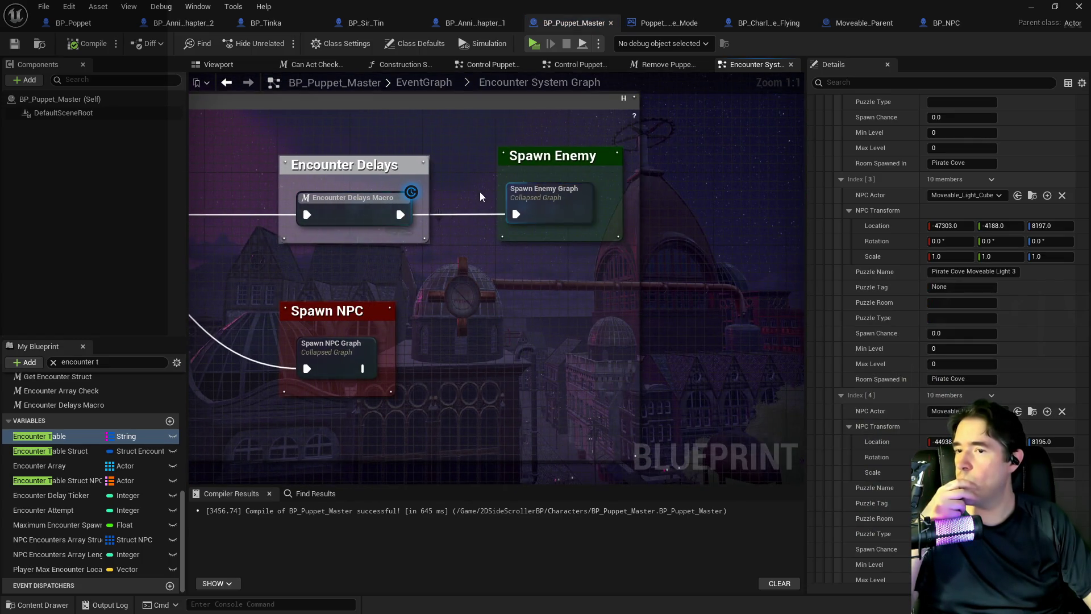
double_click(343, 357)
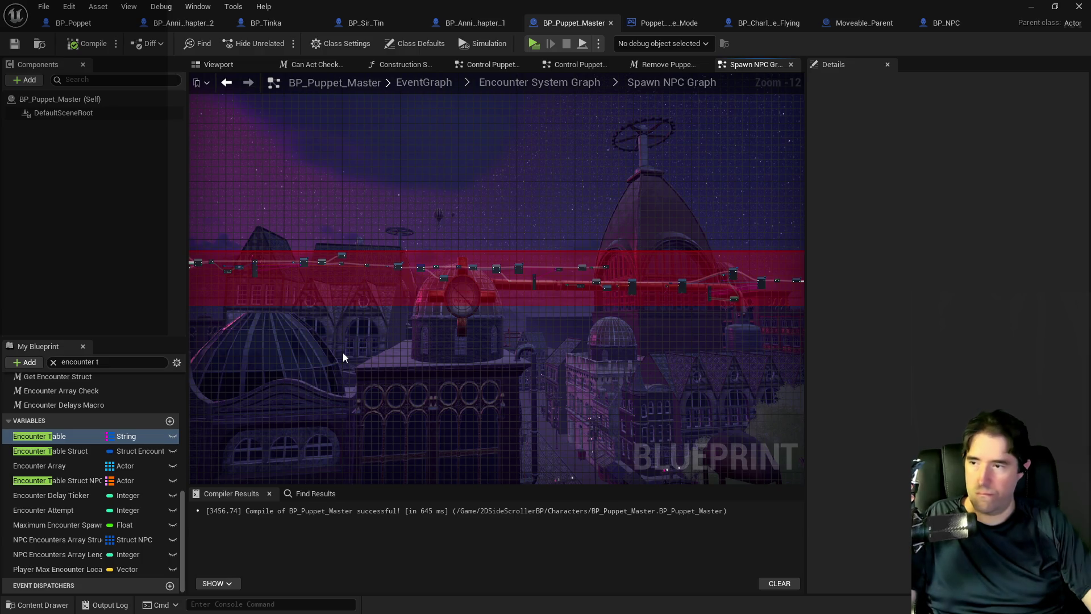
Step: Pan through the Get All Actors Of Class, Get Puzzle Info, NPC struct, Branch and NPC End Check nodes
scroll(305, 337, up, 4)
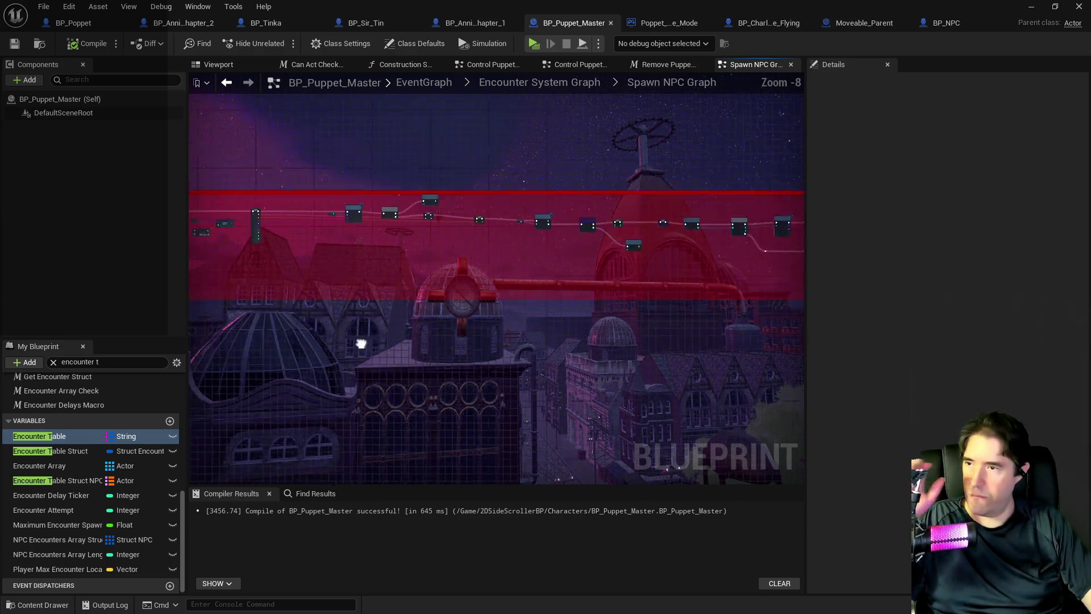
scroll(377, 259, up, 7)
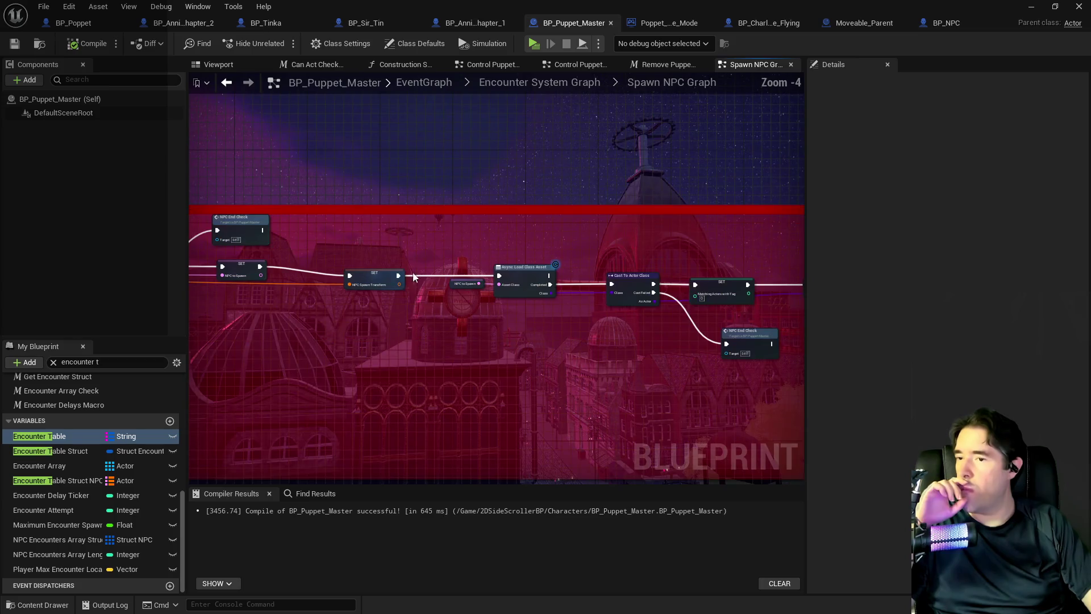
drag(551, 339, 275, 287)
mouse_move(520, 304)
mouse_down()
mouse_move(332, 274)
mouse_move(338, 269)
mouse_up()
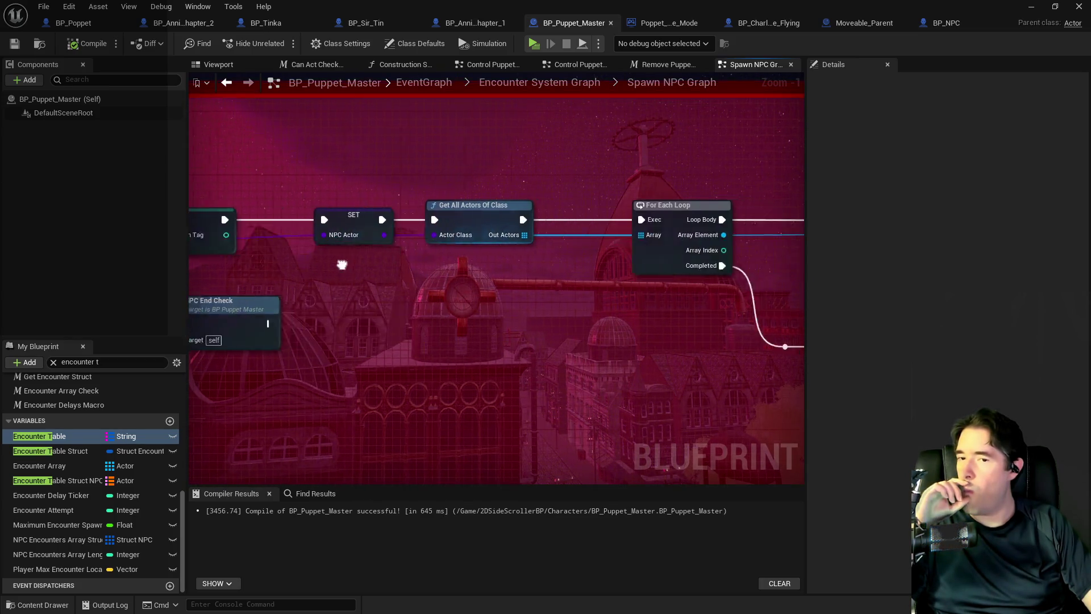
mouse_move(450, 279)
mouse_down()
mouse_move(349, 254)
mouse_move(192, 258)
mouse_up()
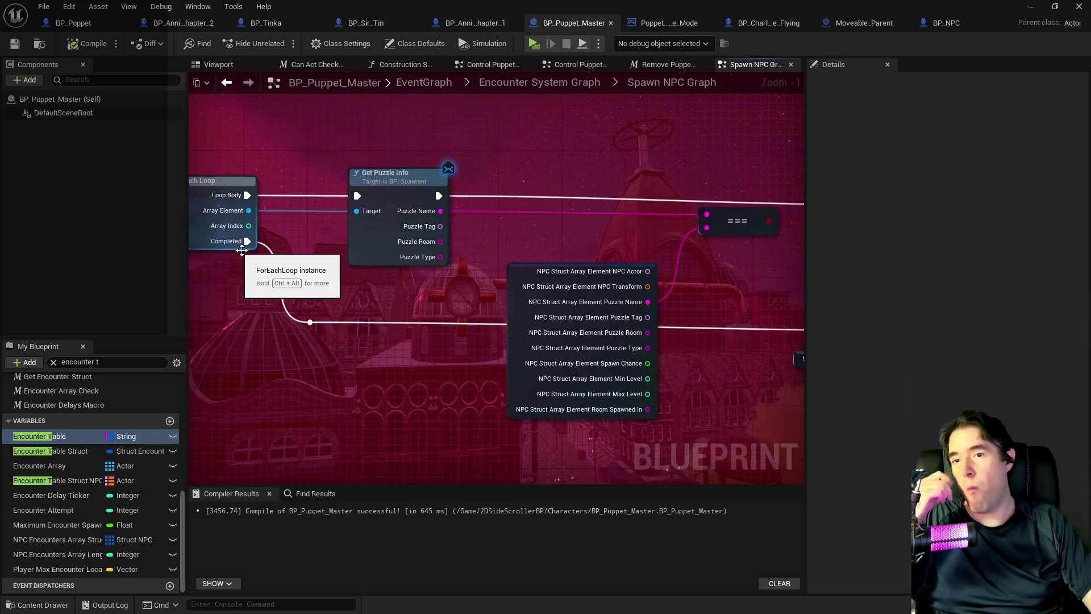
mouse_move(470, 285)
mouse_down()
mouse_move(426, 268)
mouse_move(524, 264)
mouse_up()
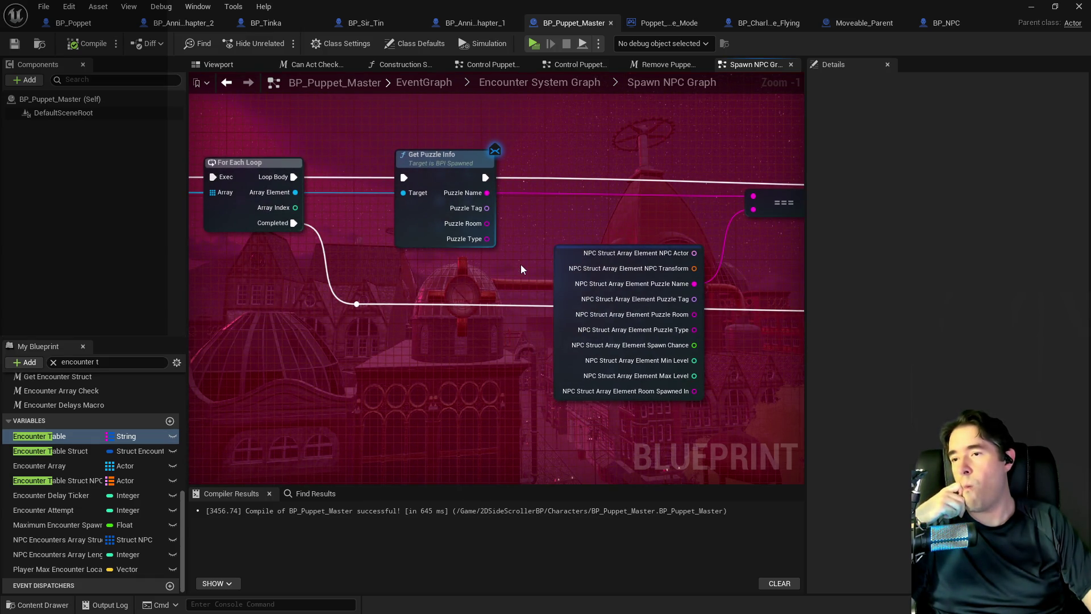
drag(519, 267, 155, 265)
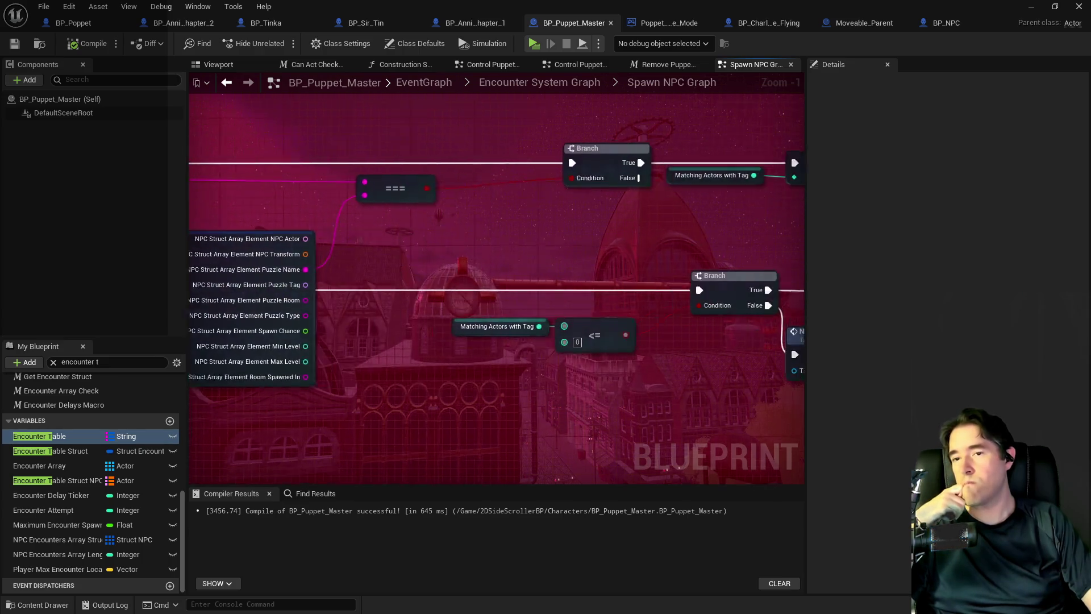
drag(568, 261, 364, 237)
Step: Follow the SpawnActor nodes to the Spawned In call and jump to BP_NPC's Event Spawned In
drag(781, 290, 510, 234)
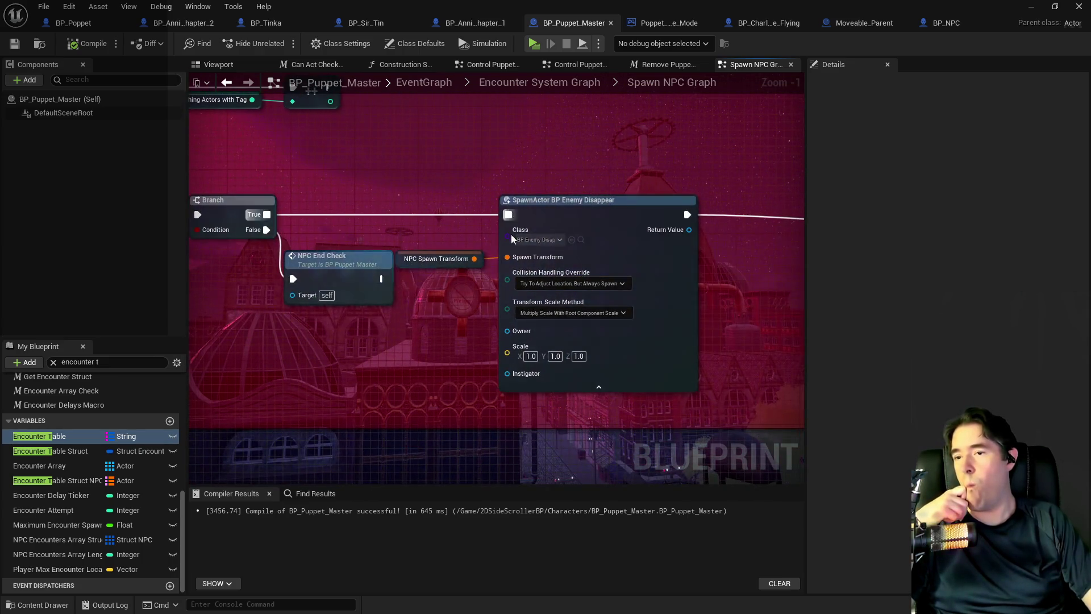
drag(735, 280, 238, 235)
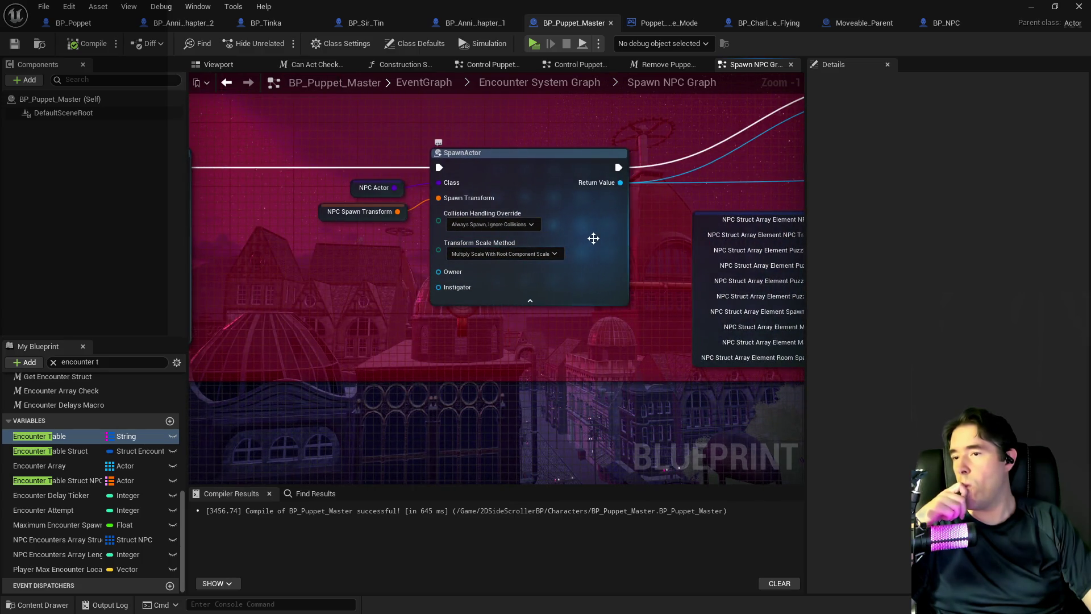
drag(679, 220, 503, 219)
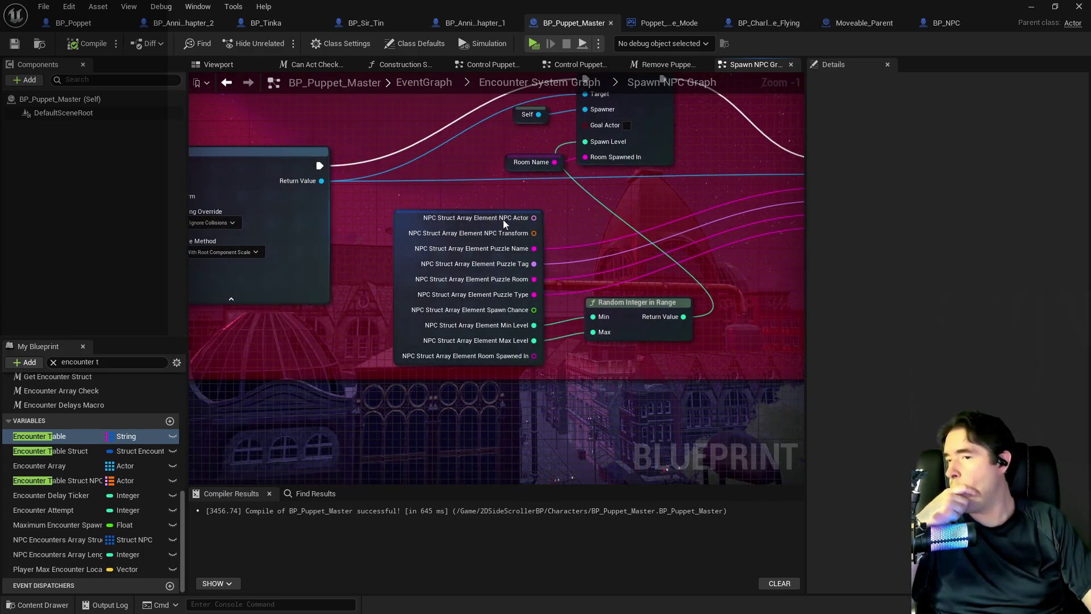
mouse_move(570, 222)
mouse_down()
mouse_move(356, 233)
mouse_move(369, 231)
mouse_move(426, 317)
mouse_up()
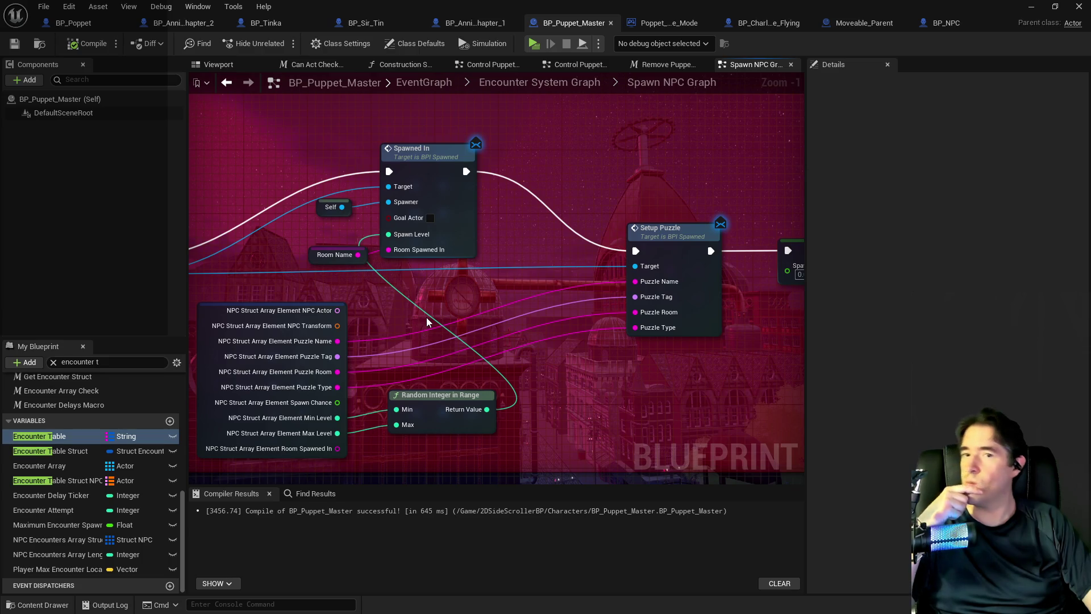
double_click(421, 149)
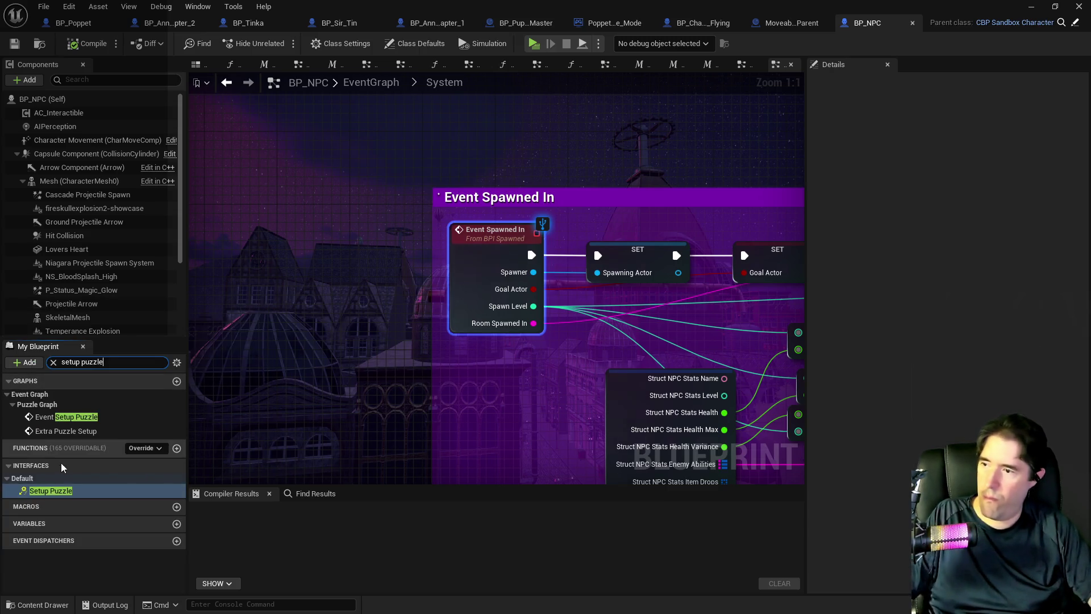
Step: Select BP_NPC's Event Setup Puzzle node and its SET chain in the Puzzle Graph
click(52, 416)
double_click(52, 416)
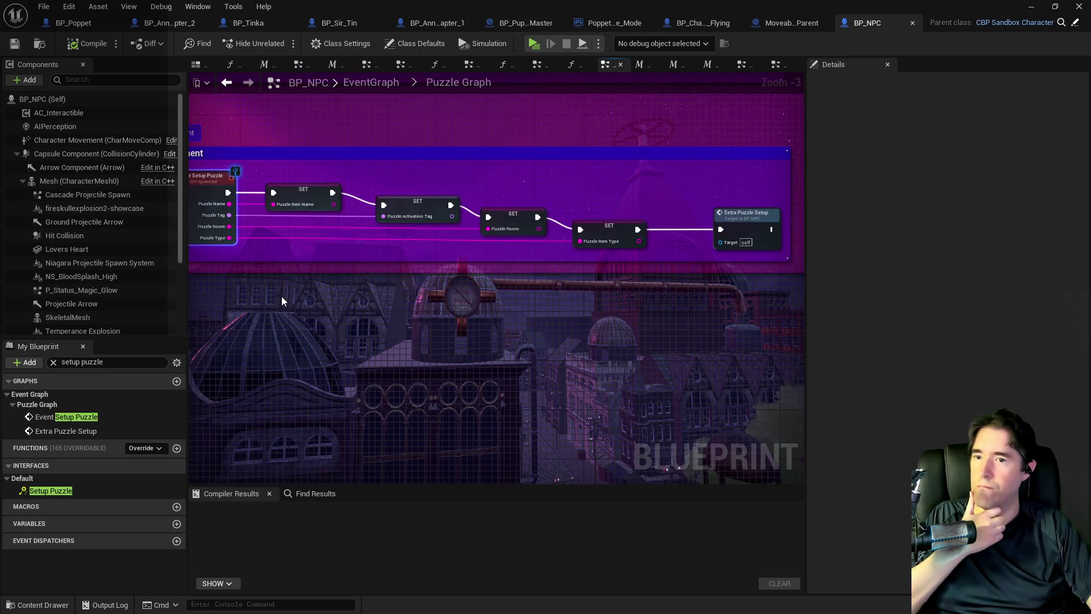
mouse_move(654, 259)
mouse_down()
mouse_move(262, 227)
mouse_move(207, 197)
mouse_up()
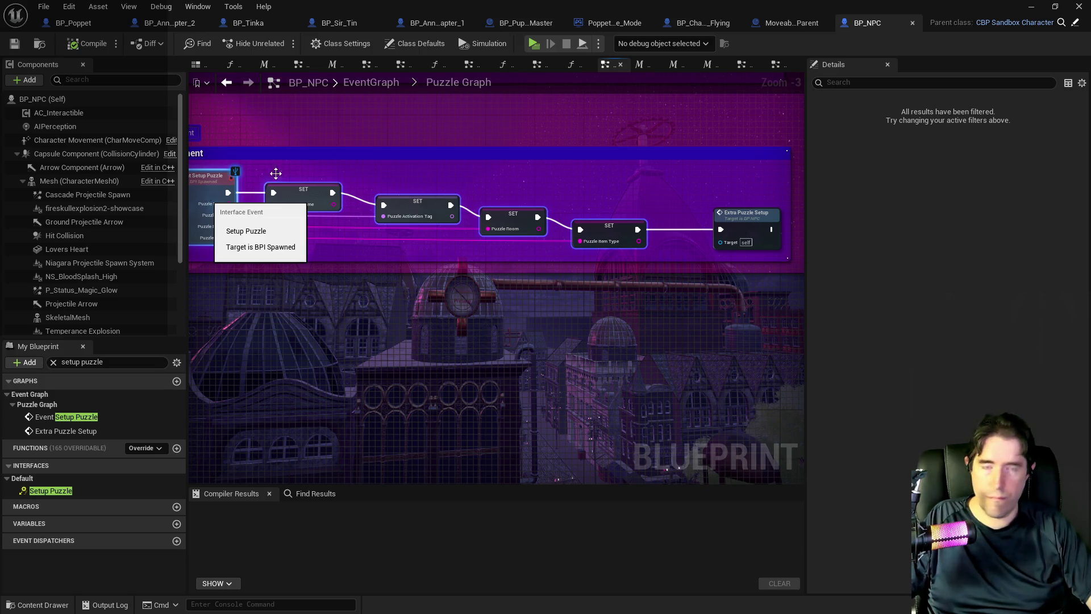
Step: Paste the Setup Puzzle chain into Moveable_Parent's event graph, moving the Weapon Owner Graph node aside
click(792, 22)
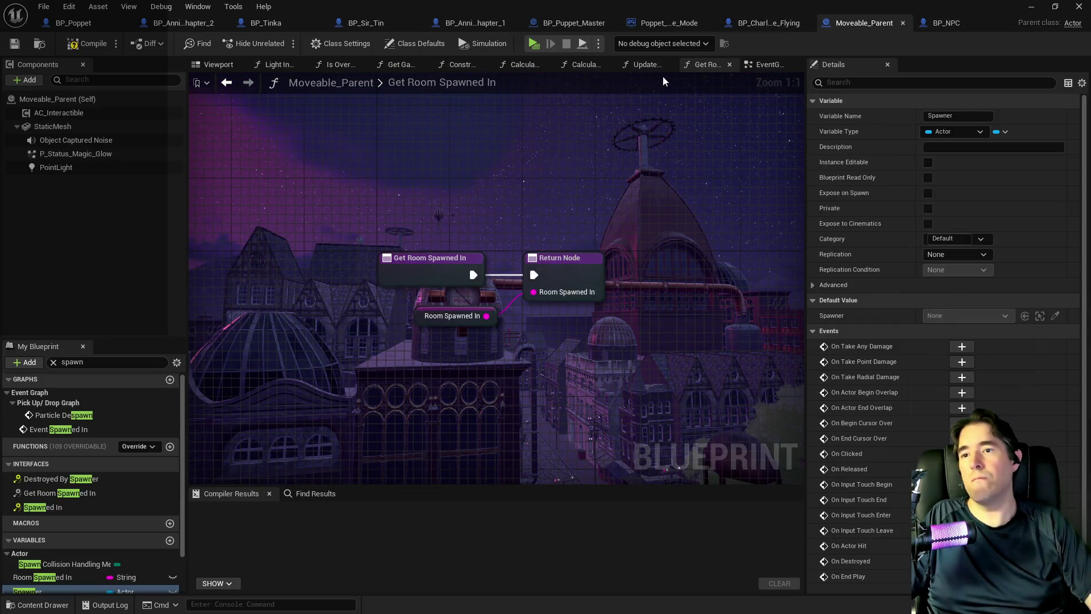
click(764, 64)
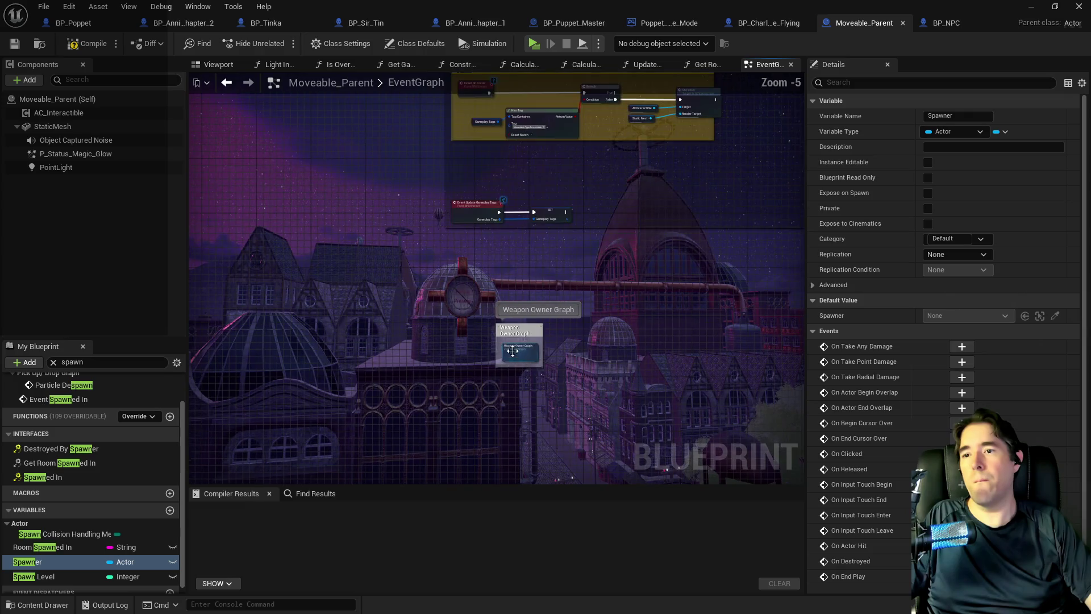
mouse_move(545, 364)
mouse_down()
mouse_move(526, 358)
mouse_move(732, 249)
mouse_move(698, 249)
mouse_move(349, 374)
mouse_up()
scroll(511, 301, up, 1)
click(544, 316)
scroll(544, 321, up, 4)
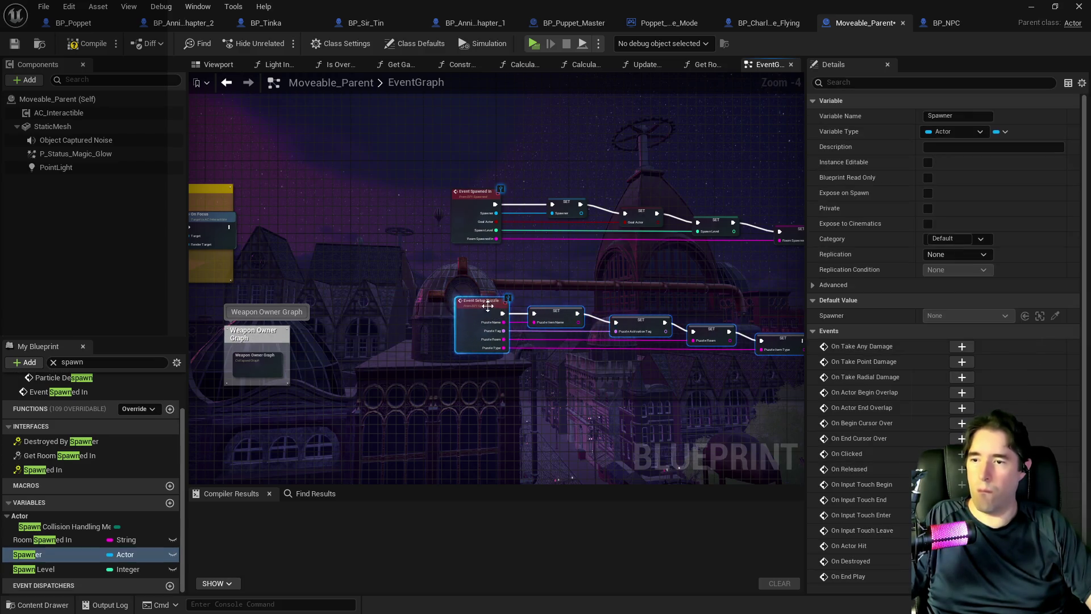
right_click(597, 315)
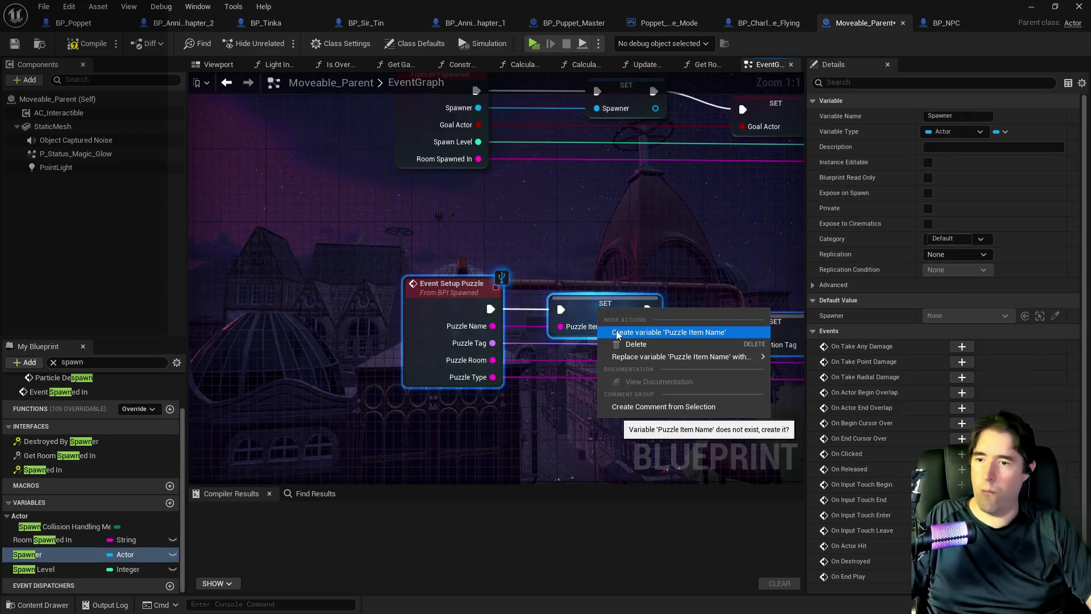
Step: Create the Puzzle Item Name, Puzzle Activation Tag, Puzzle Room and Puzzle Item Type variables from their SET nodes
click(618, 335)
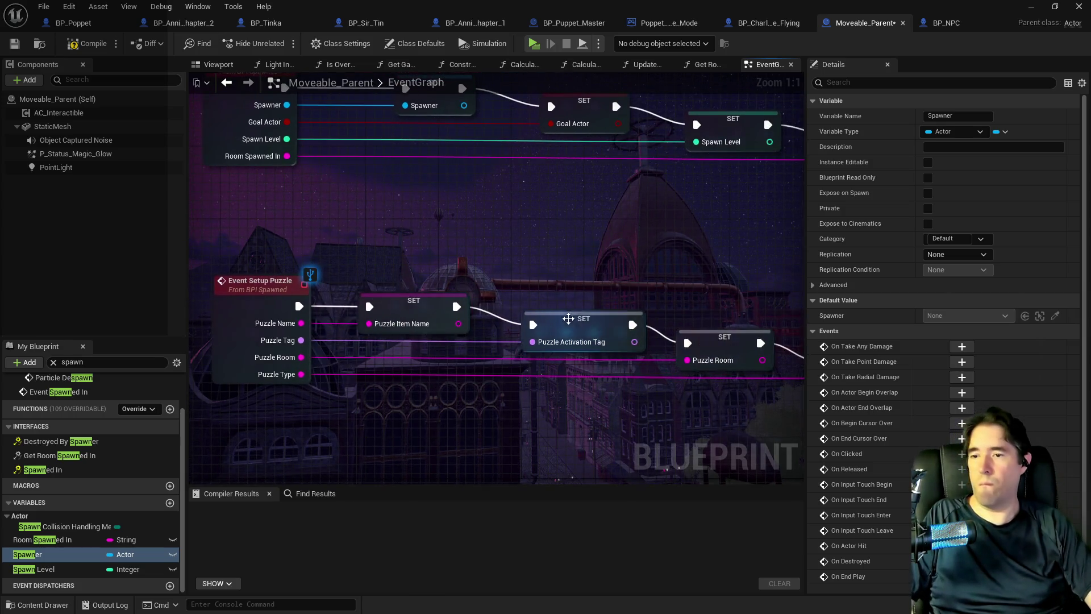
right_click(574, 327)
click(591, 345)
right_click(545, 344)
click(574, 358)
right_click(711, 373)
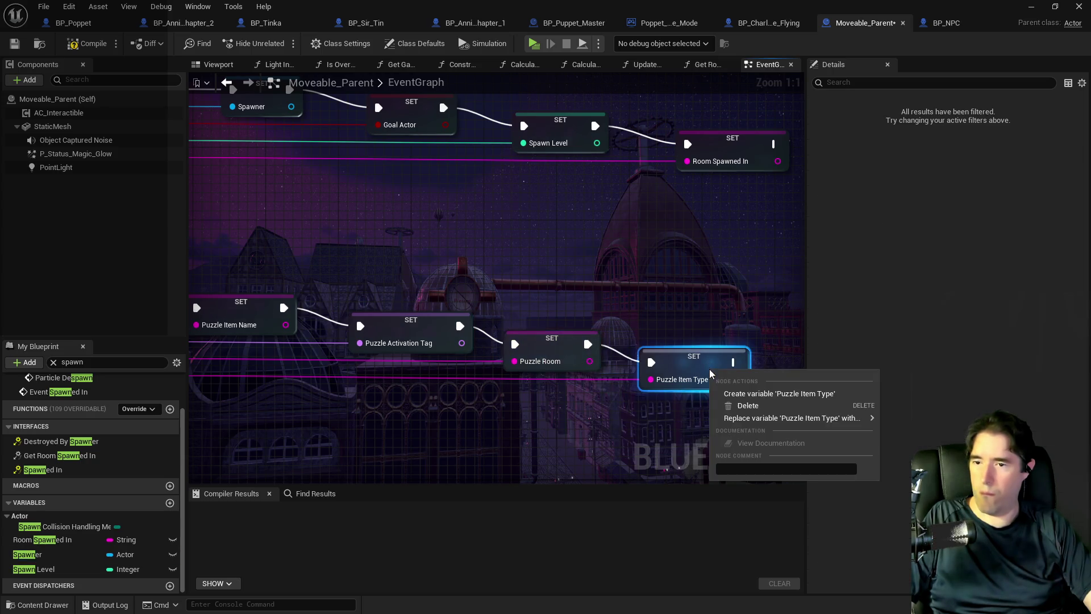
click(730, 392)
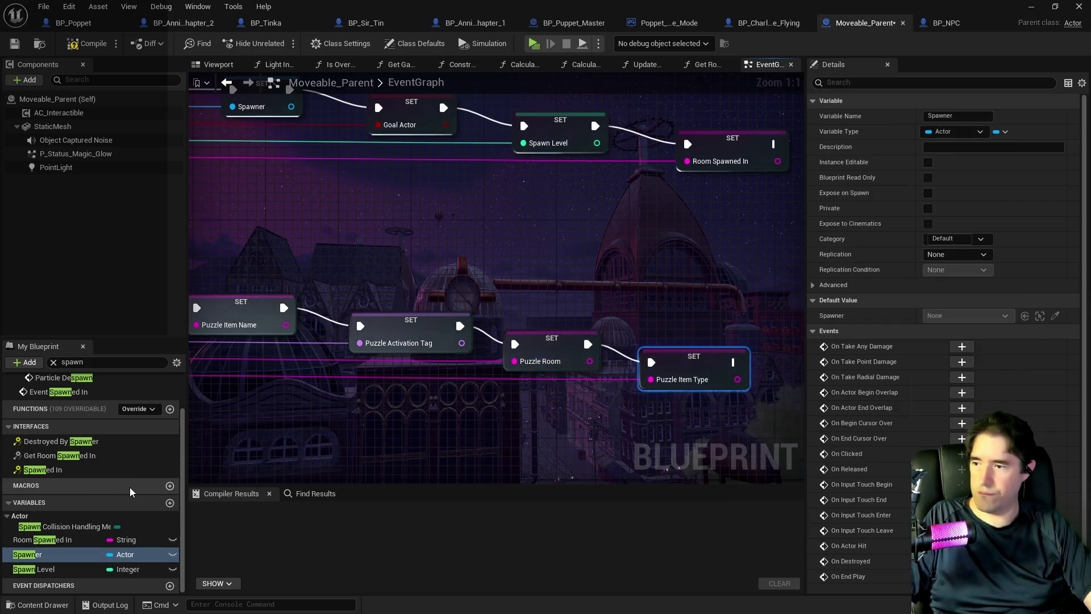
Step: Compile and save Moveable_Parent
scroll(124, 469, up, 2)
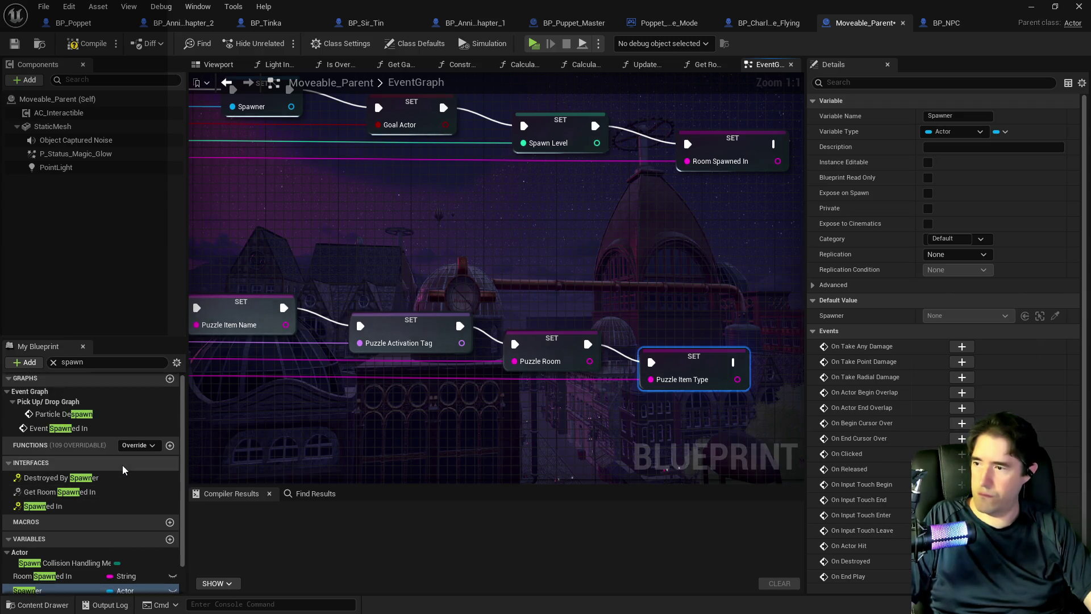
scroll(166, 496, down, 2)
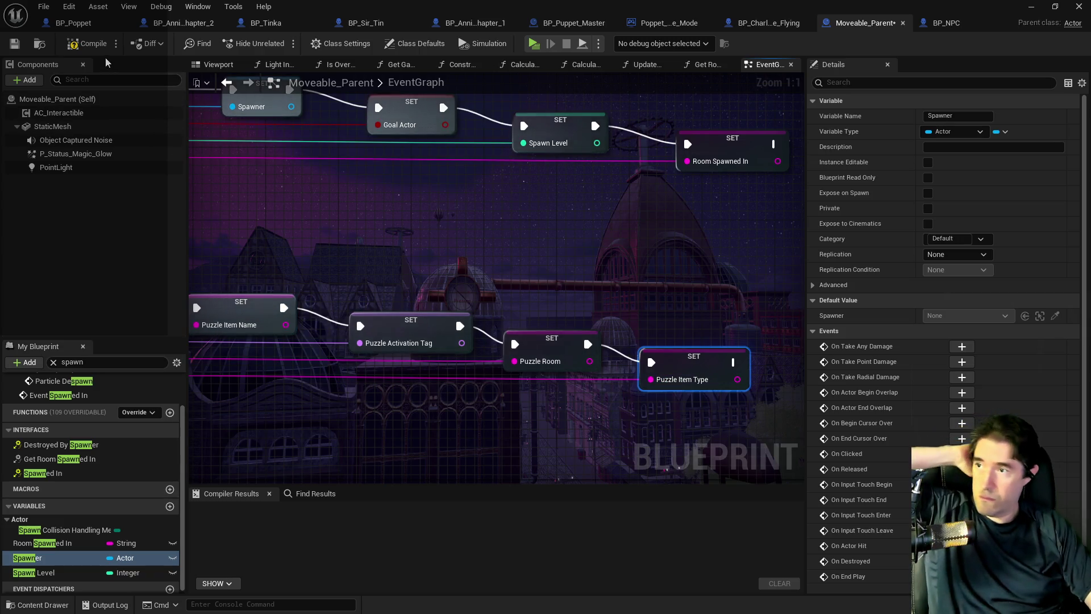
click(14, 45)
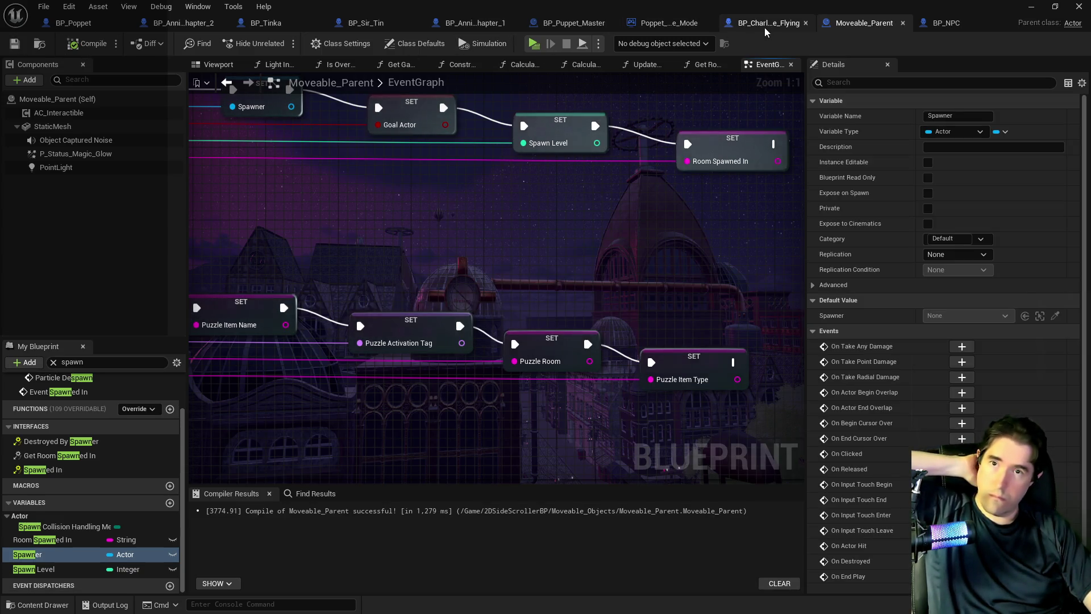
click(559, 25)
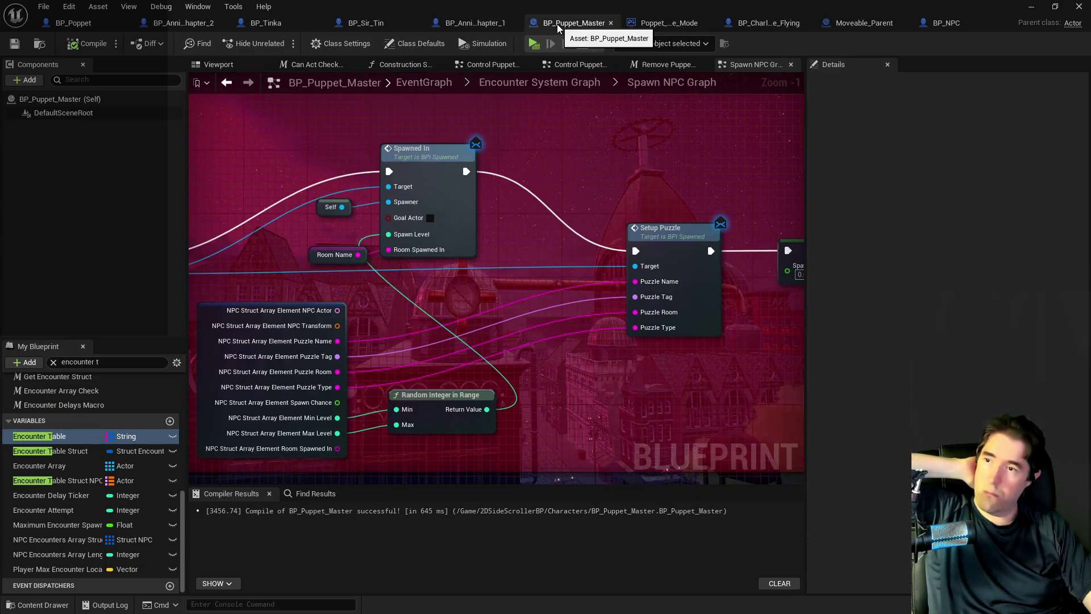
Step: Open BP_Puppet_Master's Control Puppets Graph and pan to the puppet control nodes
click(421, 117)
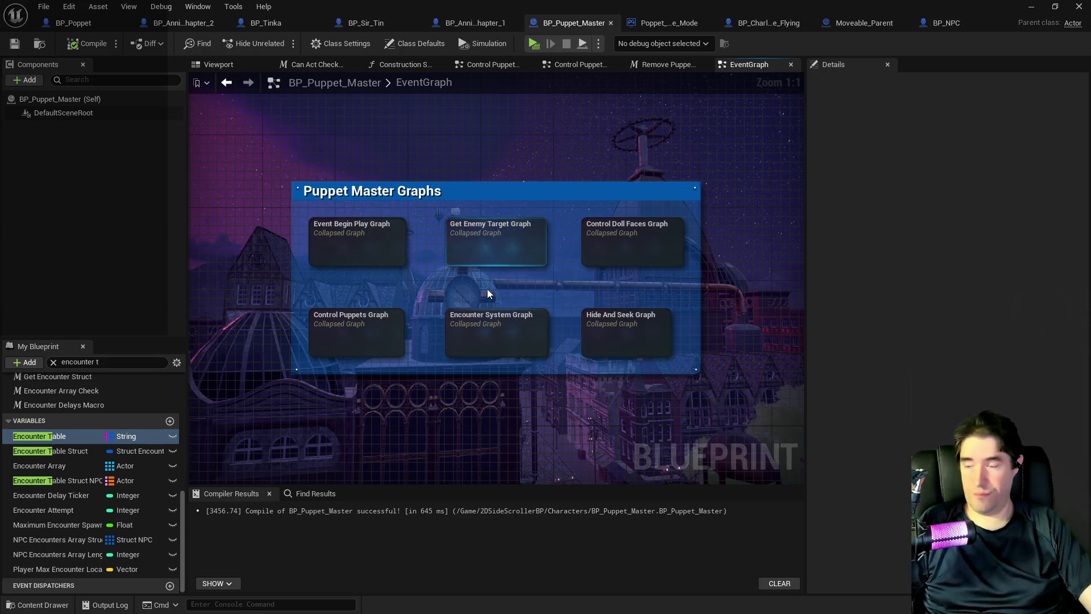
click(367, 321)
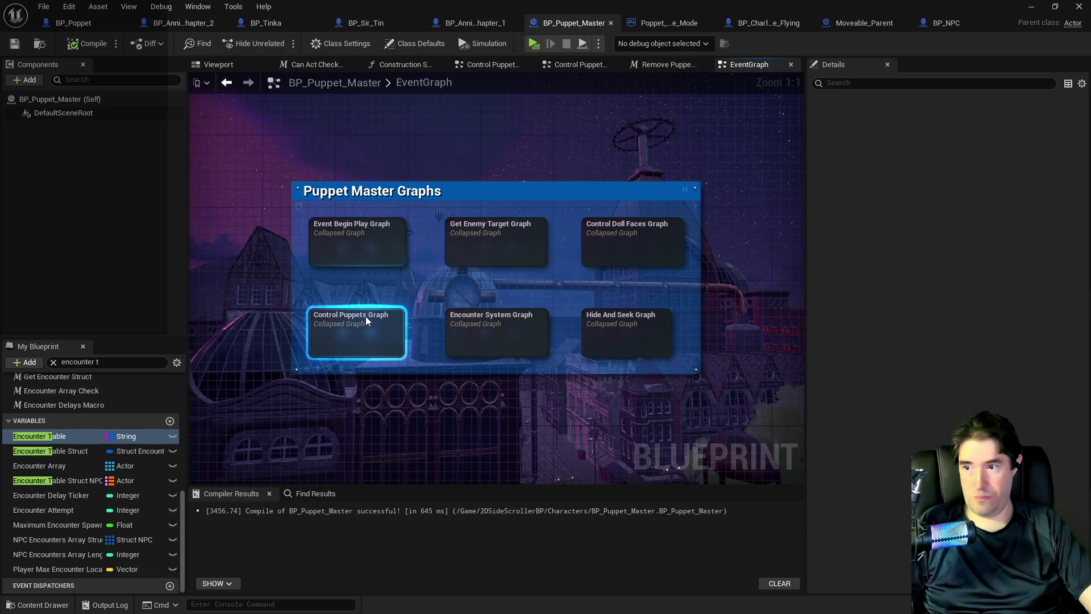
double_click(366, 316)
scroll(470, 278, up, 5)
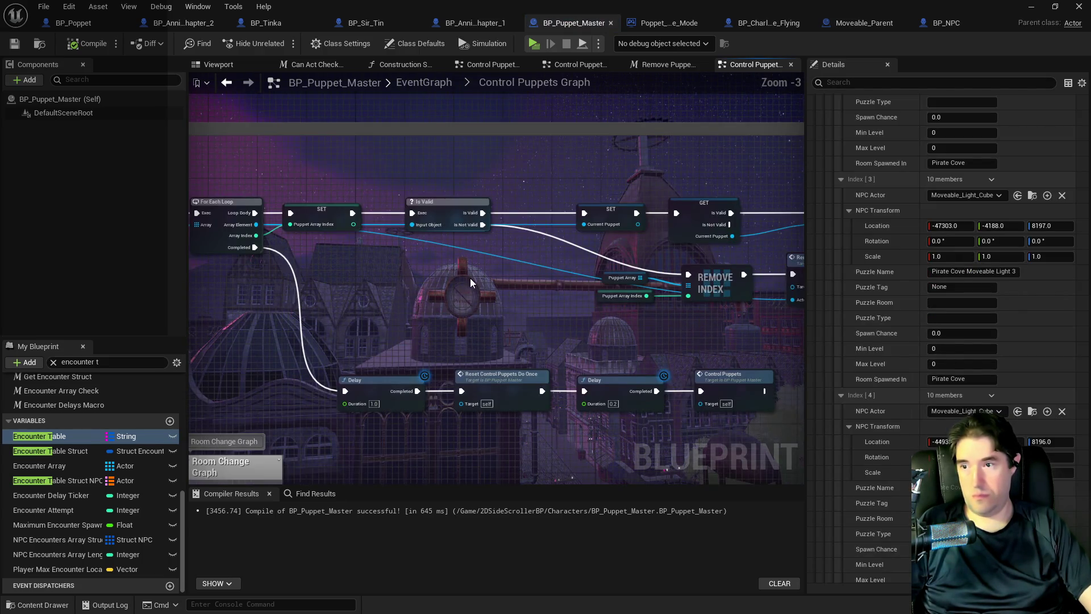
scroll(629, 297, up, 2)
mouse_move(628, 297)
mouse_down()
mouse_move(439, 295)
mouse_move(440, 276)
mouse_move(555, 232)
mouse_up()
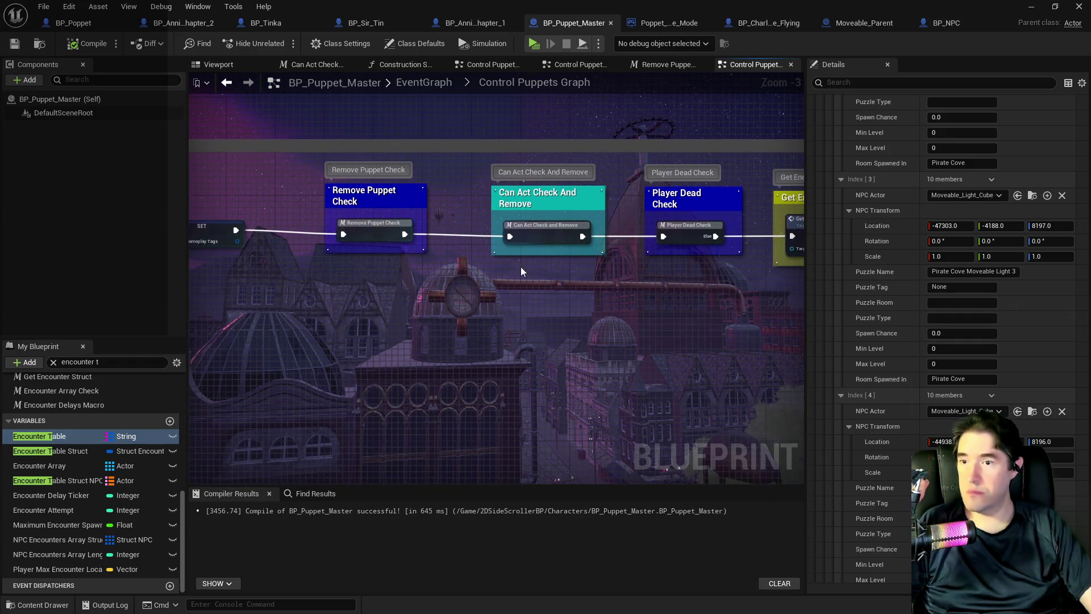
Step: Inspect the Can Act Check And Remove macro to its Remove Gameplay Tag end, then open Remove Puppet Check
click(554, 233)
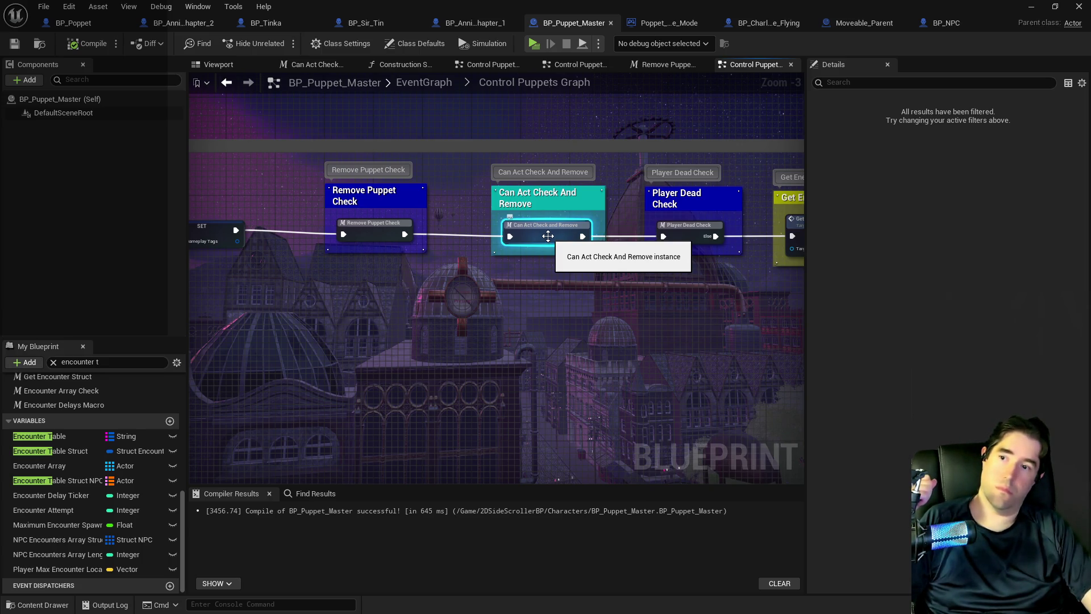
double_click(548, 236)
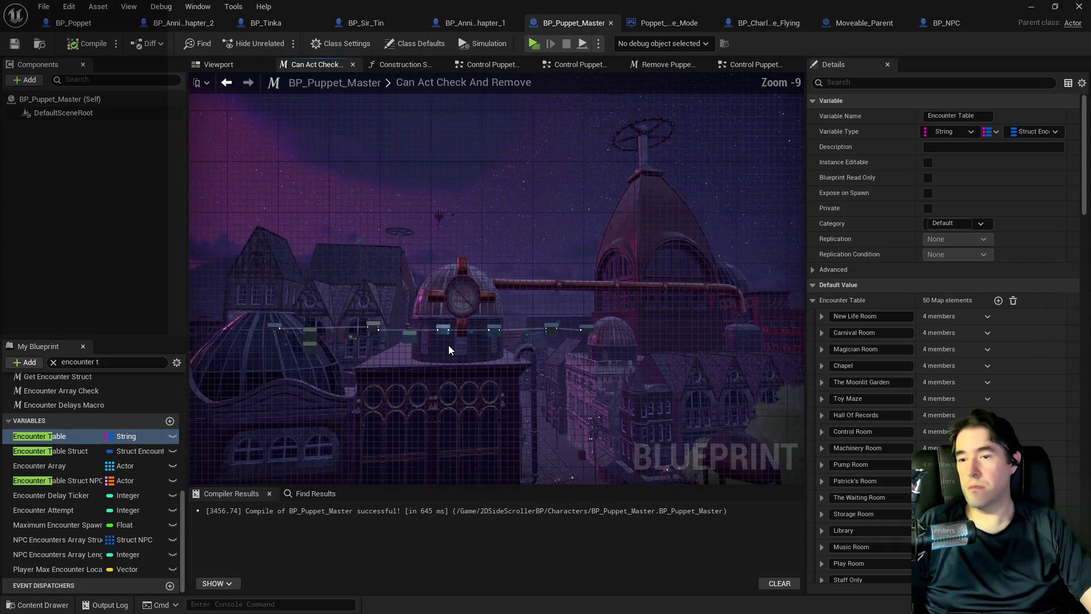
scroll(456, 348, up, 5)
scroll(449, 277, up, 3)
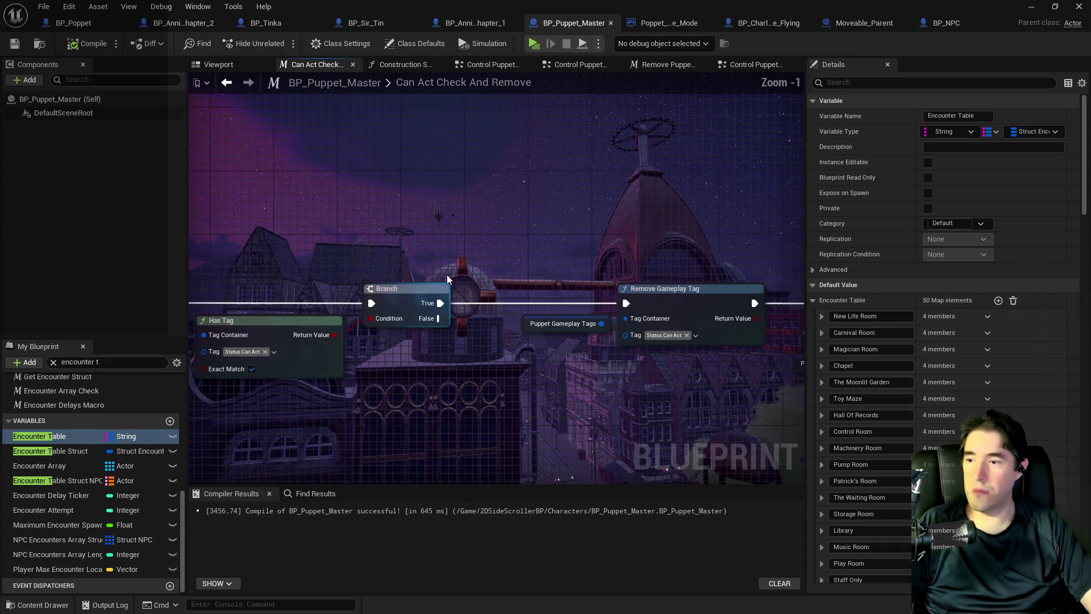
mouse_move(480, 352)
mouse_down()
mouse_move(472, 374)
mouse_move(150, 300)
mouse_move(795, 293)
mouse_move(804, 324)
mouse_up()
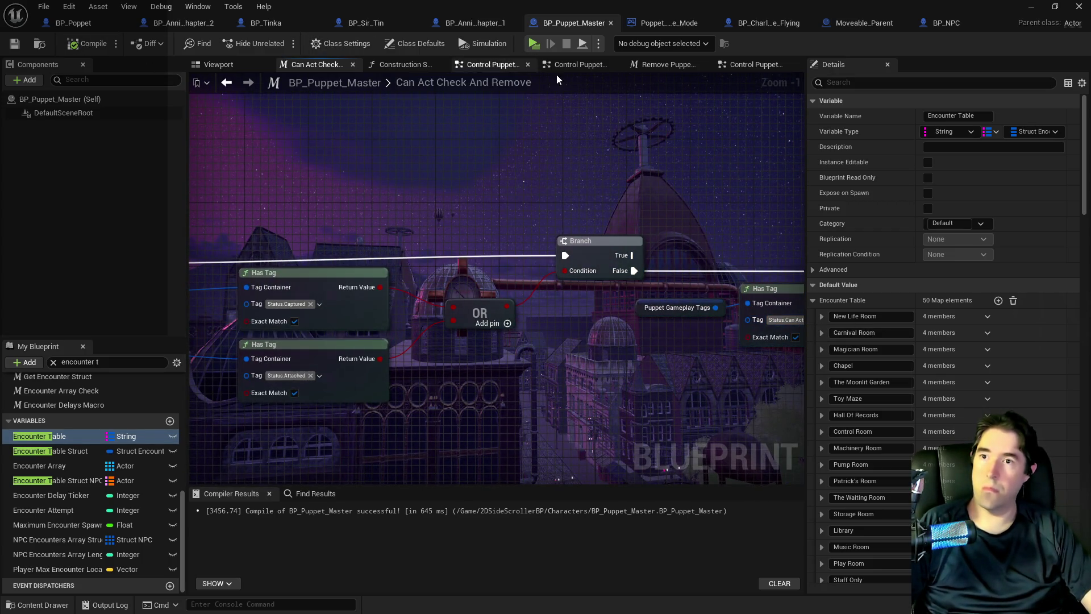
click(732, 68)
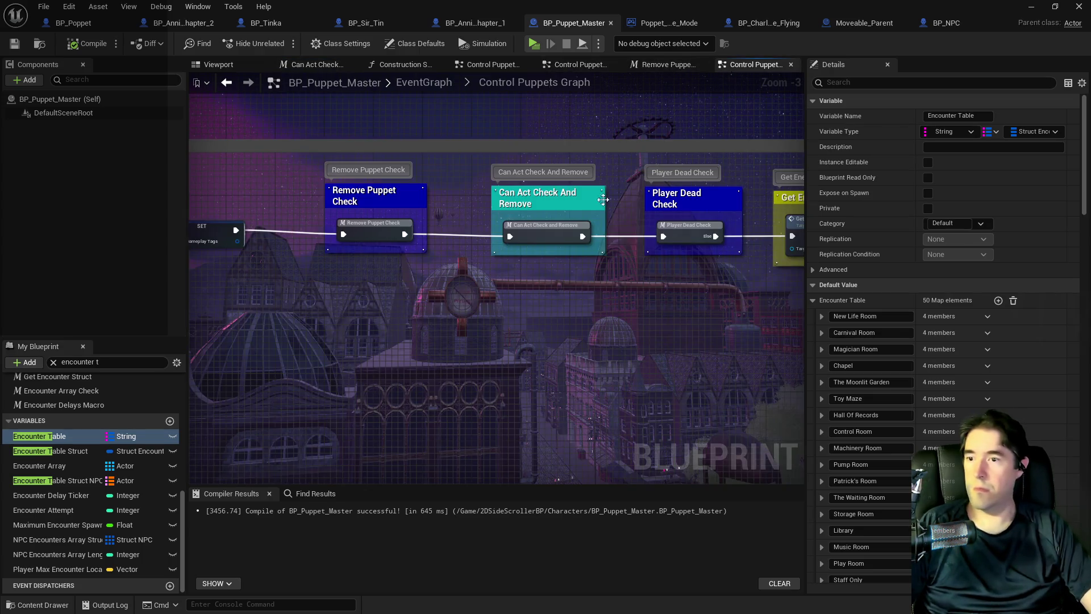
double_click(390, 226)
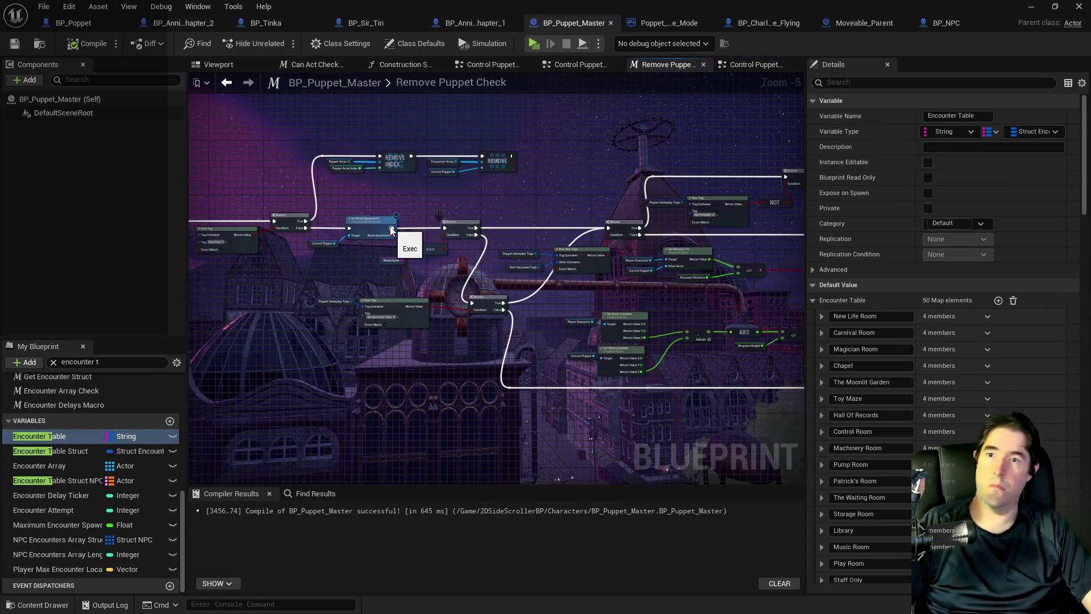
Step: Look over the Remove Puppet Check macro and find the Puzzle Tag variable by searching 'puzzle'
scroll(407, 249, up, 3)
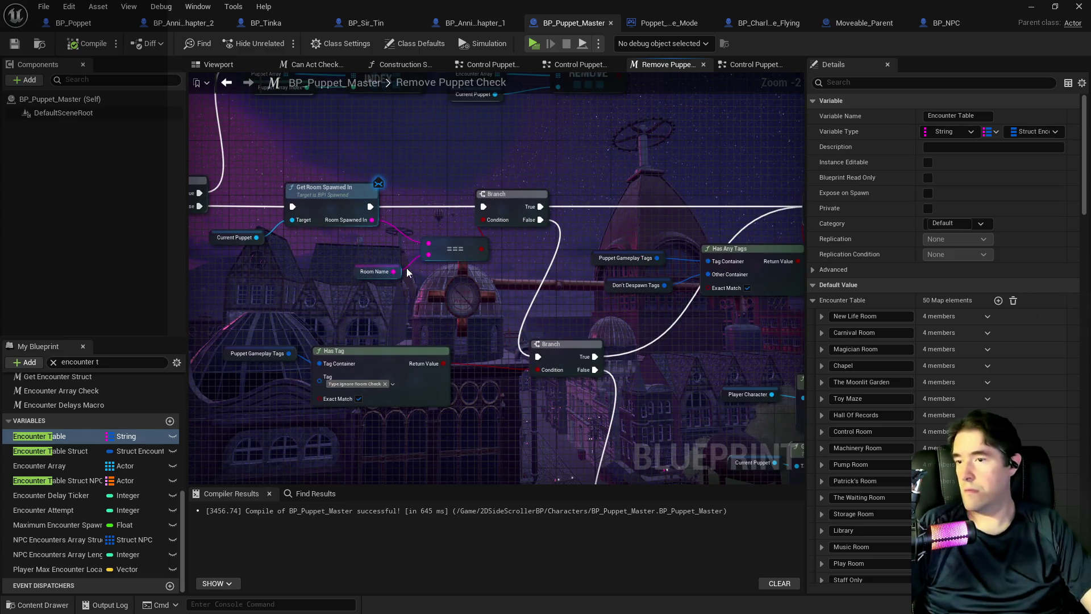
scroll(407, 267, down, 3)
mouse_move(335, 301)
mouse_down()
mouse_move(556, 294)
mouse_move(479, 254)
mouse_move(346, 288)
mouse_up()
scroll(478, 257, up, 1)
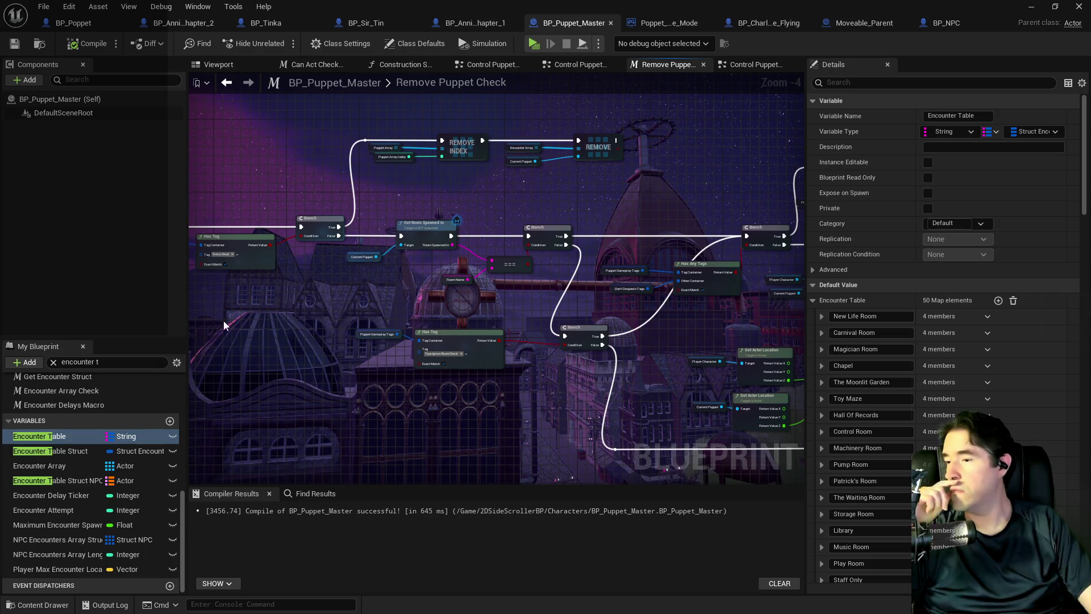
text(puzzle)
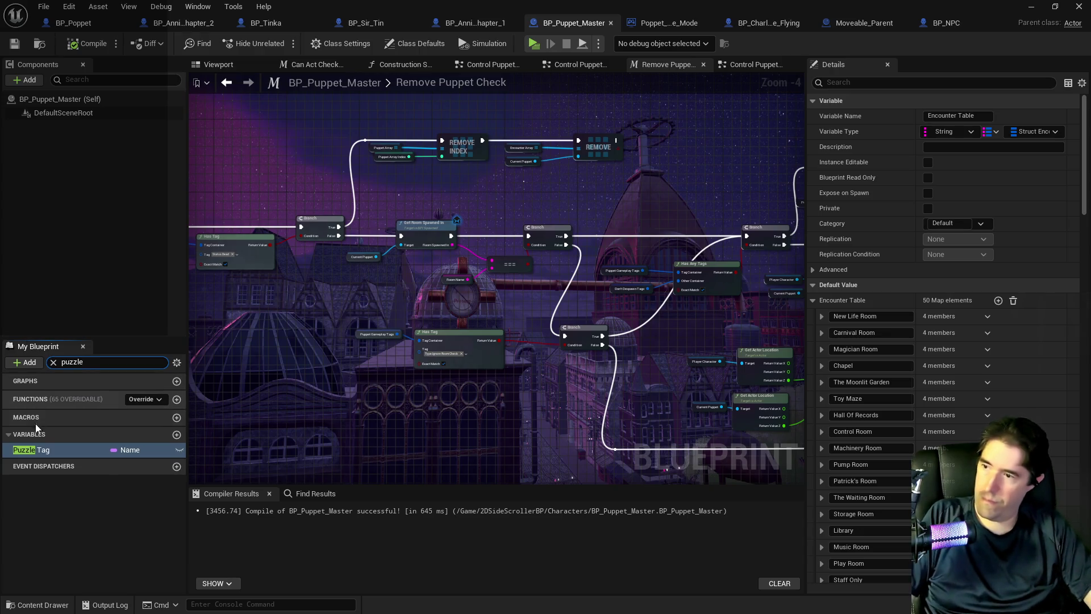
key(Return)
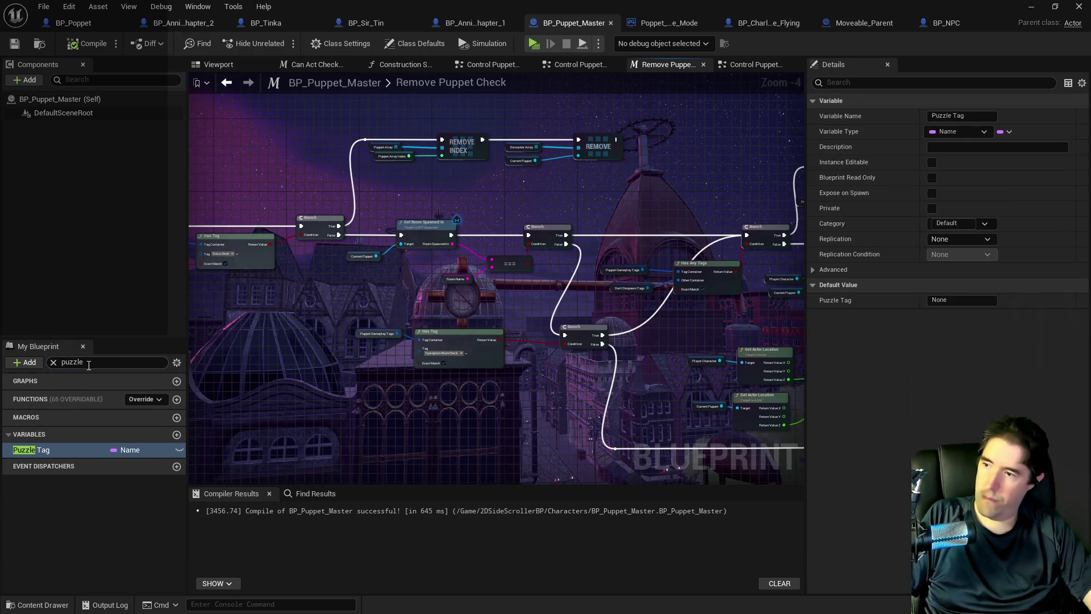
click(746, 65)
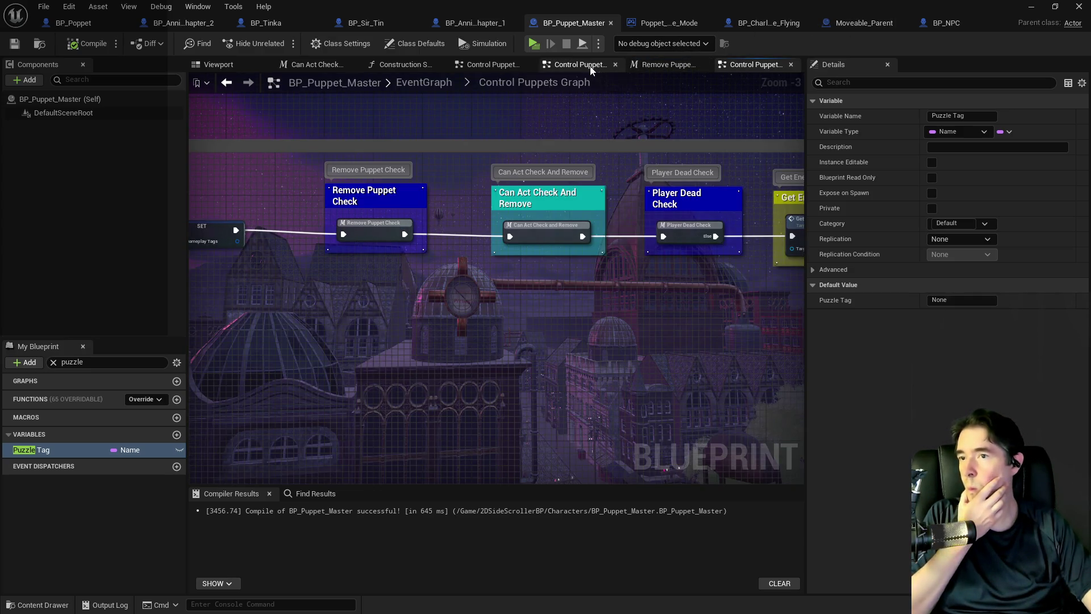
Step: Return to the graphs overview and reopen Spawn NPC Graph inside the Encounter System Graph
click(440, 84)
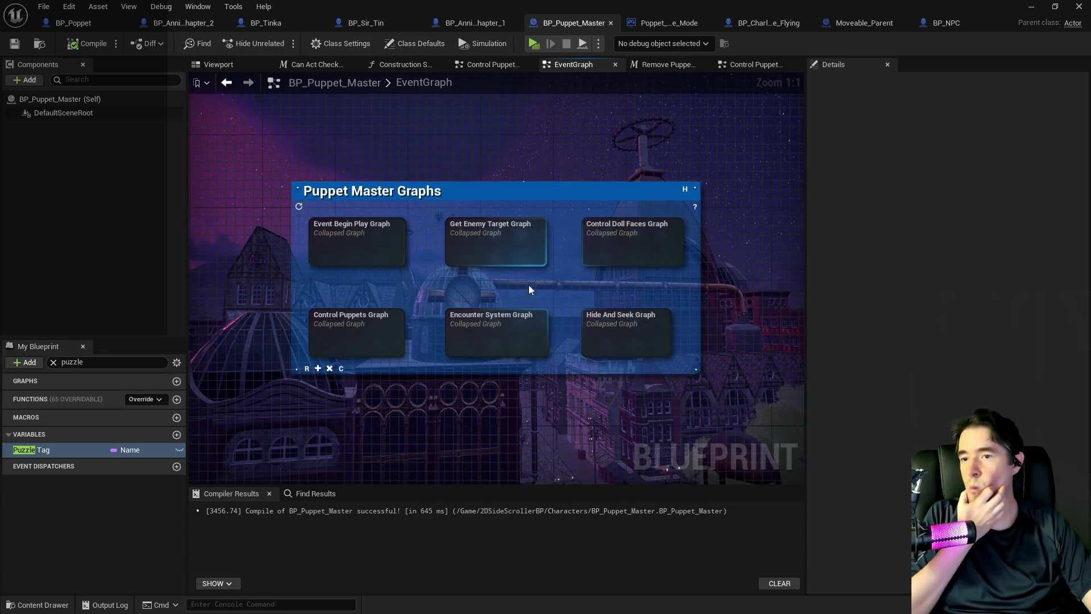
double_click(511, 315)
scroll(566, 146, up, 5)
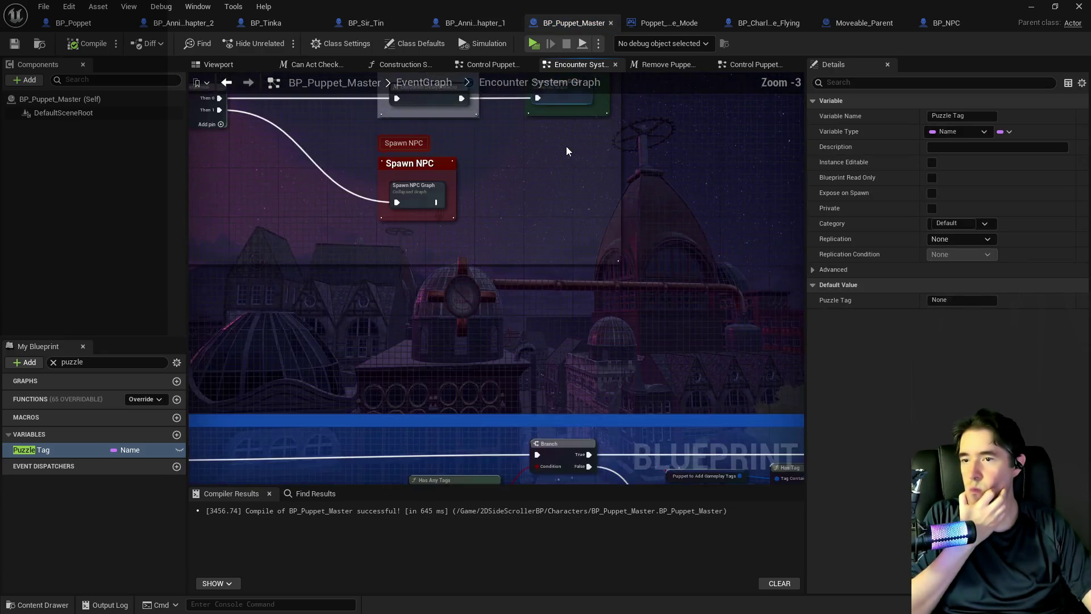
double_click(377, 214)
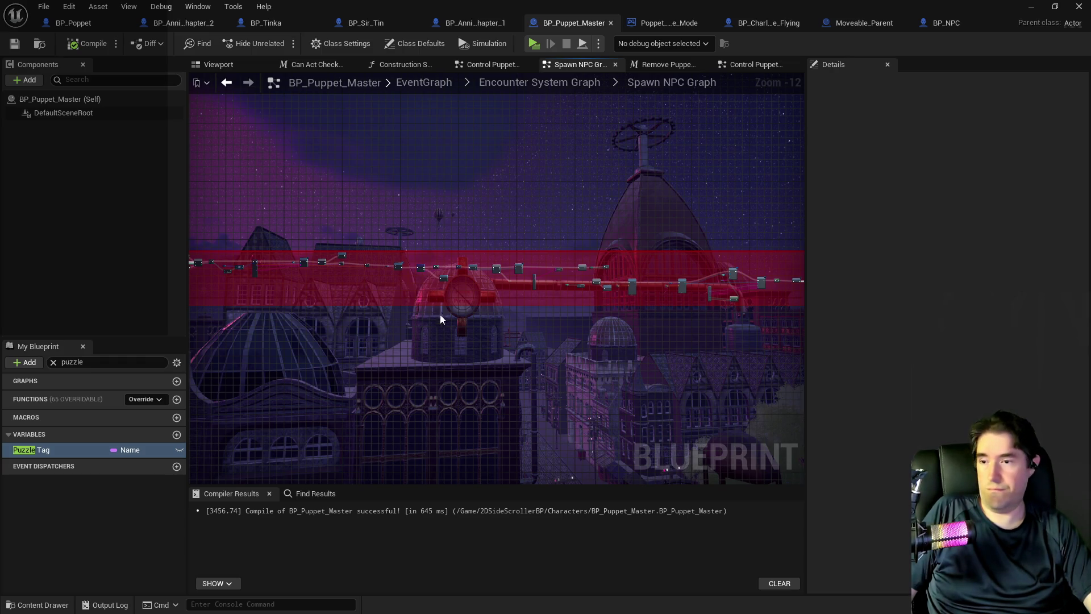
Step: Zoom and pan over the Spawn NPC Graph's Get Puzzle Info and actor spawning nodes, then go to Moveable_Parent
scroll(490, 290, up, 4)
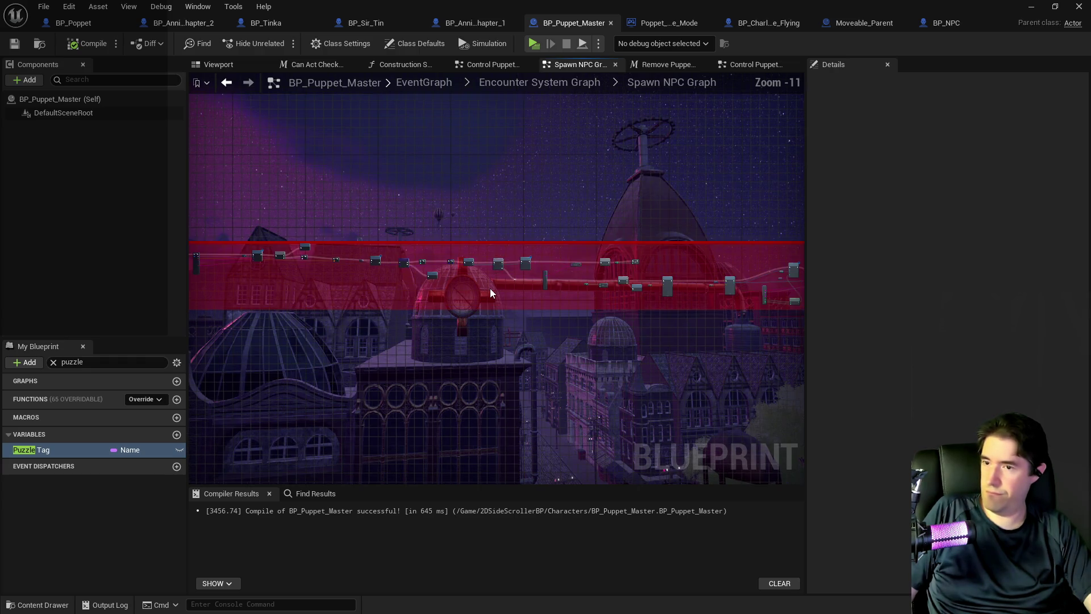
scroll(449, 289, up, 3)
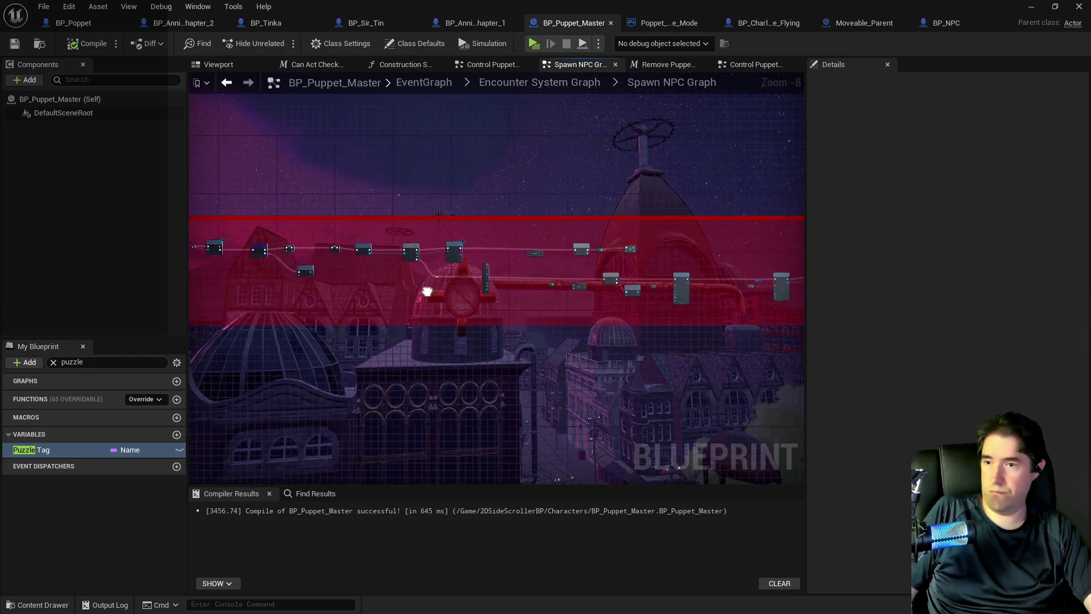
mouse_move(609, 324)
mouse_down()
mouse_move(183, 332)
mouse_move(451, 311)
mouse_move(765, 309)
mouse_up()
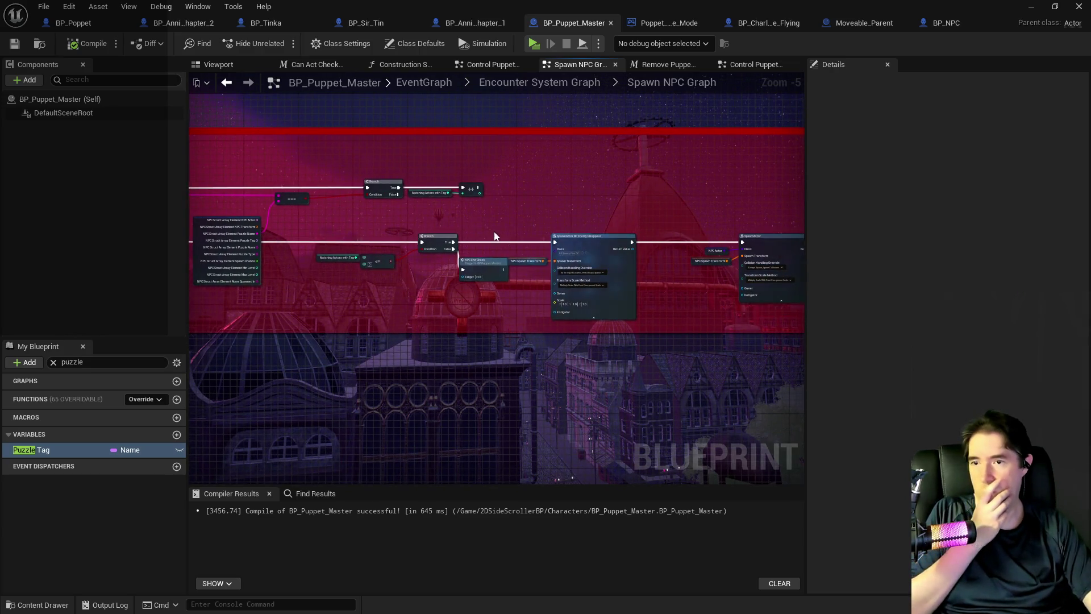
scroll(442, 219, up, 3)
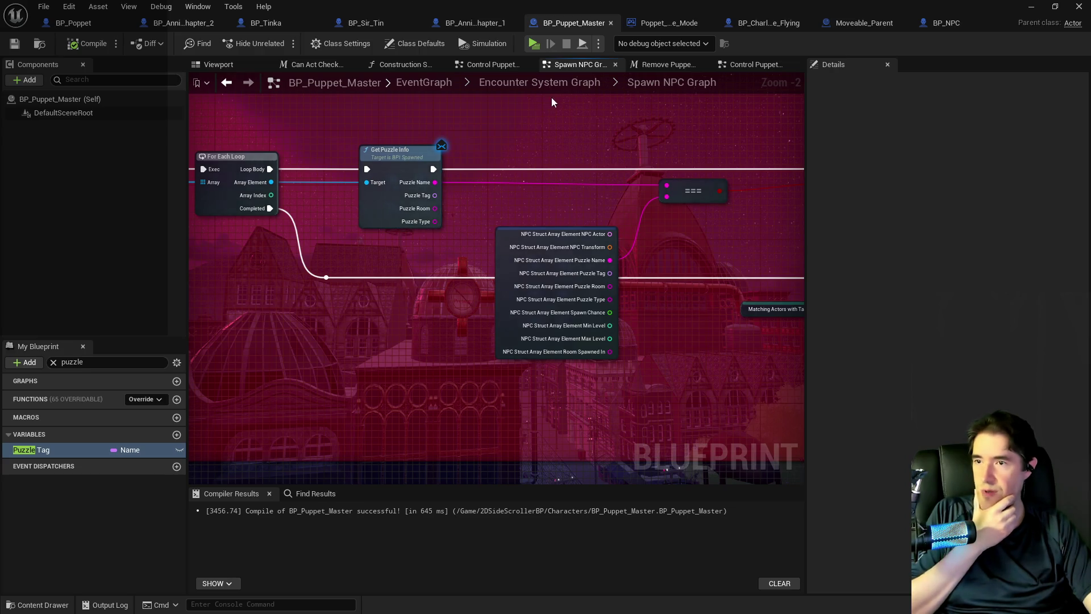
click(864, 23)
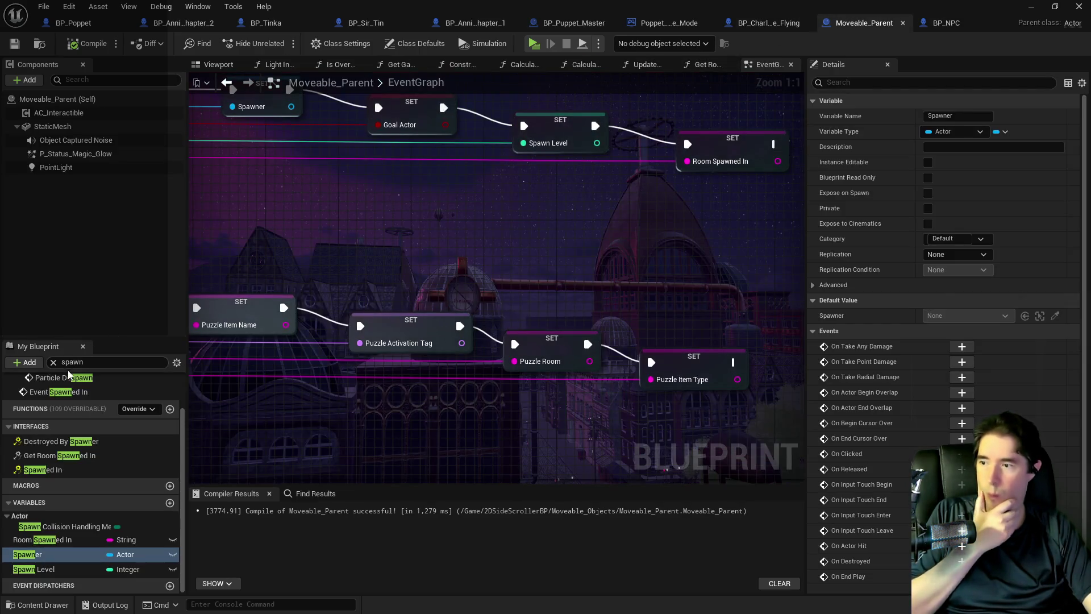
Step: Place a Puzzle Item Name getter in Moveable_Parent's Get Puzzle Info function and launch a test play
text(get)
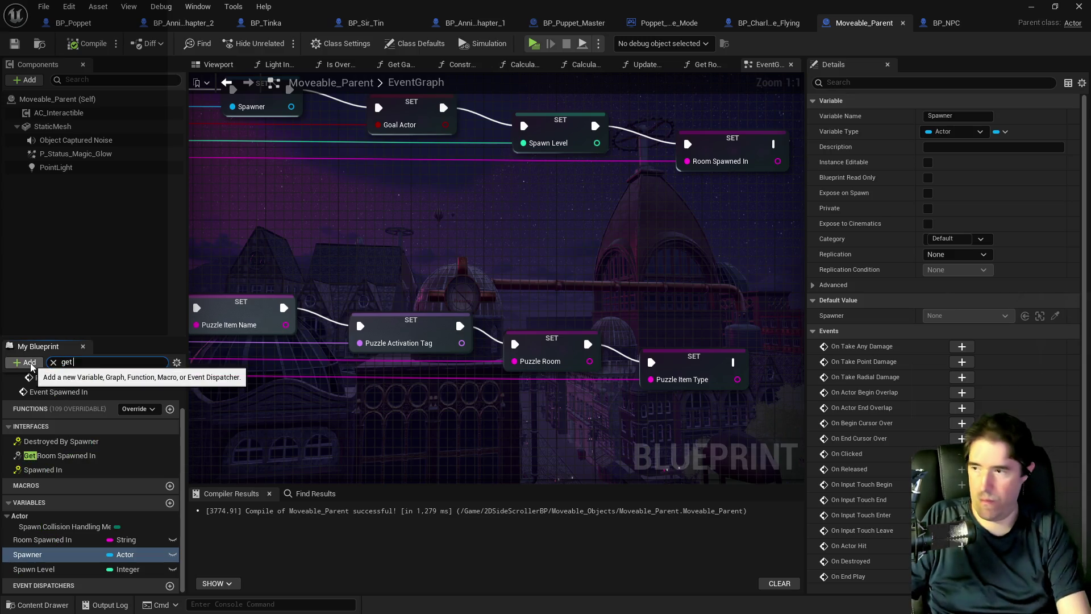
text(e)
double_click(57, 442)
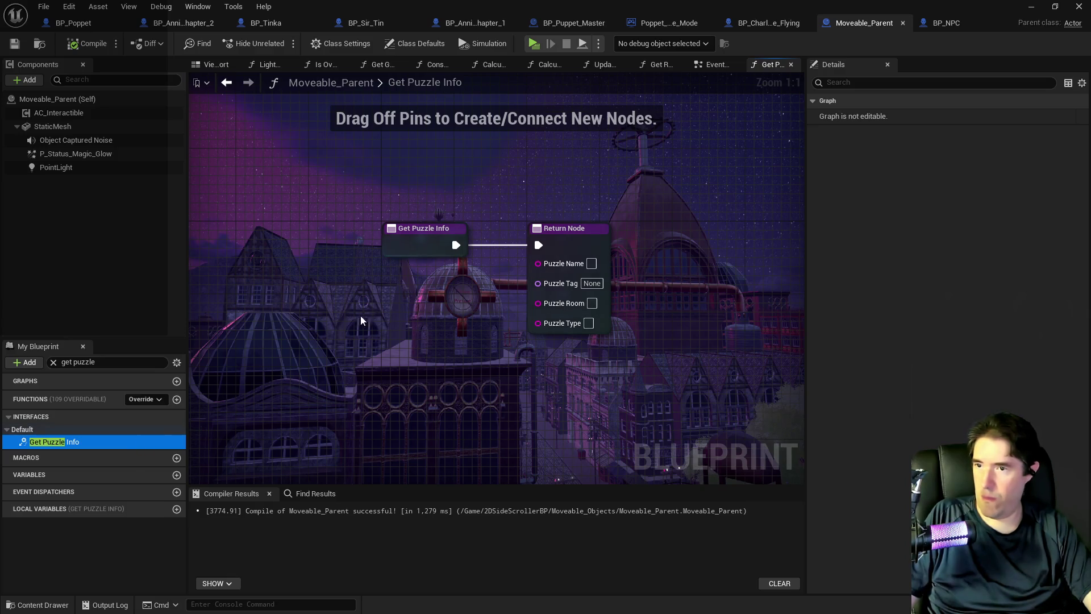
click(126, 366)
text(puz)
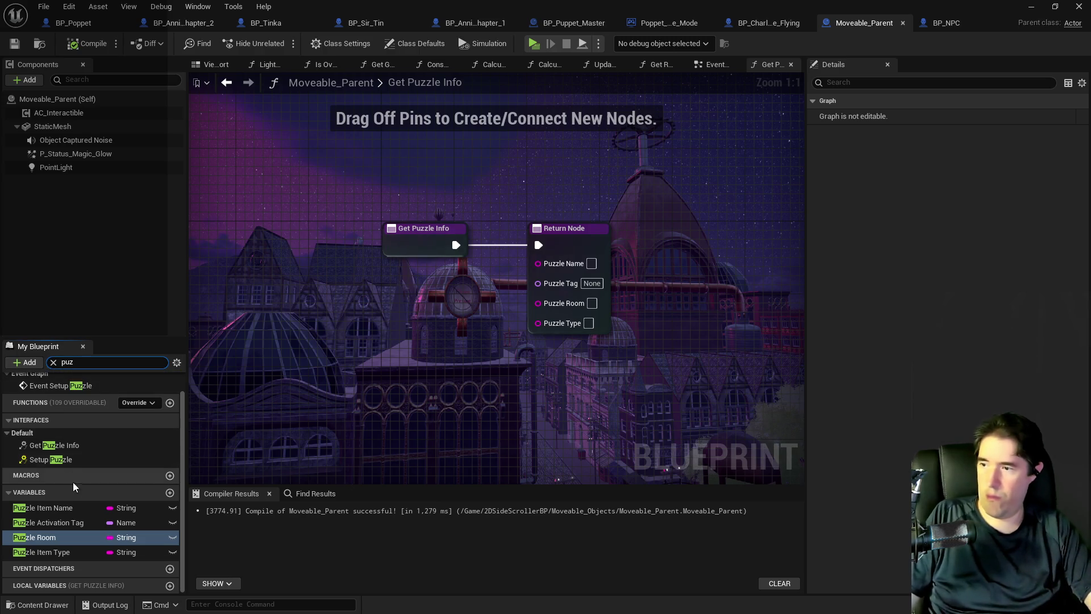
mouse_move(69, 514)
mouse_down()
mouse_move(438, 305)
mouse_move(466, 305)
mouse_move(537, 262)
mouse_up()
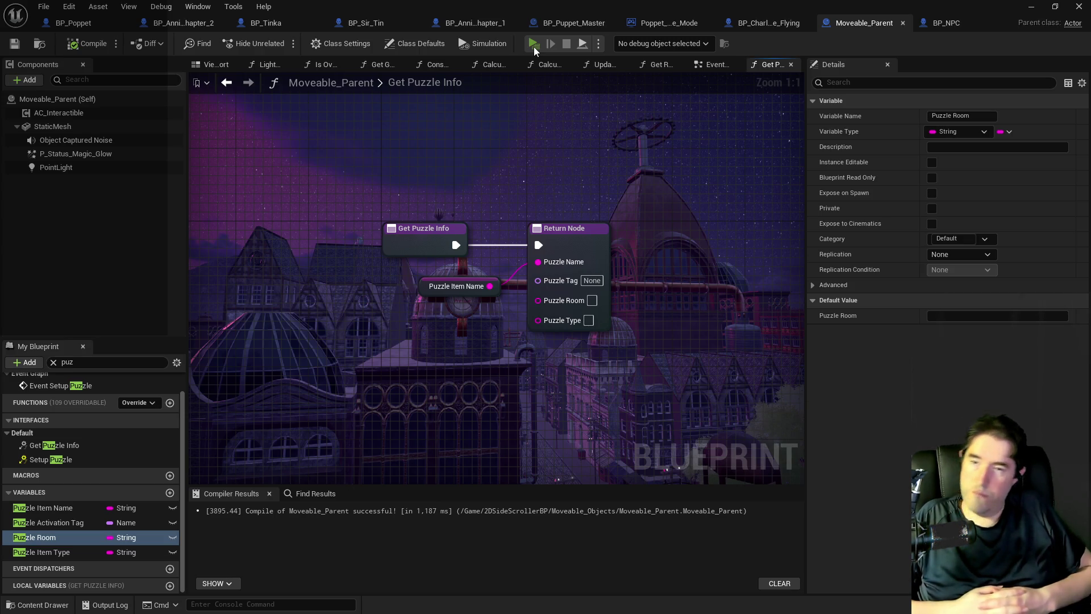
click(534, 47)
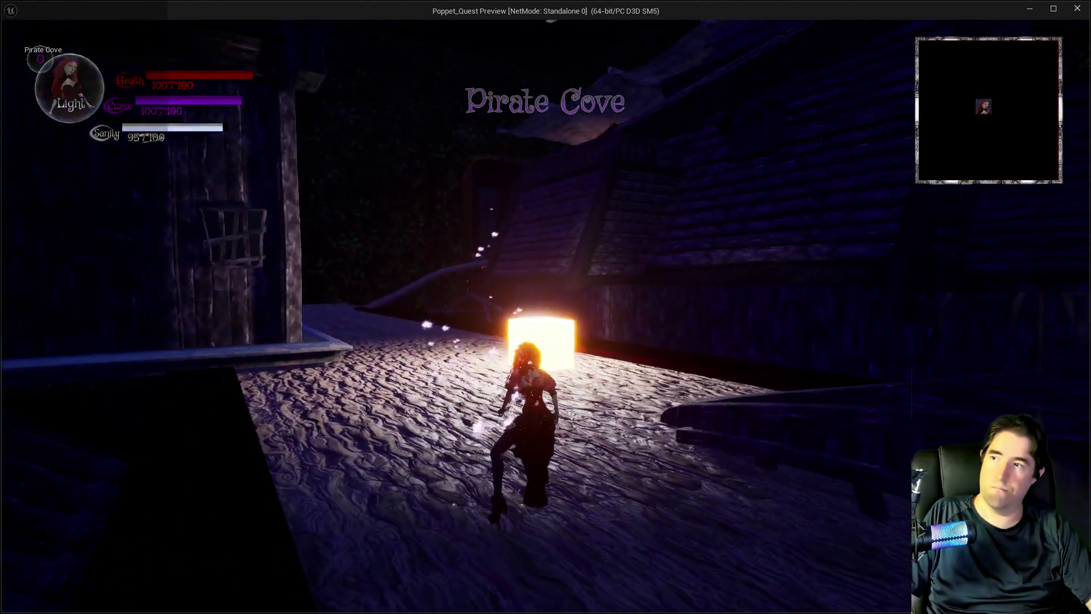
Step: Run past the glowing lantern into the dark rocky area, then stop and restart the play session
key(w)
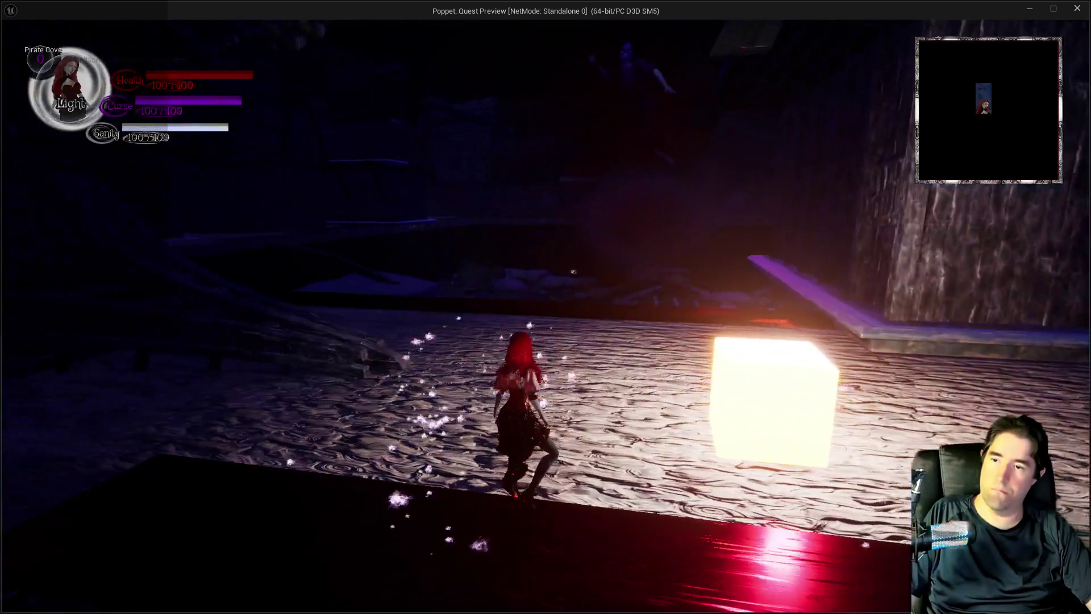
key(w)
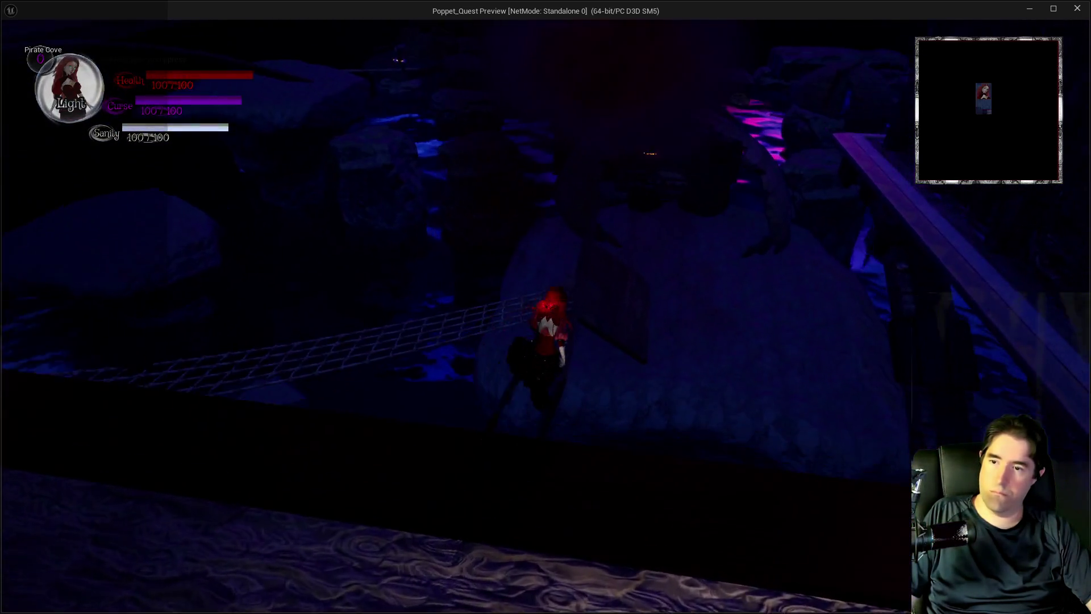
key(shift+F1)
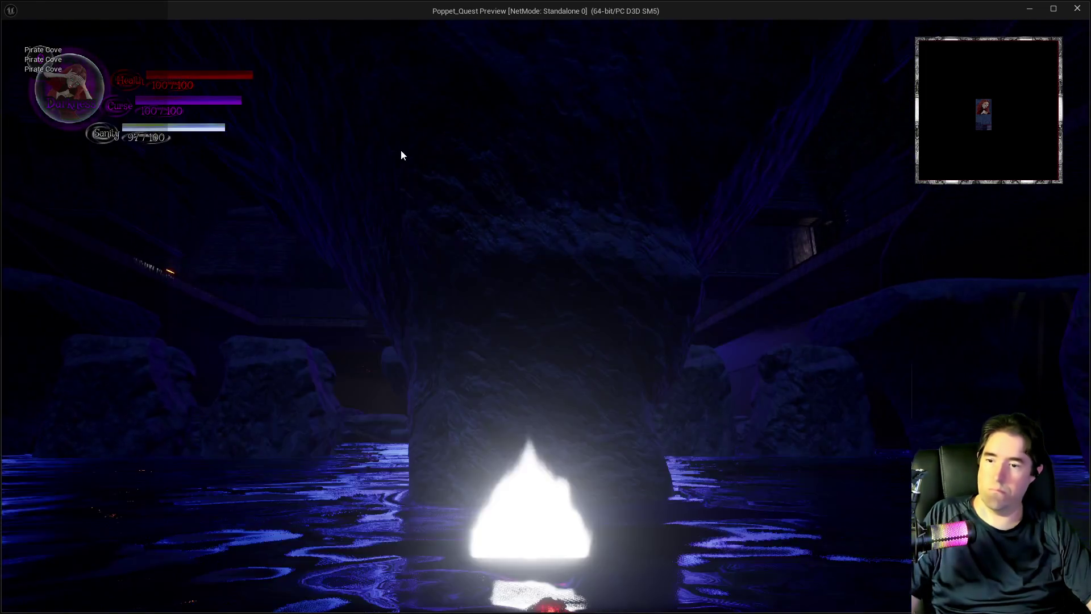
key(alt+Tab)
key(Escape)
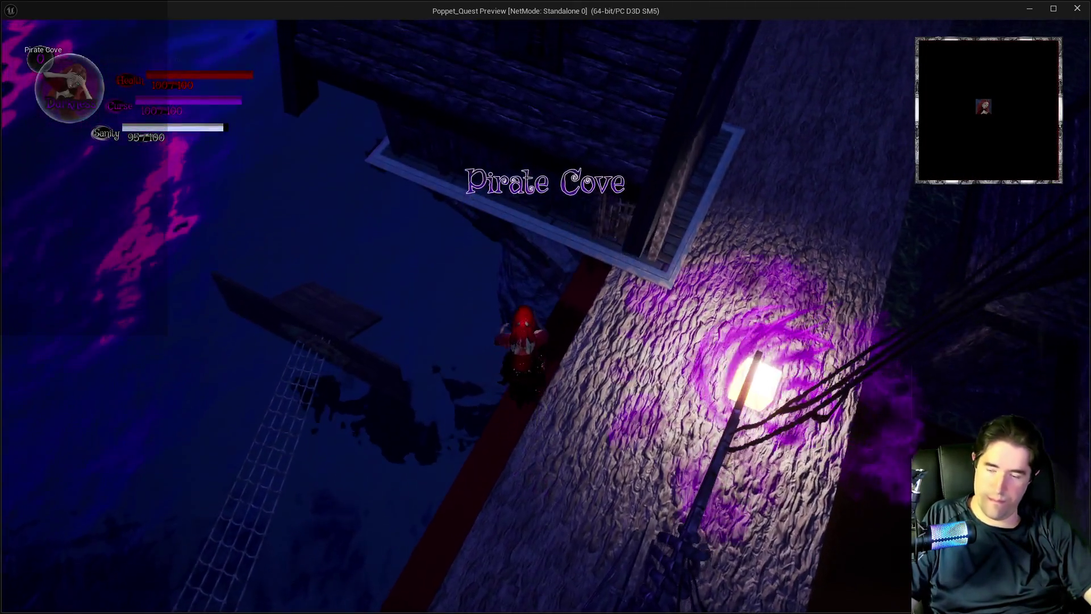
Step: Check the card inventory, switch to darkness form, and climb the rope nets through the cave passage
key(i)
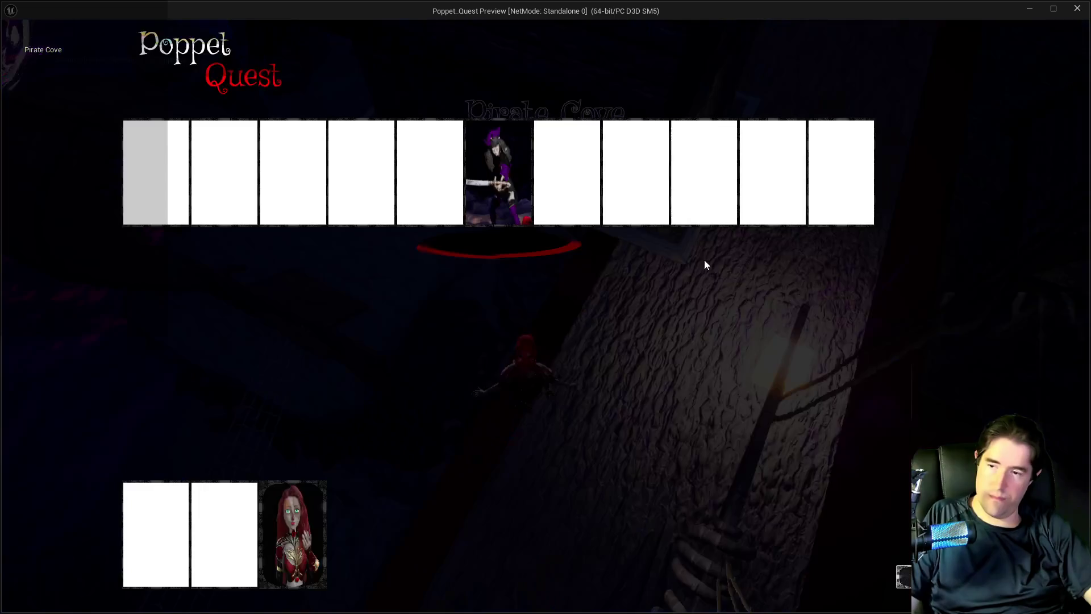
key(i)
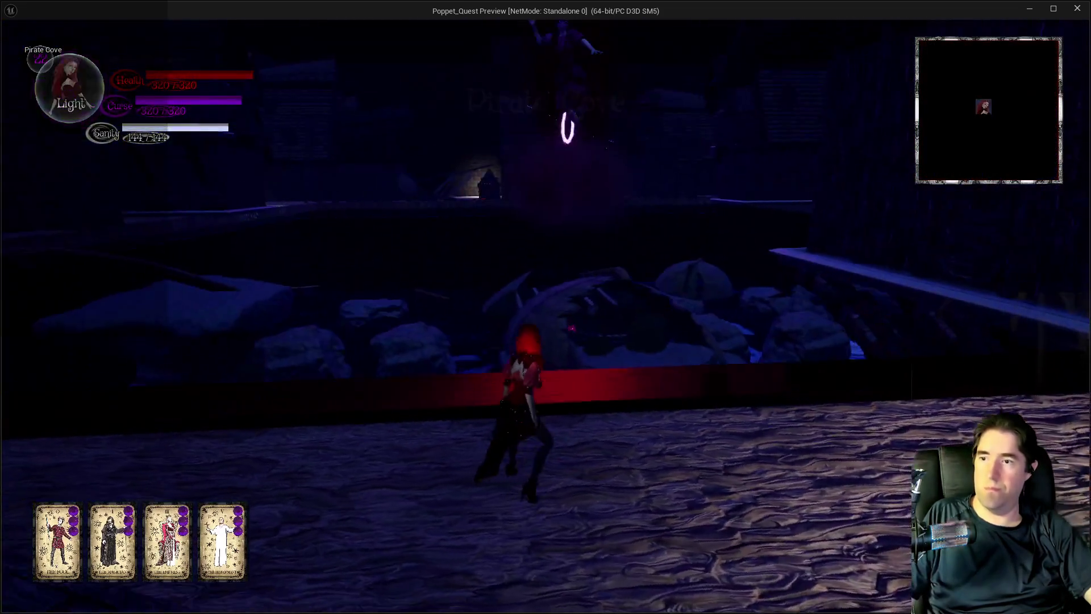
key(w)
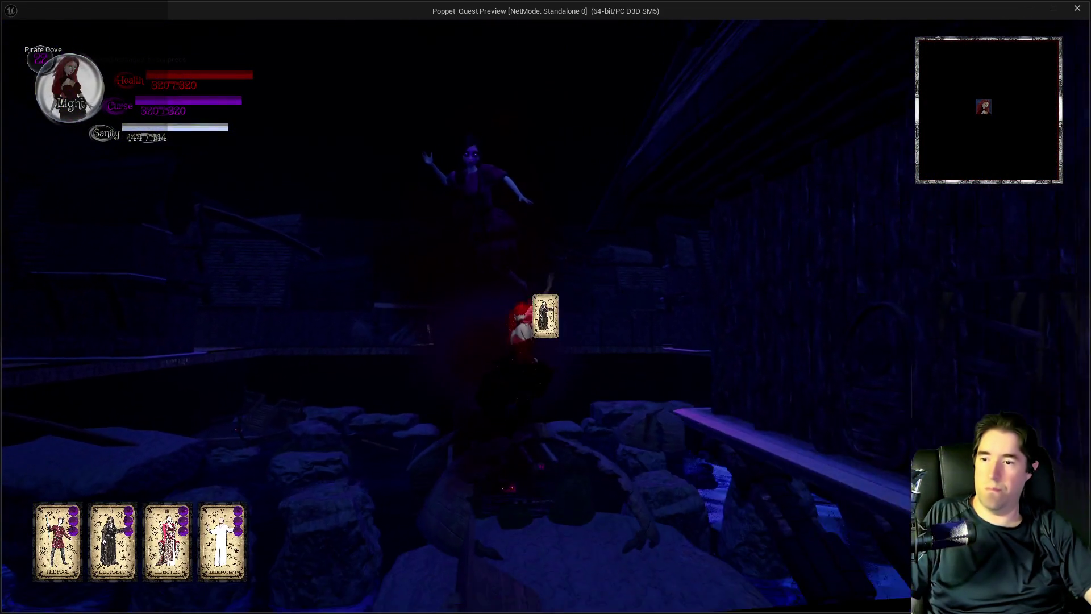
key(q)
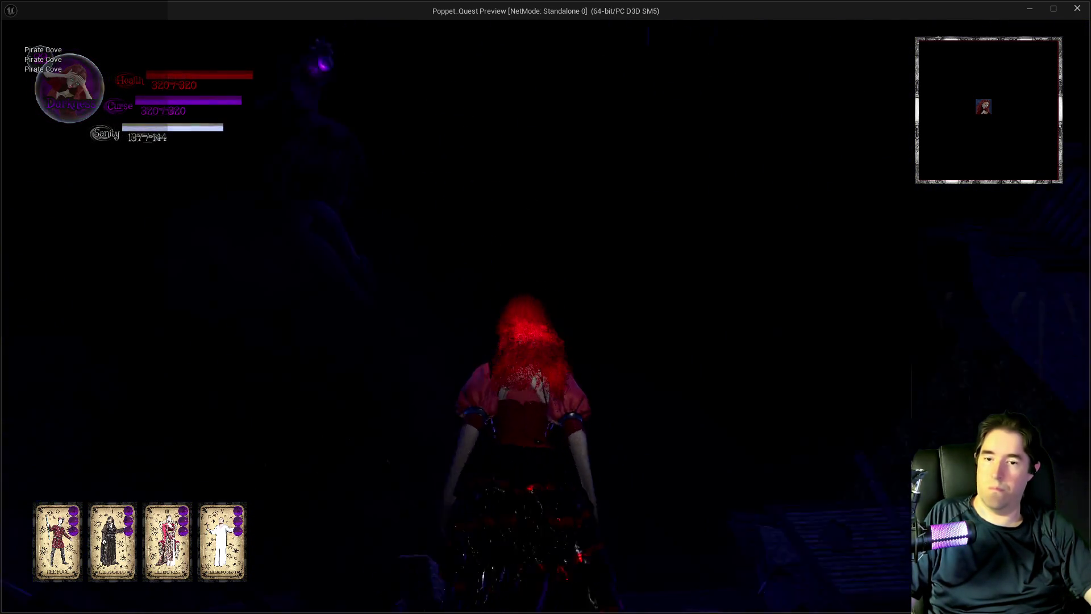
key(w)
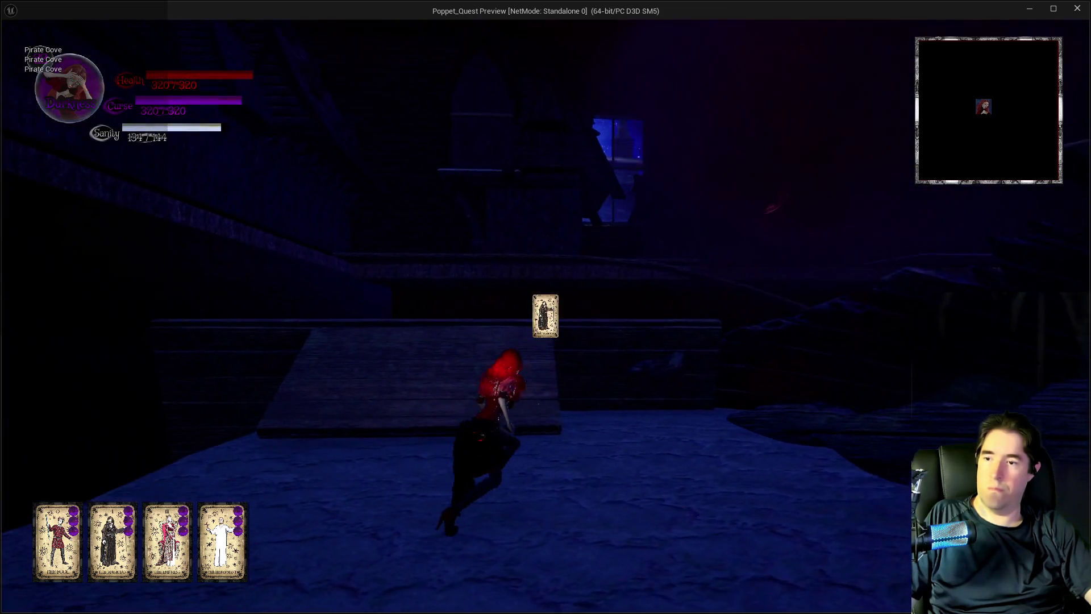
key(space)
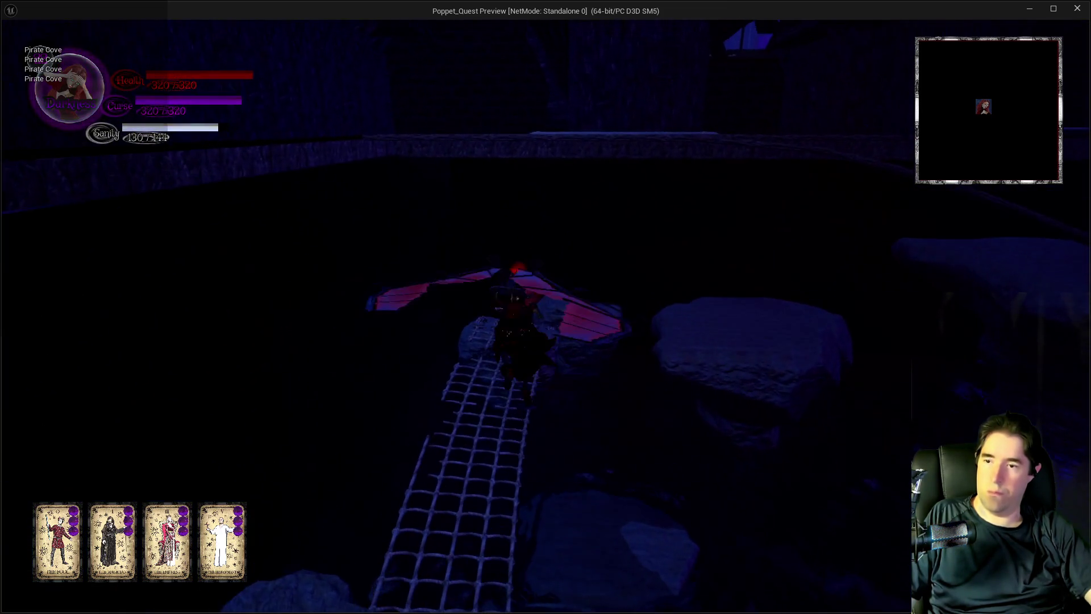
key(w)
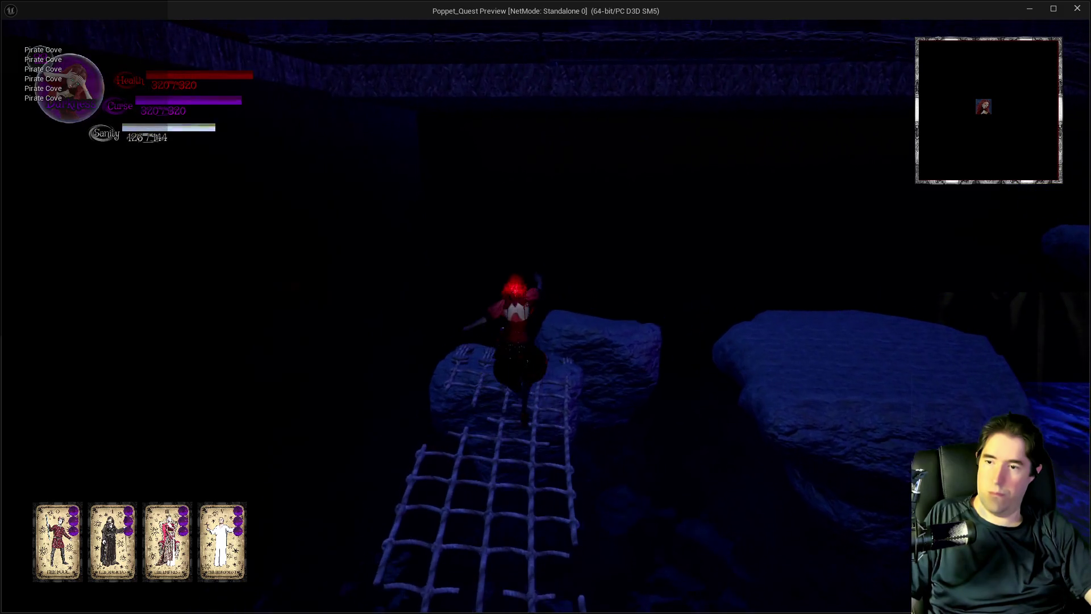
key(space)
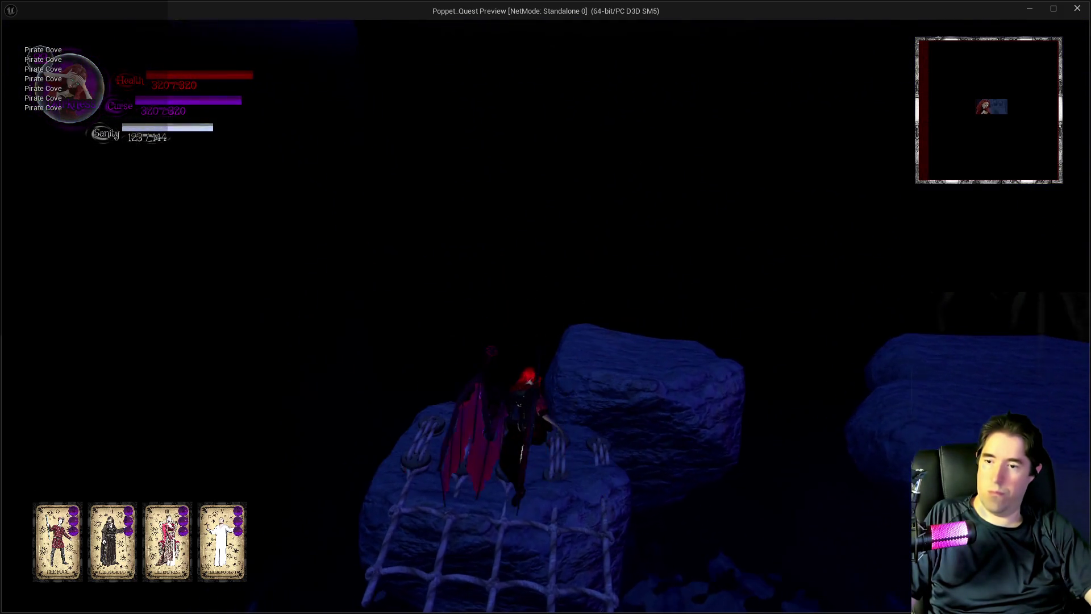
key(w)
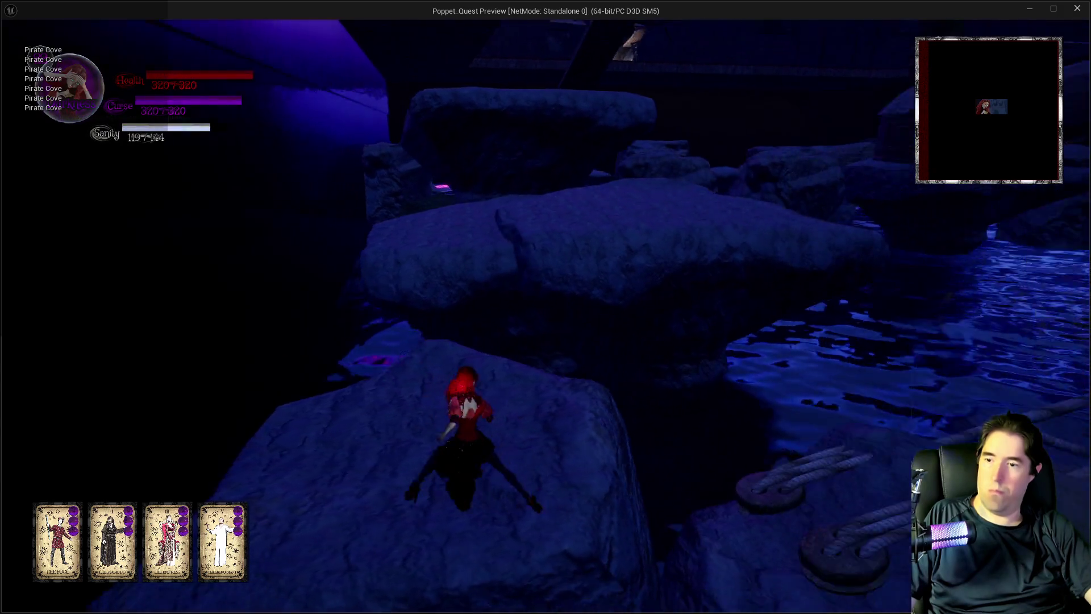
key(w)
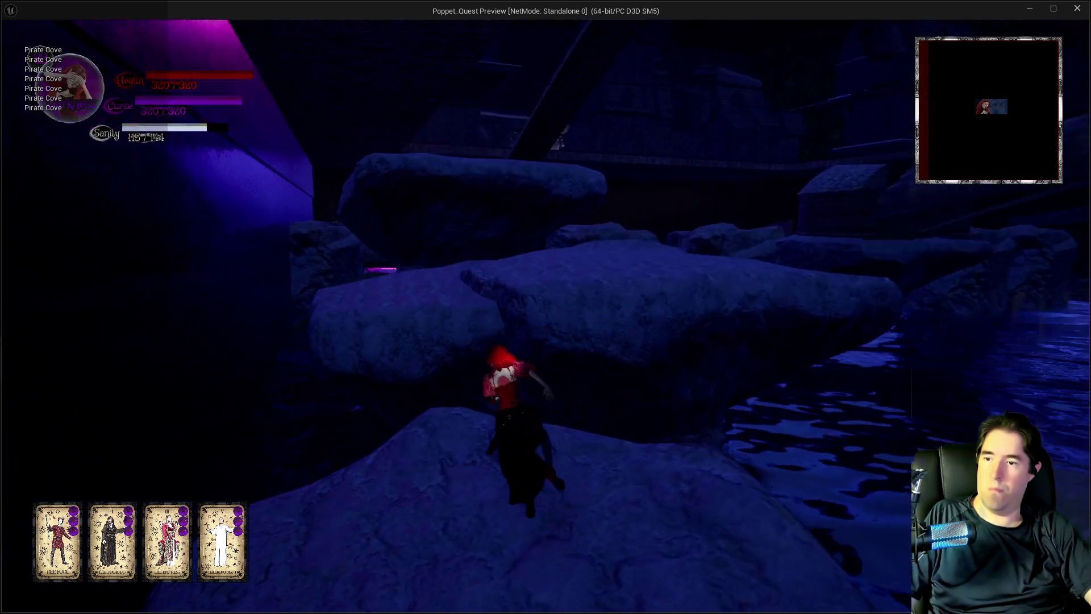
Step: Glide across the water, cross the rope-net bridge and reach the ship deck
key(space)
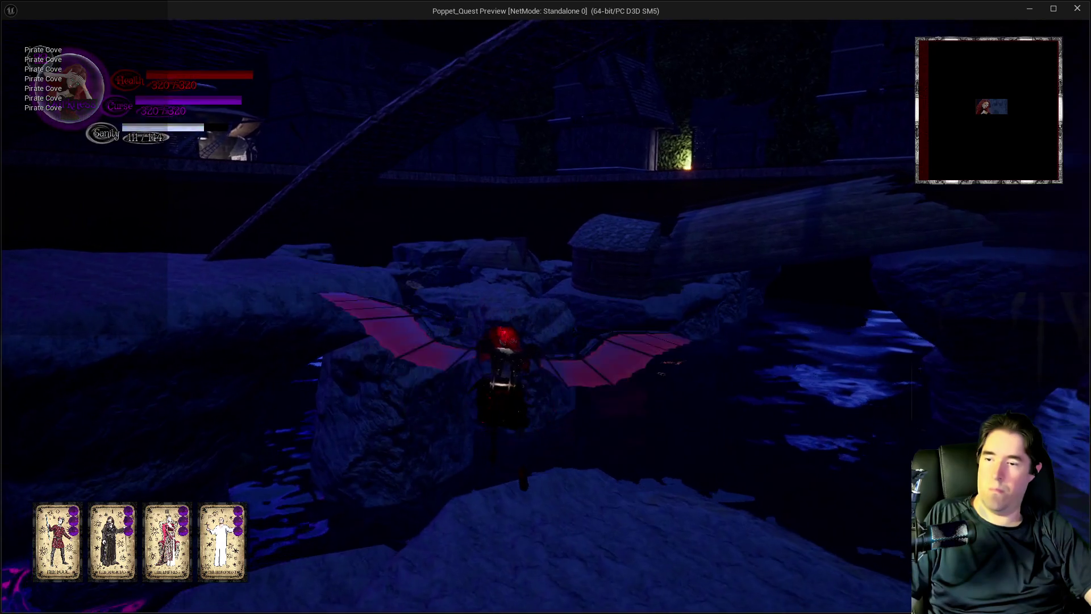
key(w)
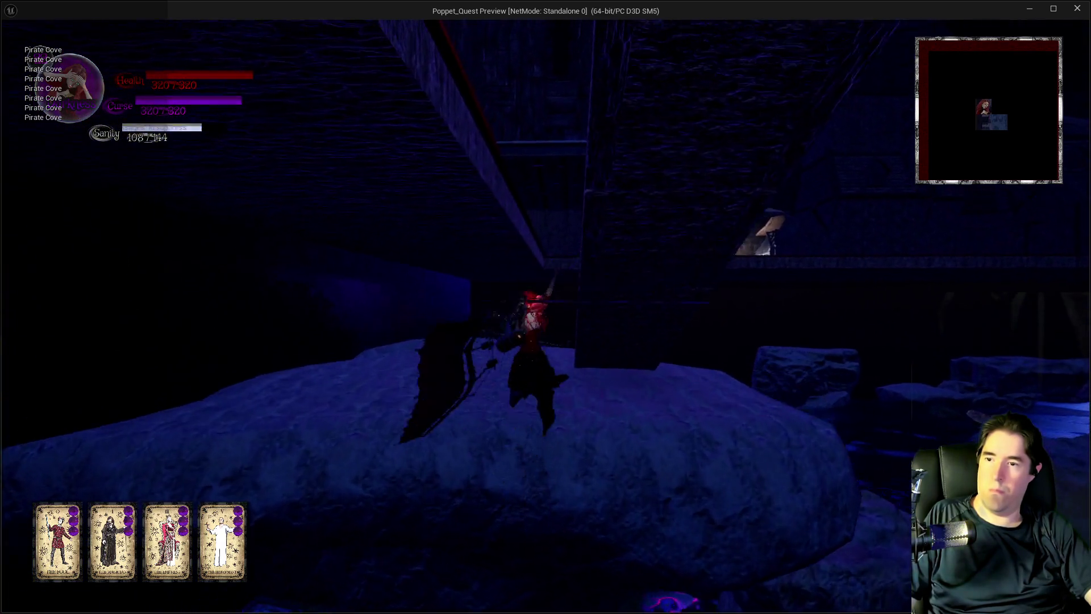
key(space)
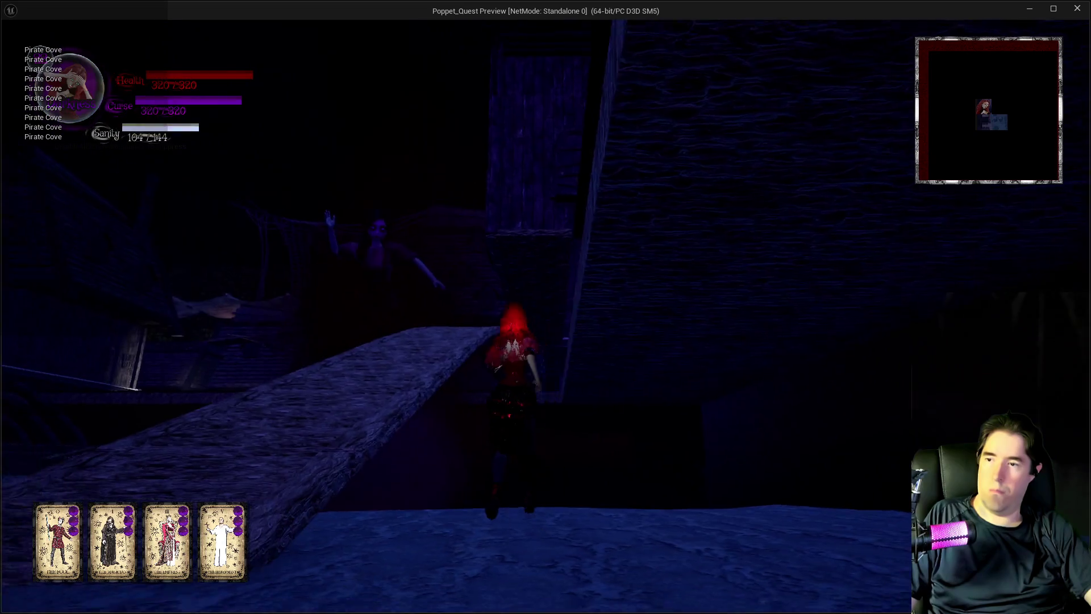
key(w)
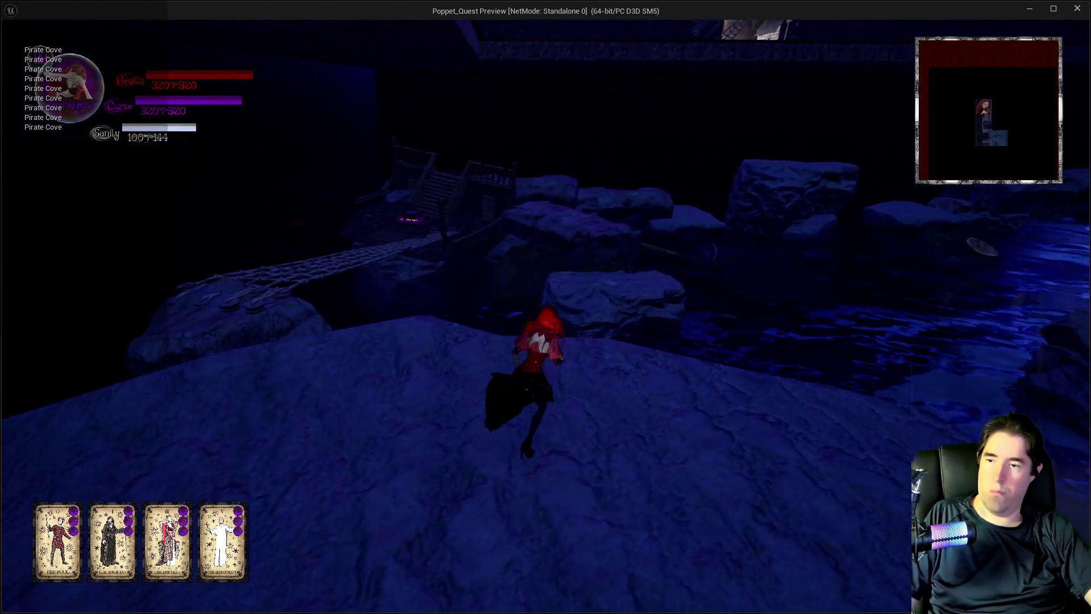
key(space)
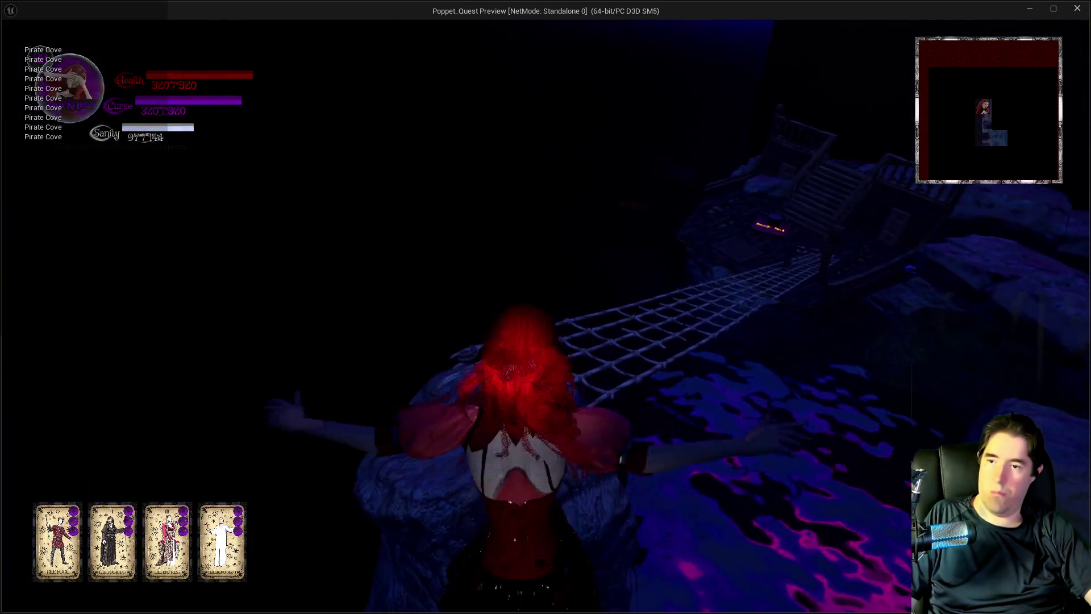
key(w)
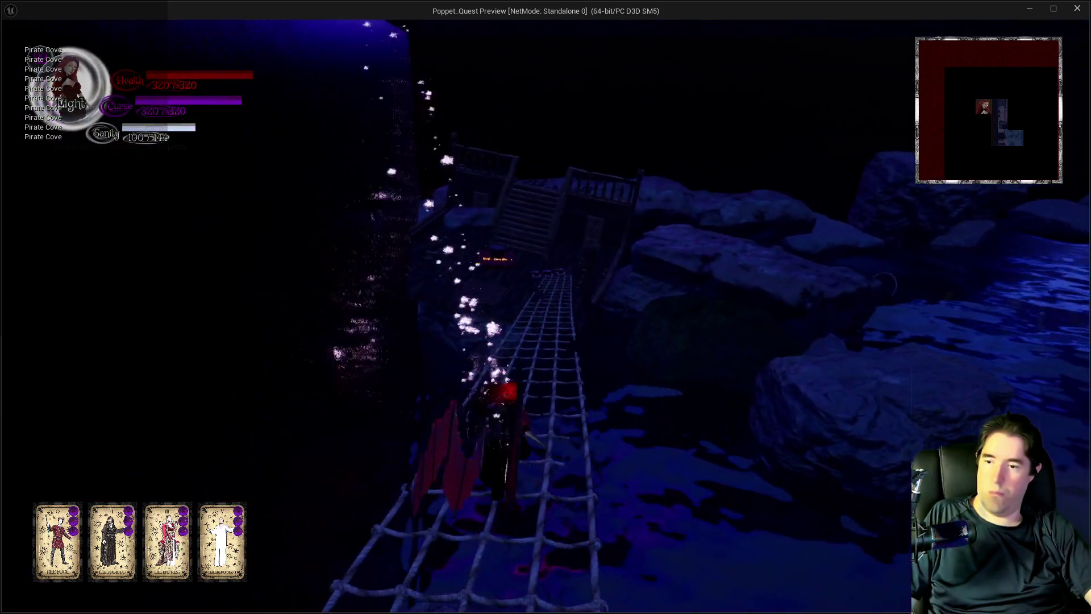
key(w)
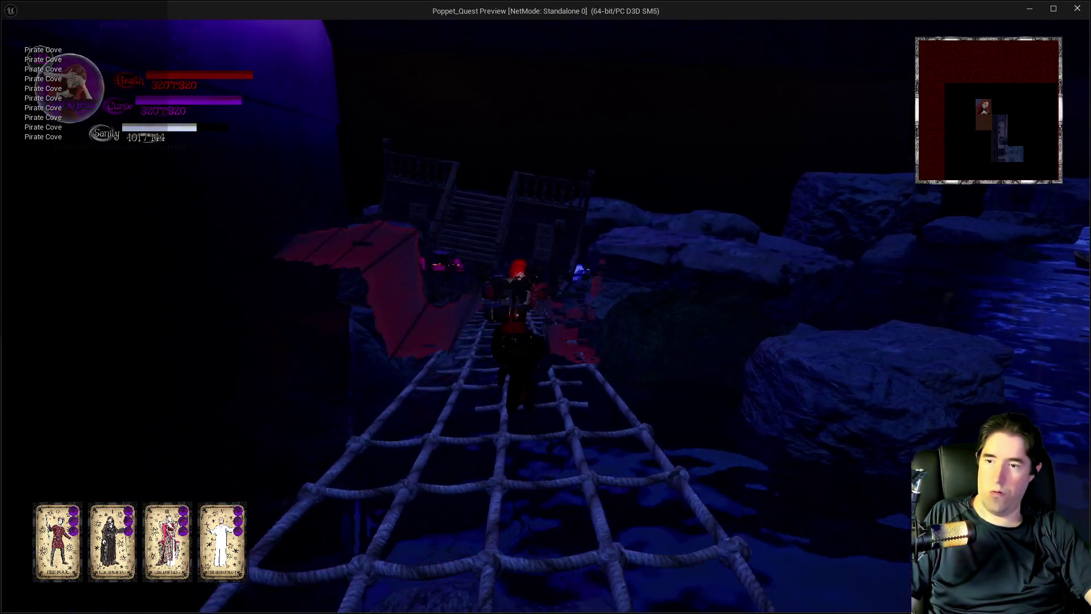
key(s)
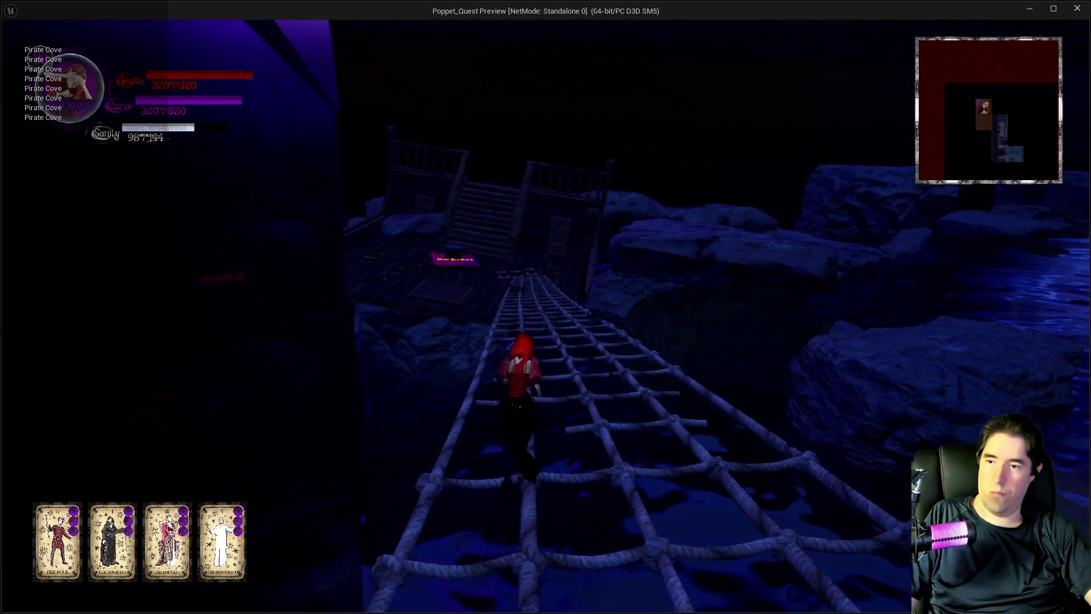
key(w)
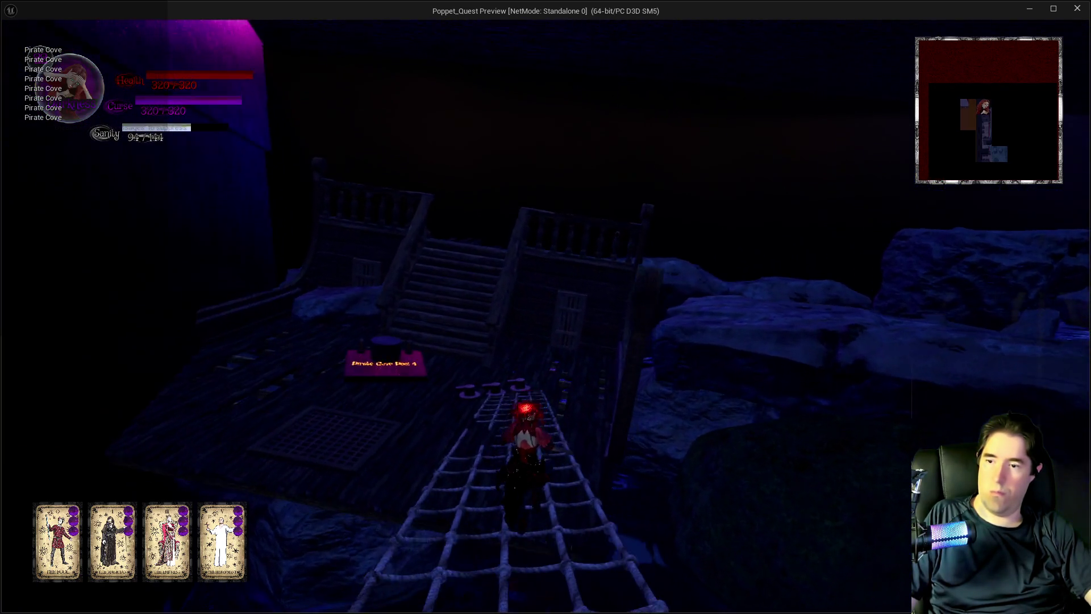
key(w)
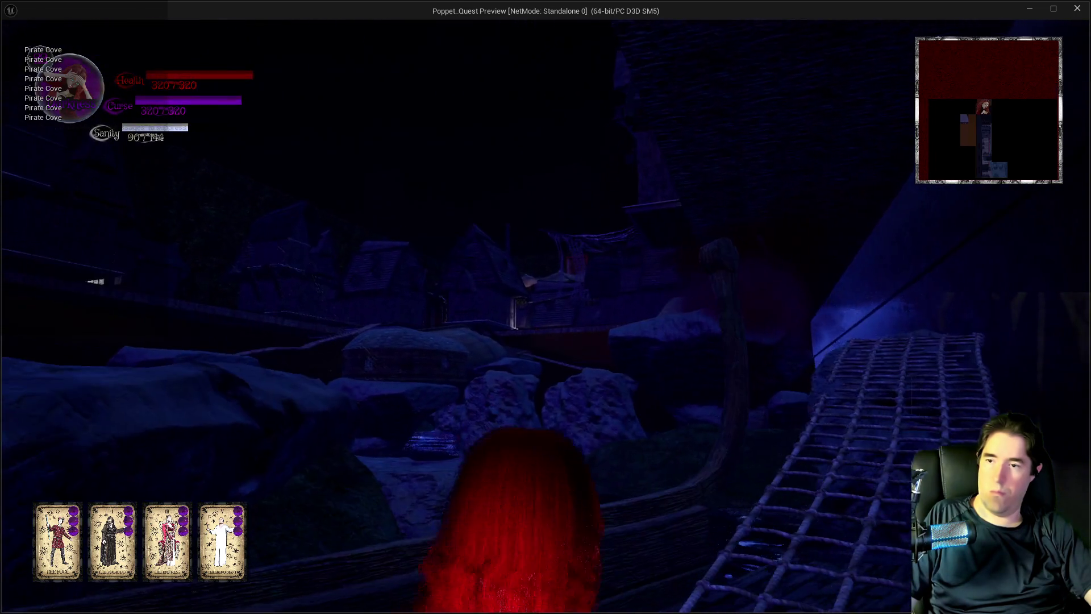
key(w)
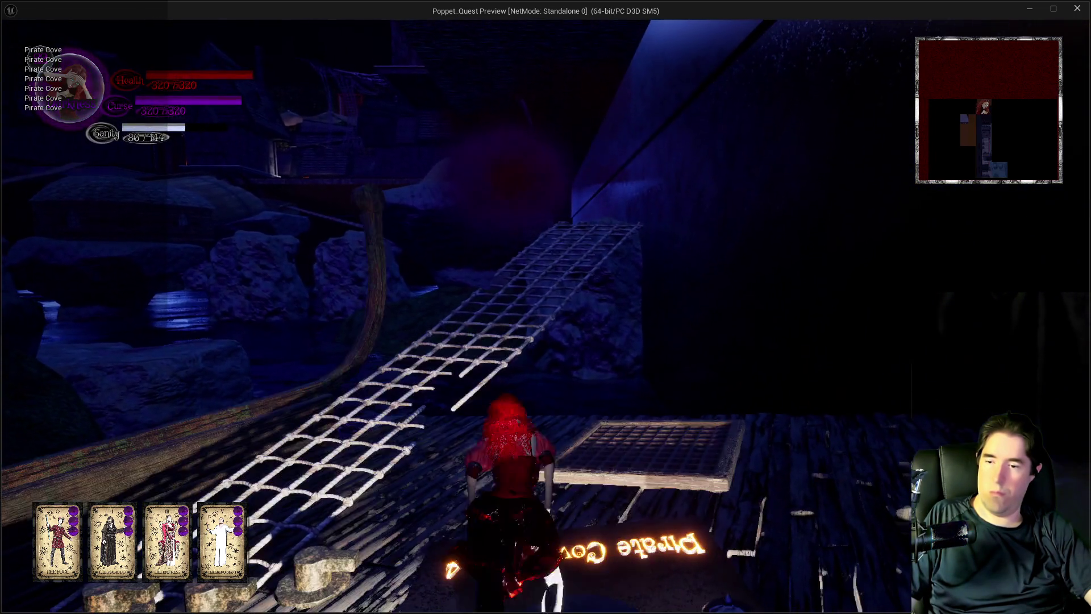
Step: Close the game preview and return to the level editor
key(w)
key(Escape)
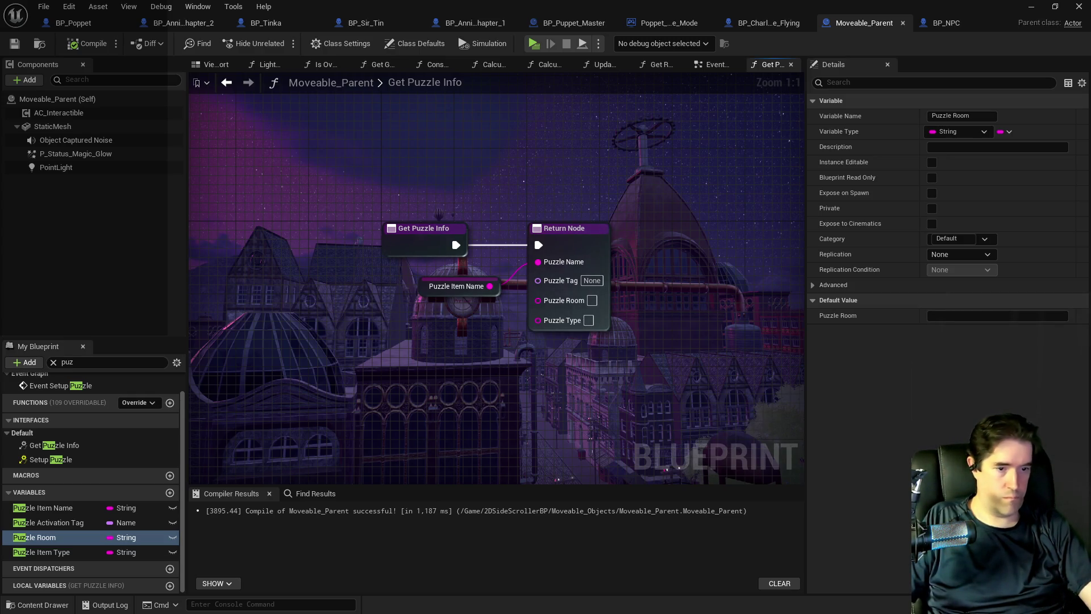
key(alt+Tab)
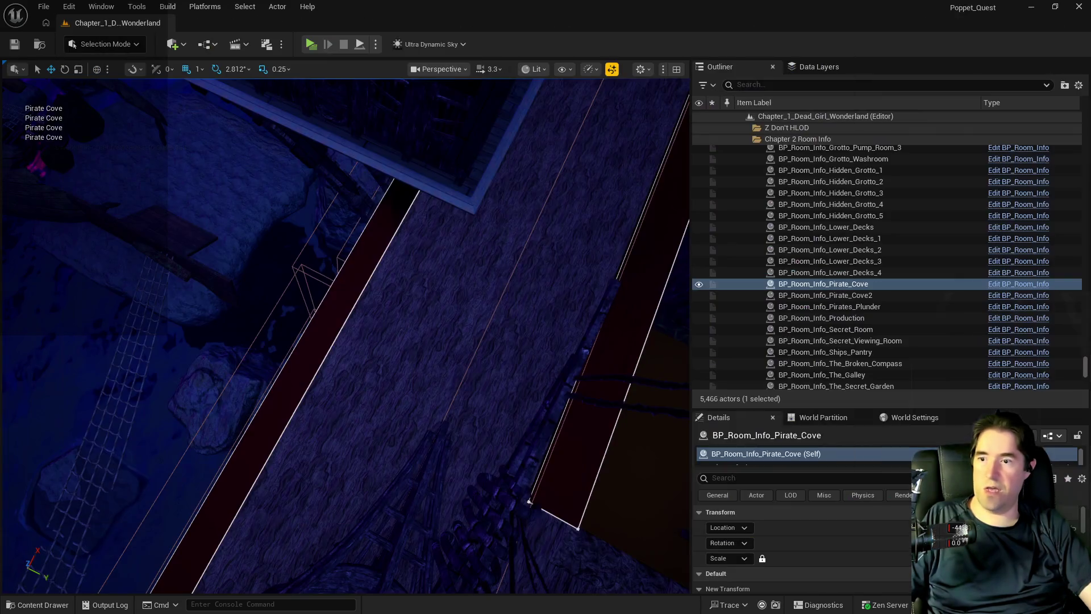
Step: Select Pool Kill Plane11 and paste the copied values into entry 0 of its Puzzle Transform Map
key(f)
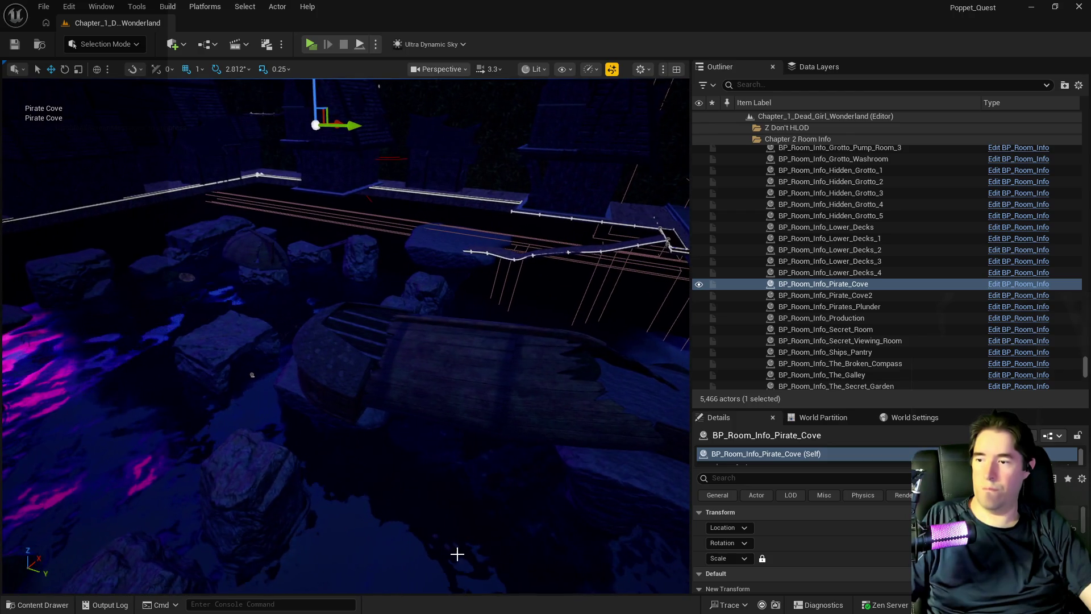
click(432, 537)
scroll(819, 567, down, 5)
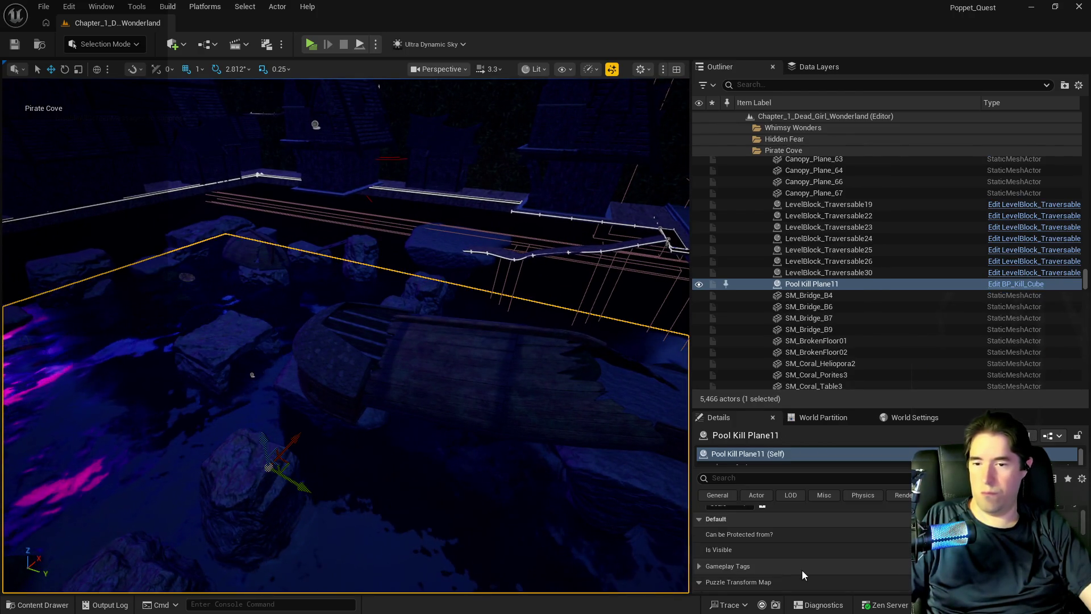
click(708, 544)
right_click(755, 557)
click(787, 508)
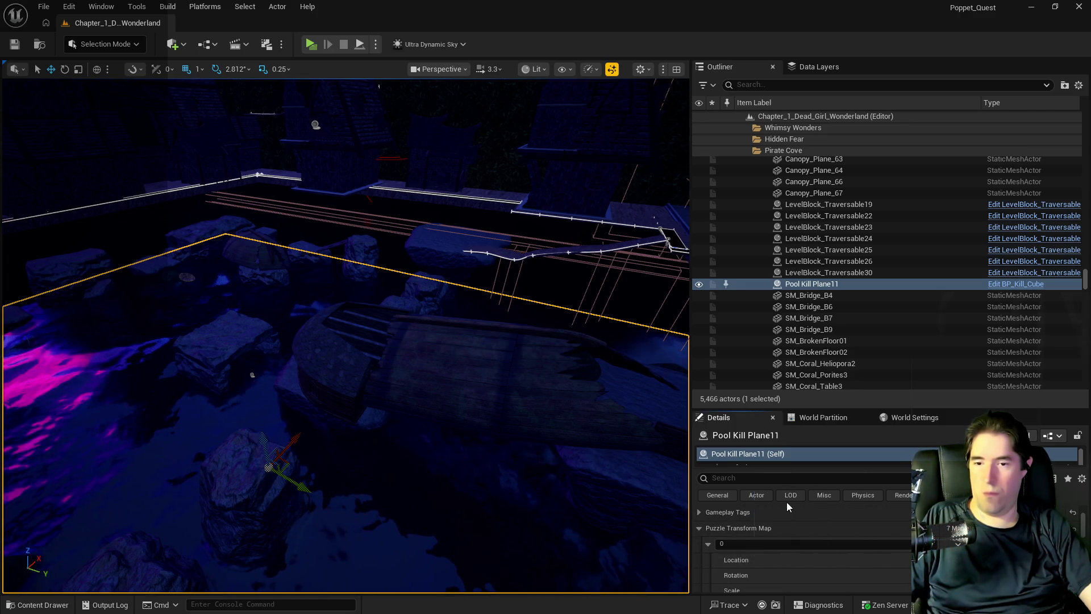
Step: Paste the copied transform onto Pool Kill Plane11's Transform section
scroll(799, 540, up, 5)
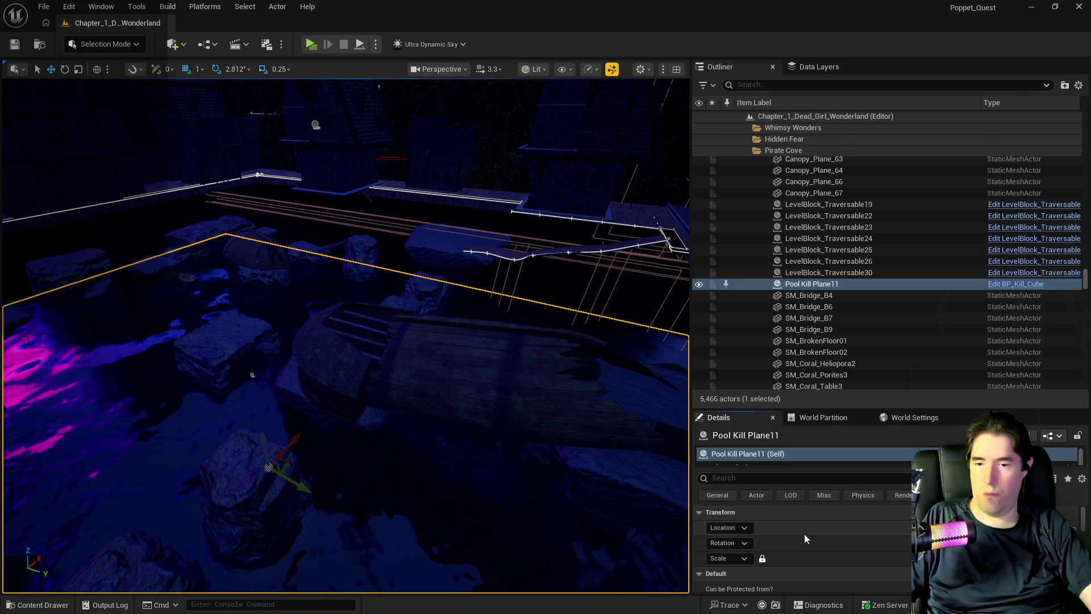
right_click(805, 537)
click(833, 488)
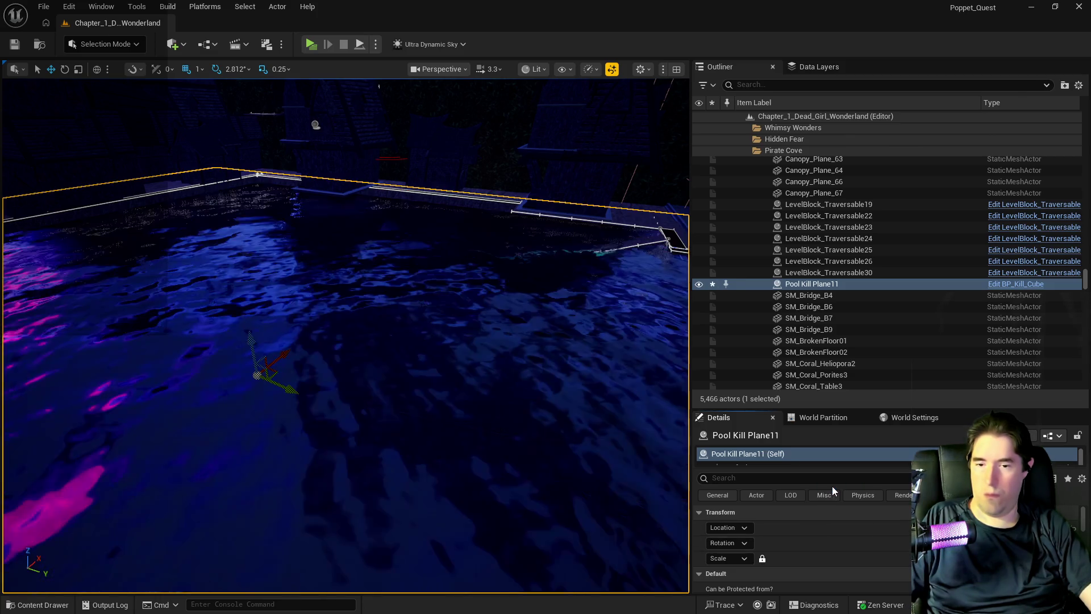
scroll(820, 565, down, 5)
scroll(820, 565, down, 5)
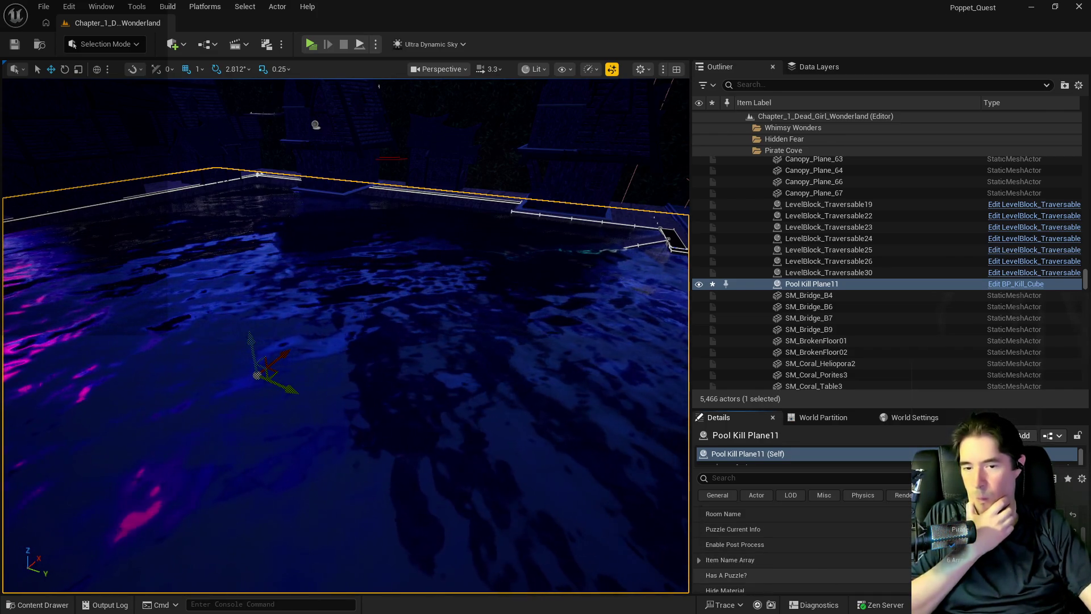
Step: Pick an item from the File menu, then bring the to-do list document forward
click(43, 6)
click(44, 168)
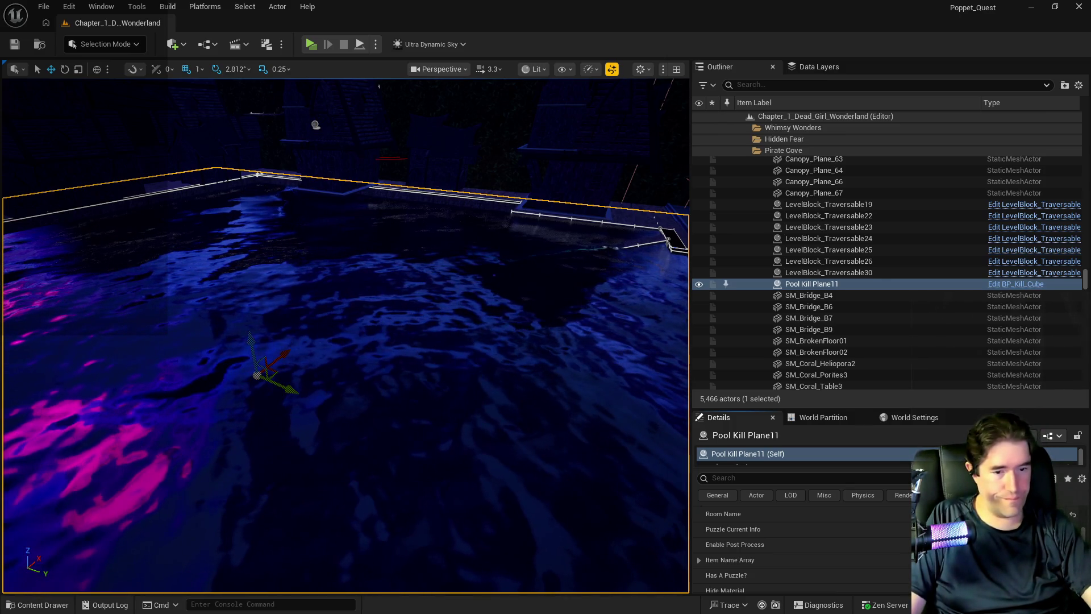
key(alt+Tab)
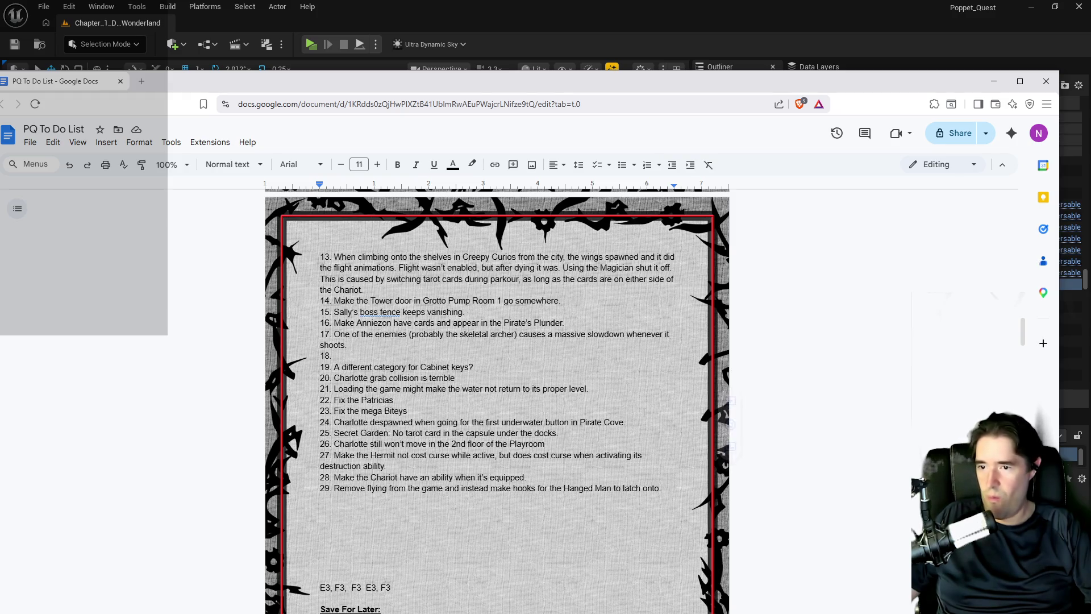
Step: Delete item 24's Pirate Cove despawn note, select item 26, and minimize the browser
drag(625, 422, 334, 421)
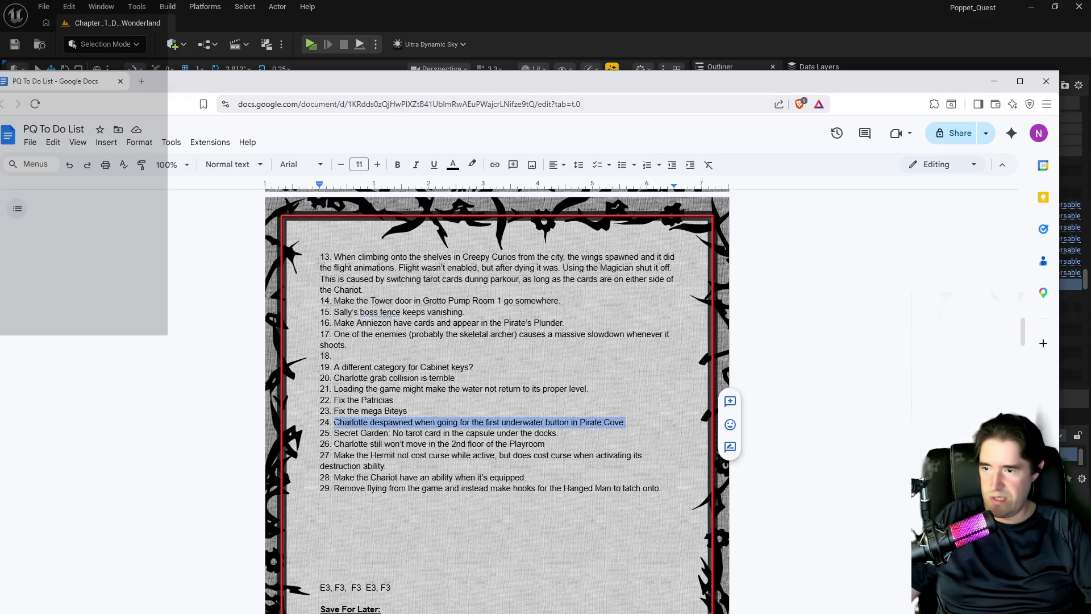
key(BackSpace)
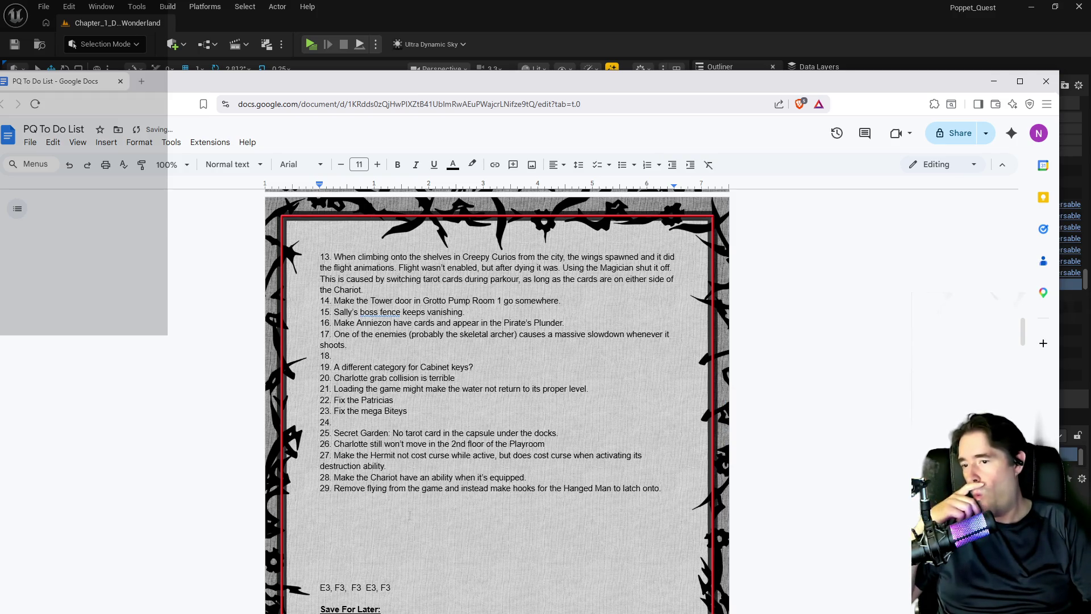
mouse_move(545, 444)
mouse_down()
mouse_move(364, 454)
mouse_move(344, 444)
mouse_up()
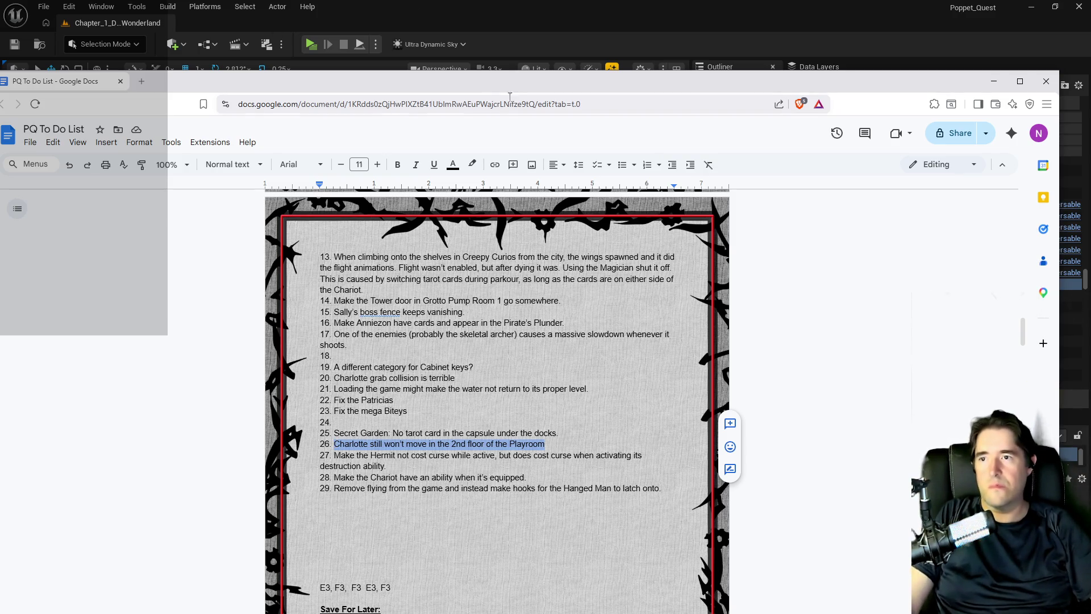
click(994, 81)
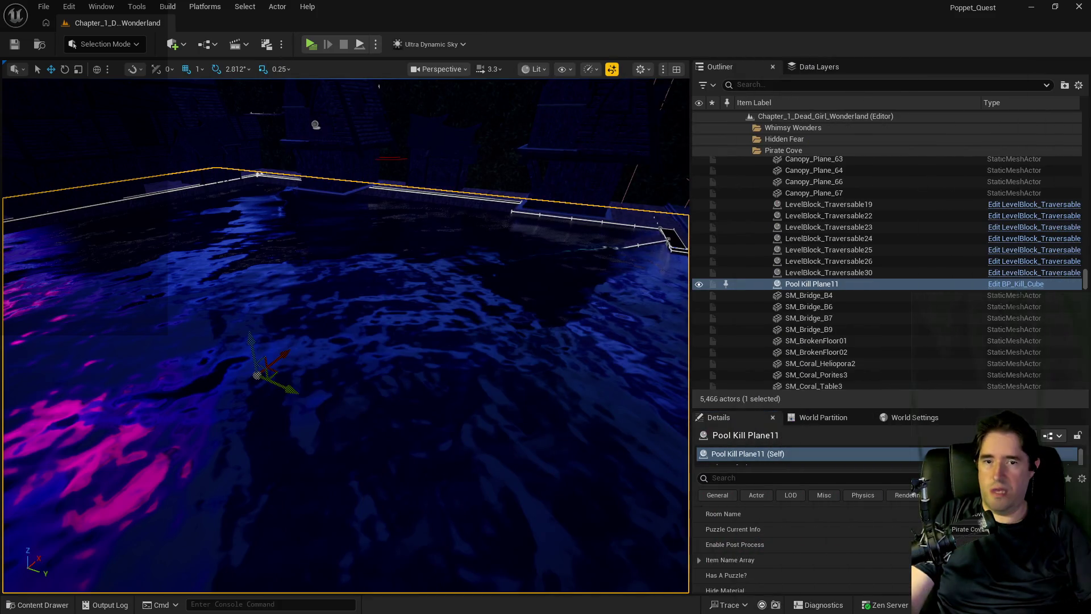
Step: Fly the viewport past the TOY MAZE door and corridor to the WASHROOM door
key(w)
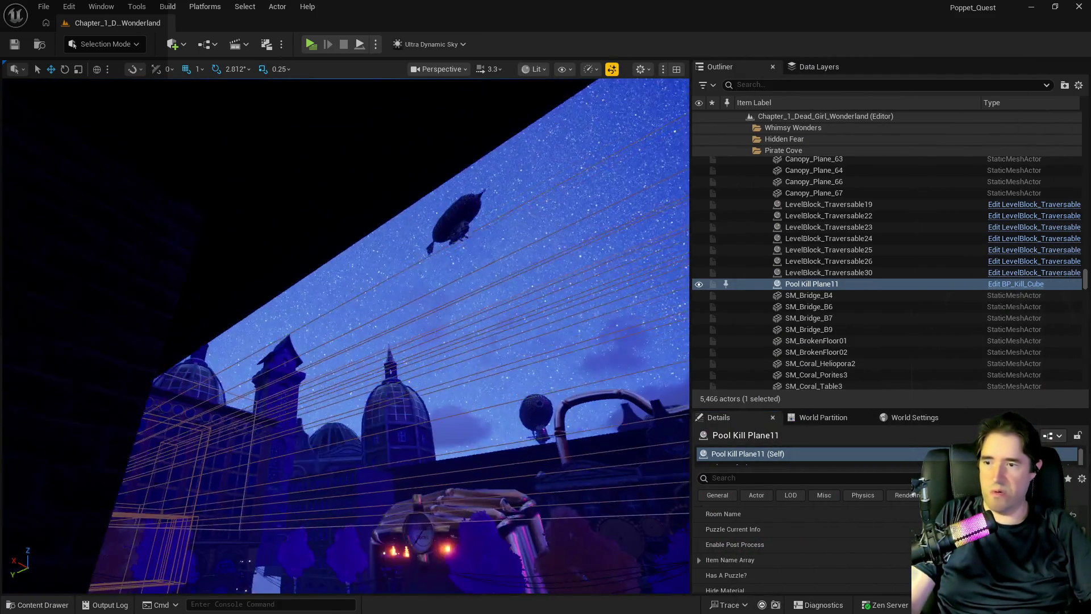
key(w)
key(w)
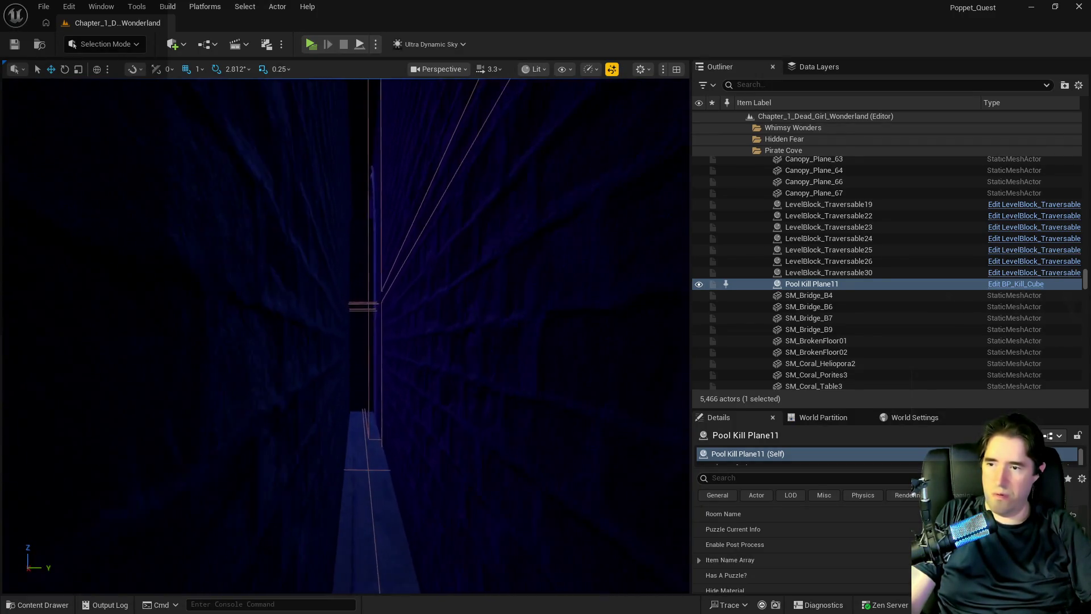
key(w)
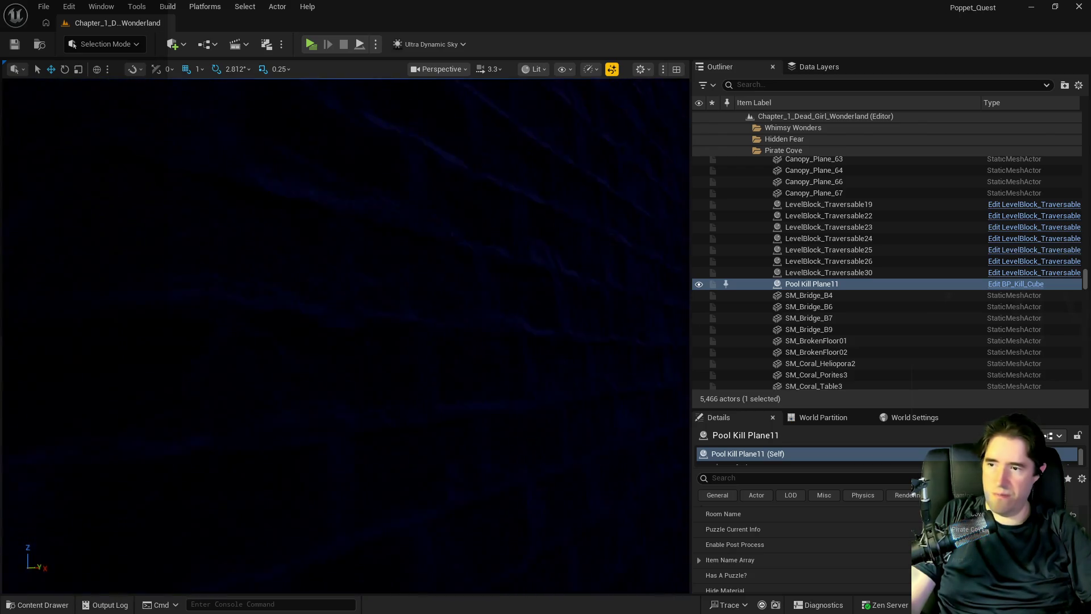
key(w)
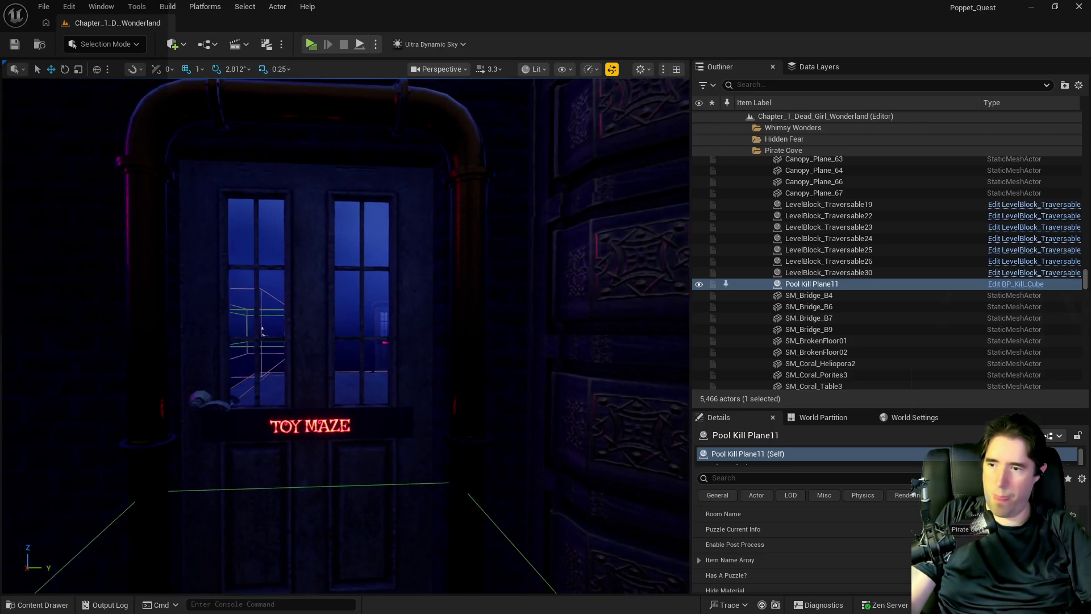
key(w)
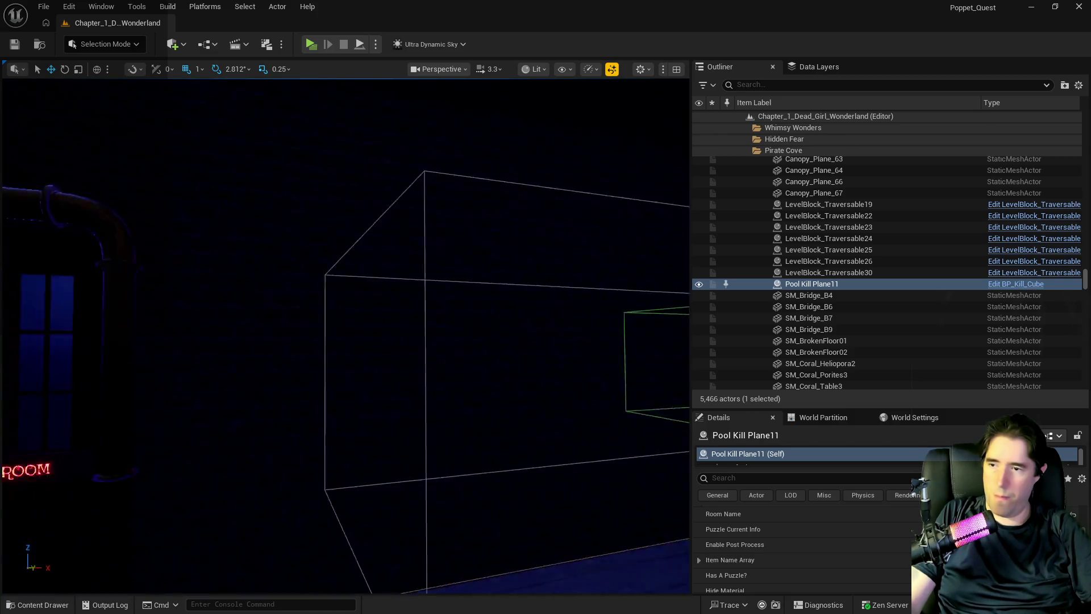
key(s)
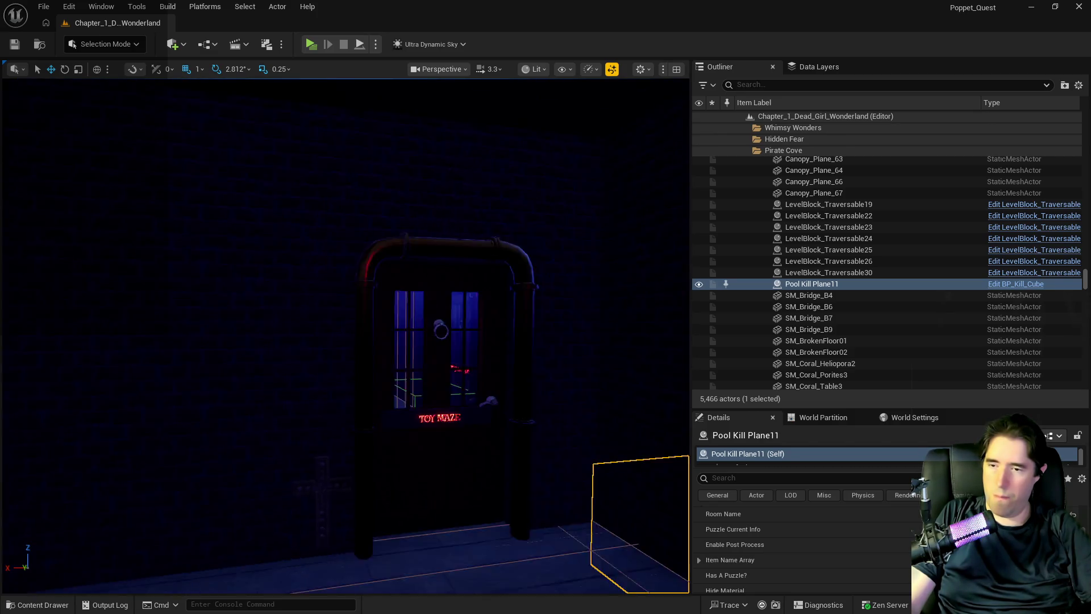
key(w)
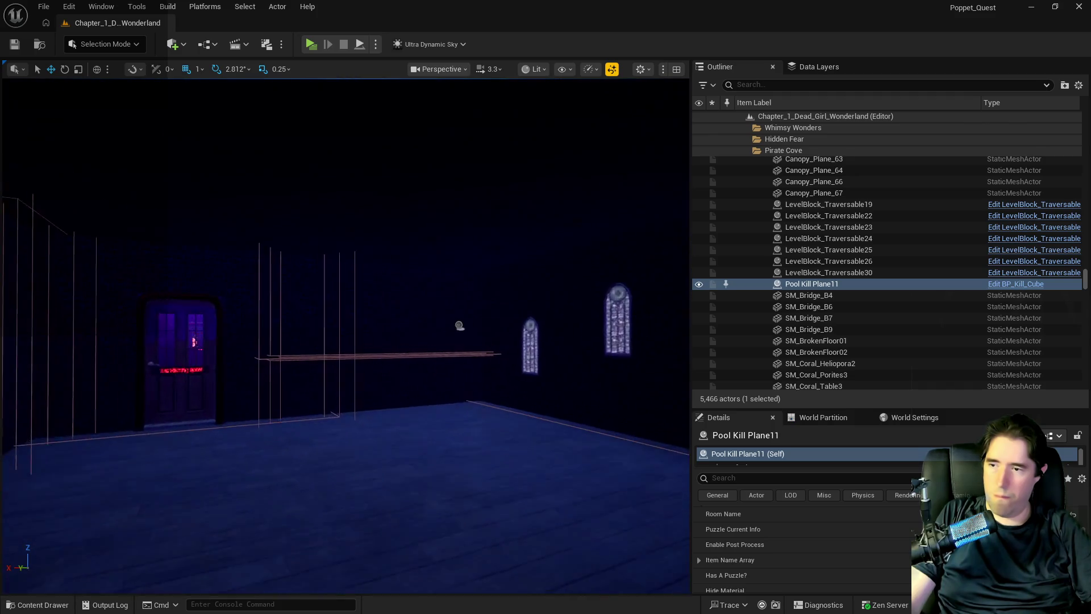
key(w)
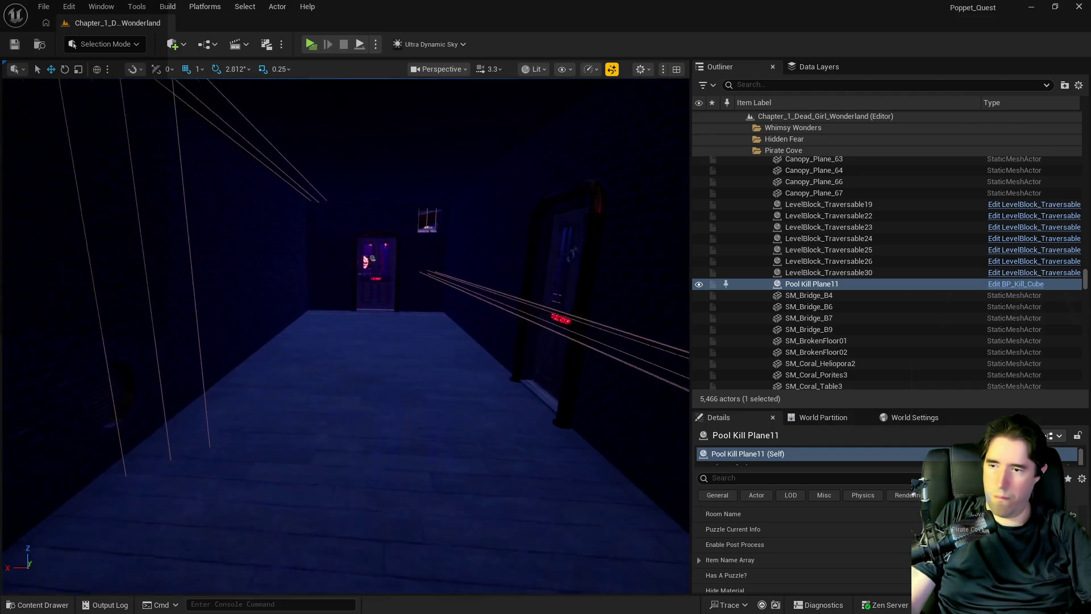
key(w)
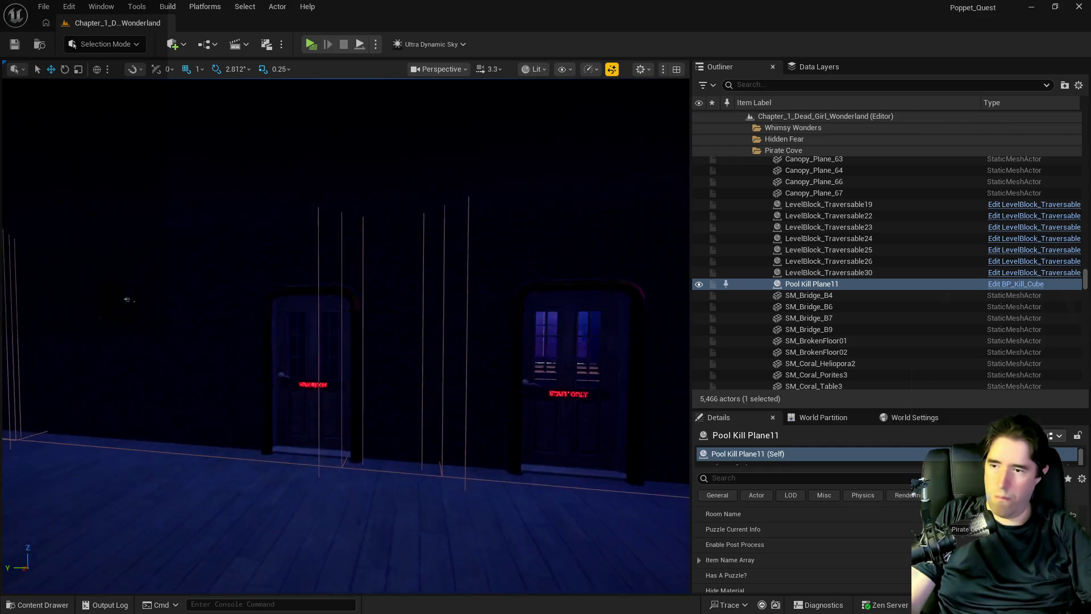
key(w)
Step: Select BP_Door_7 at the WASHROOM and tick Is Open in Details
click(392, 412)
scroll(876, 531, up, 5)
scroll(801, 546, up, 5)
scroll(802, 546, down, 2)
click(933, 550)
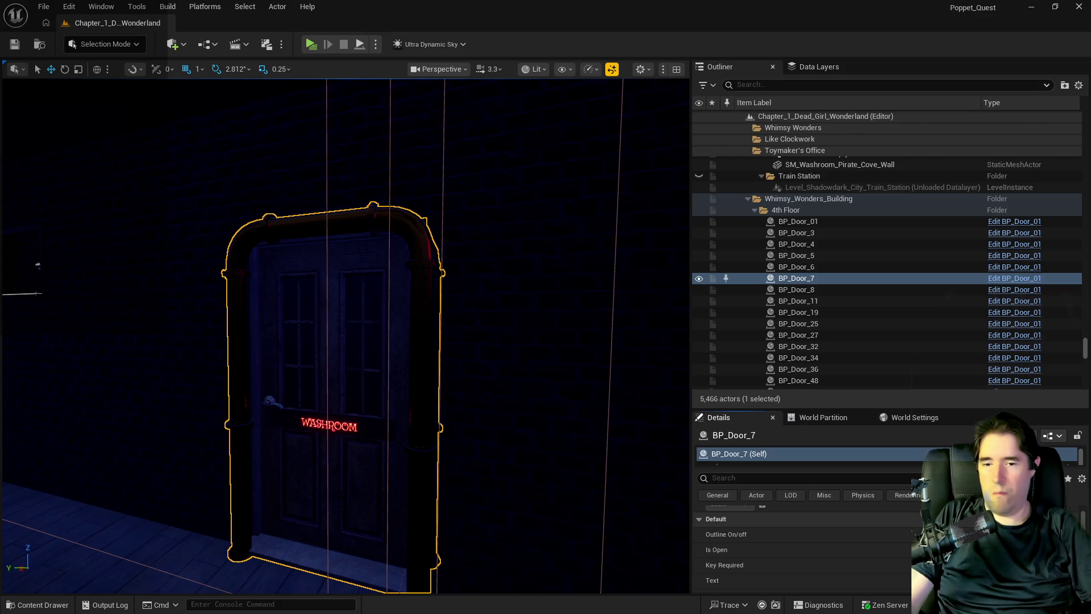
Step: Turn the view to the STAFF ONLY door, play-test, then return to the editor to stop
drag(523, 541, 524, 541)
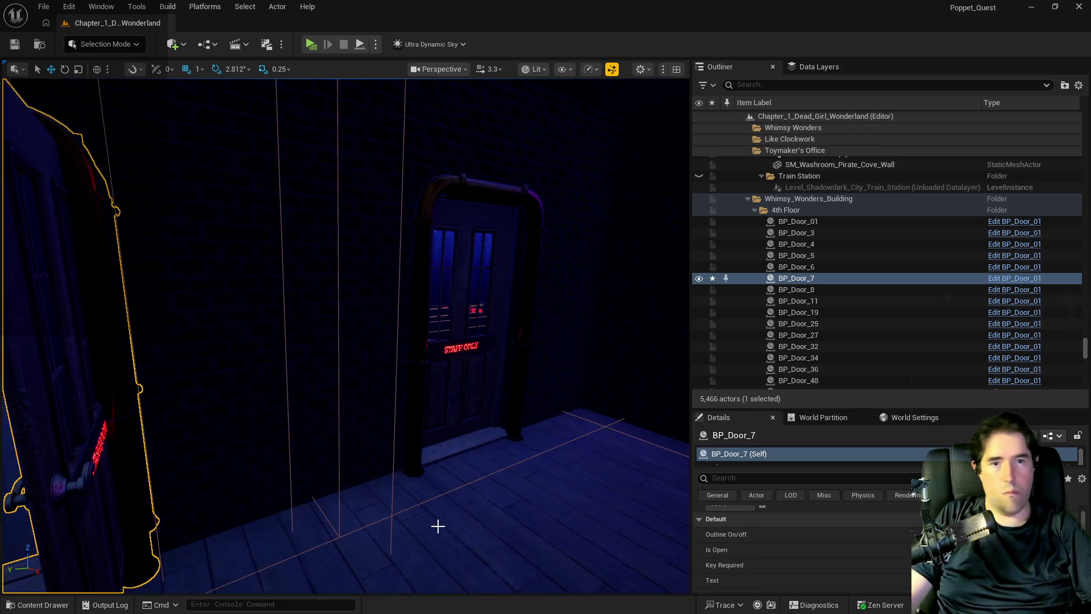
drag(429, 521, 429, 511)
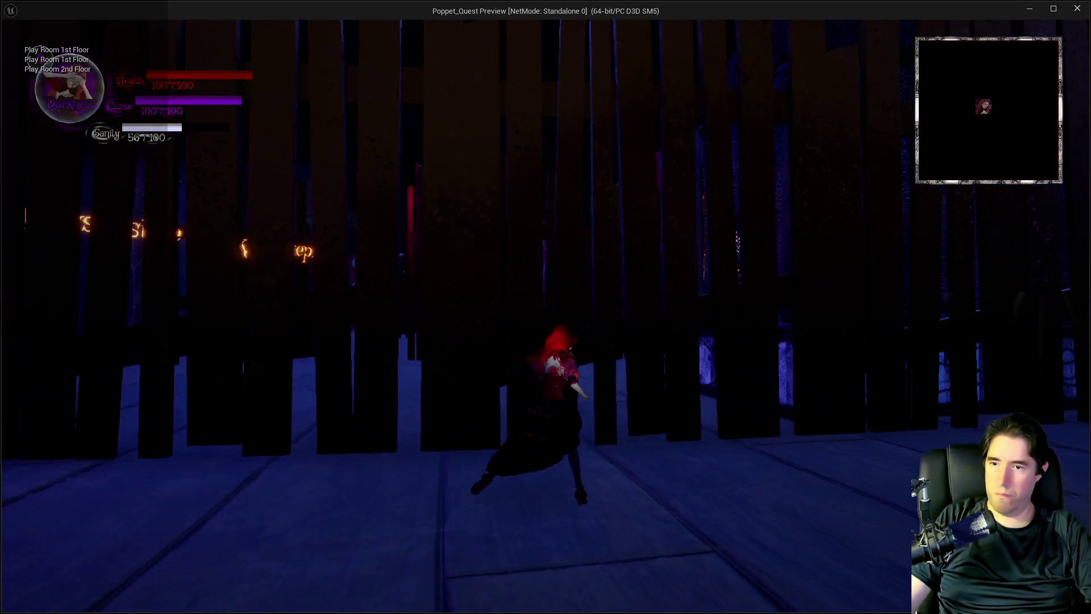
key(alt+Tab)
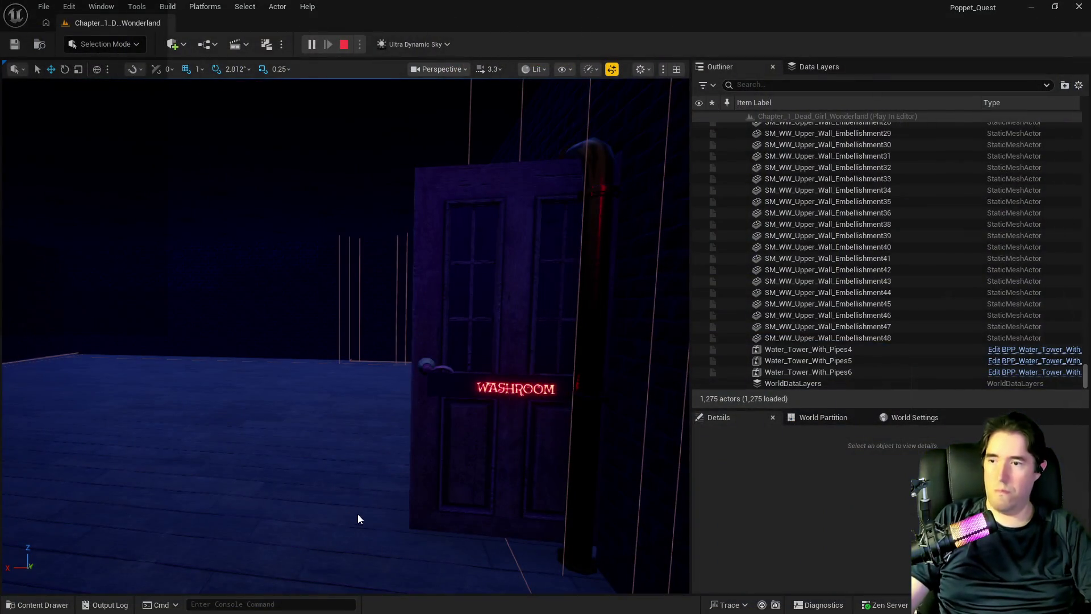
click(455, 426)
Step: Stop the session, drag the first Volumes actor into the level, then reselect BP_Door_7
click(343, 44)
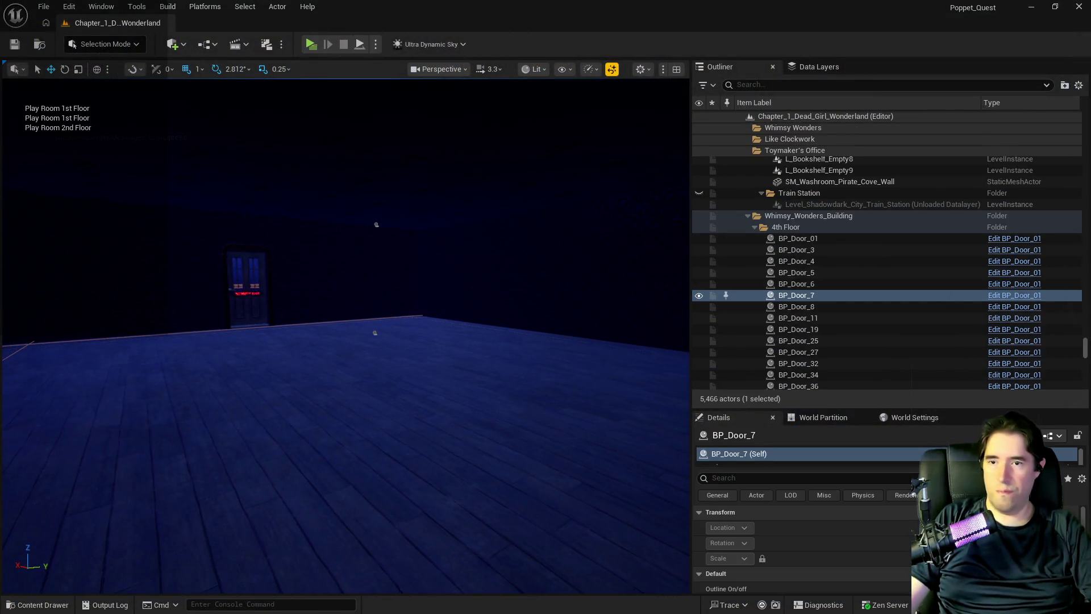
click(174, 44)
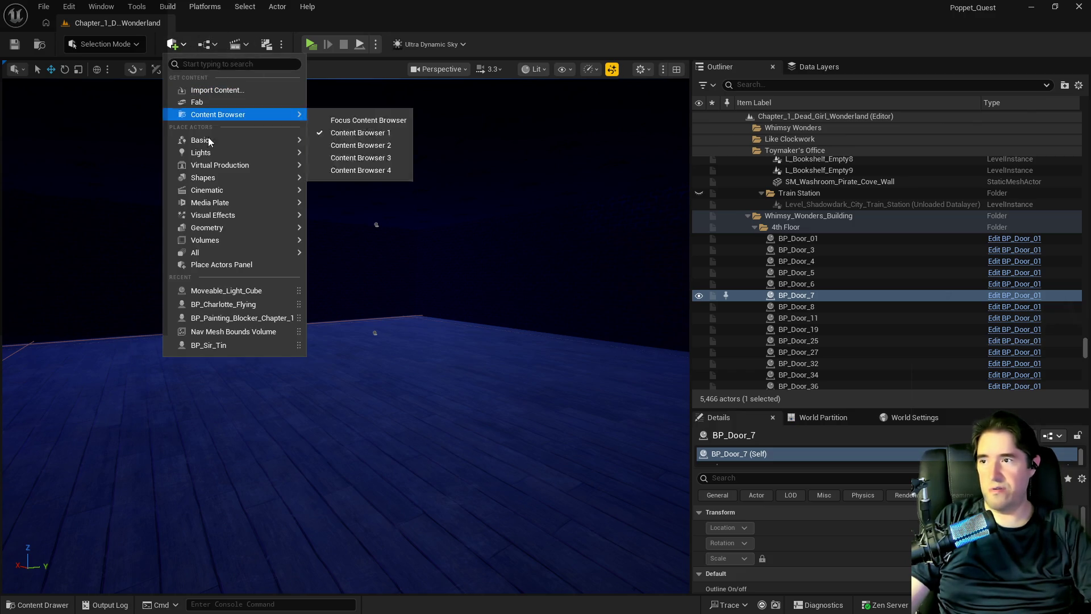
mouse_move(226, 243)
mouse_move(389, 259)
mouse_down()
mouse_move(532, 351)
mouse_move(370, 376)
mouse_move(369, 392)
mouse_up()
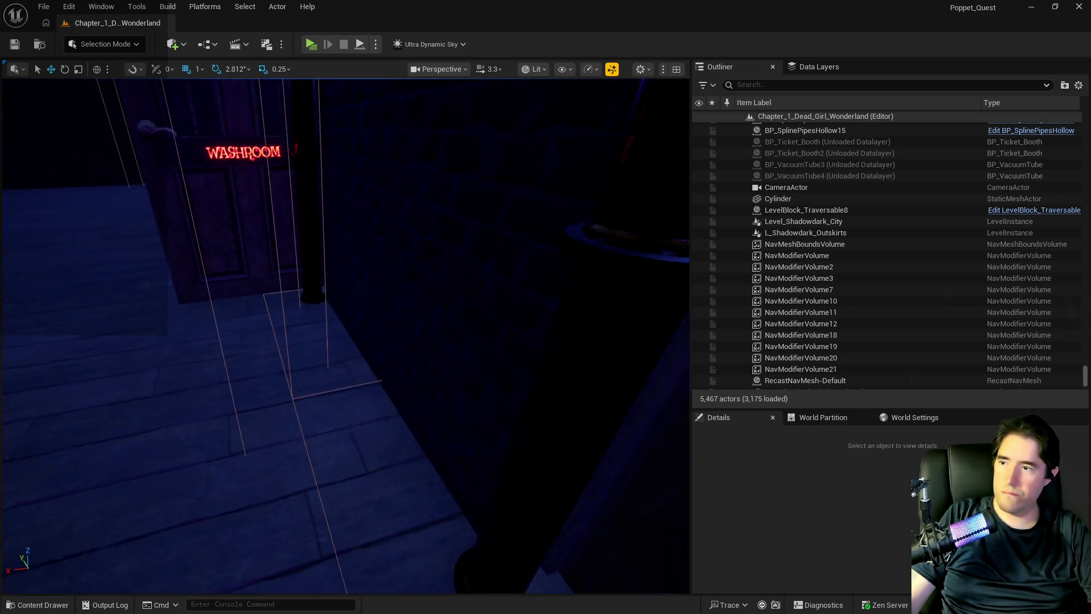
click(317, 382)
Step: Unload the Safari Room data layer and load the Playroom 2nd Floor layer via a 'play' search
scroll(769, 176, down, 10)
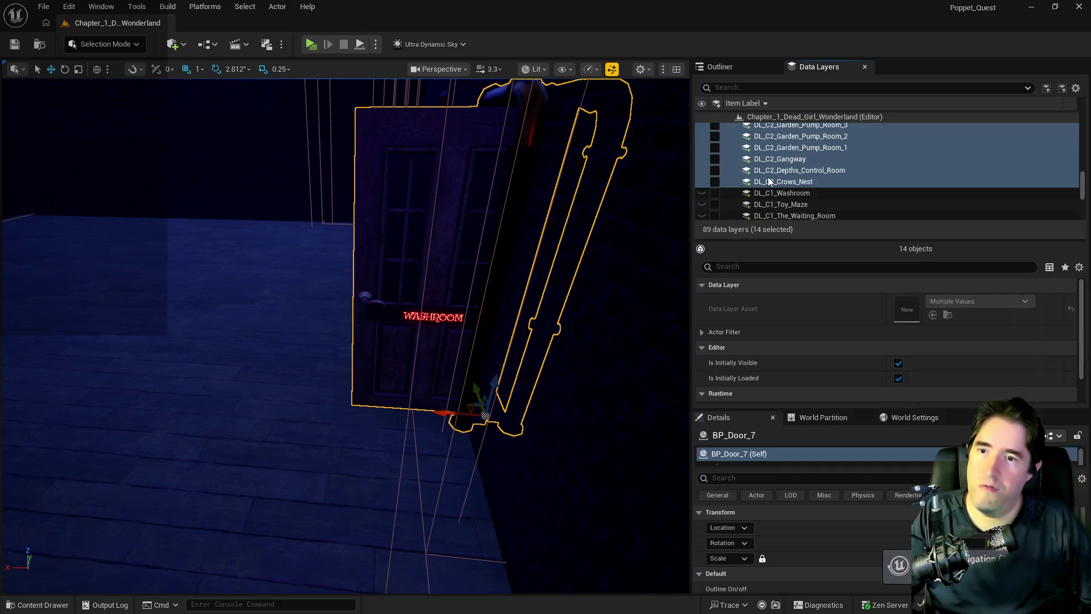
click(768, 178)
click(765, 161)
click(716, 158)
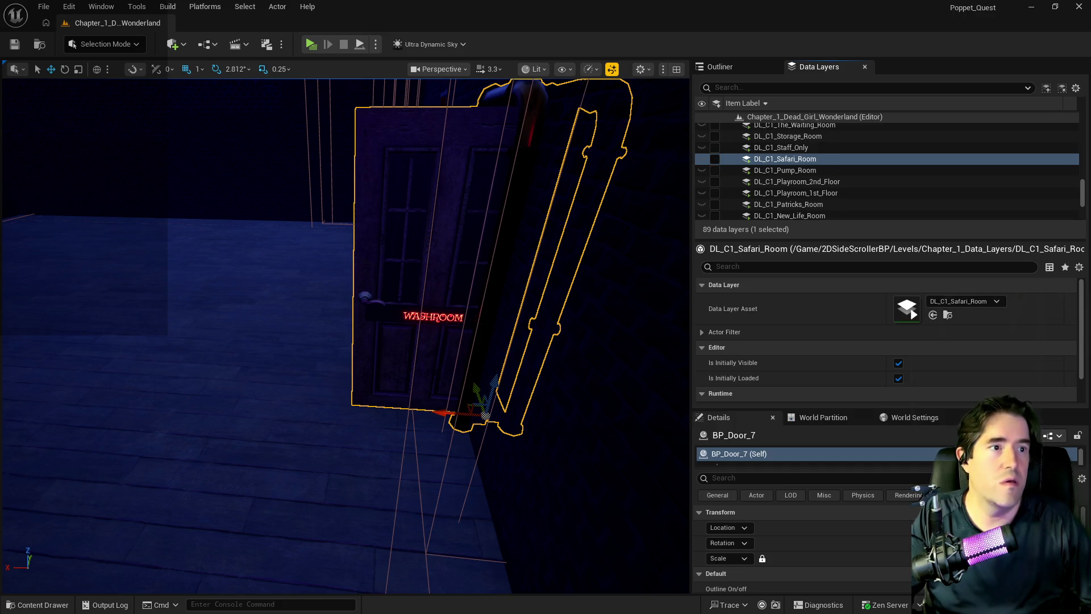
key(alt+Tab)
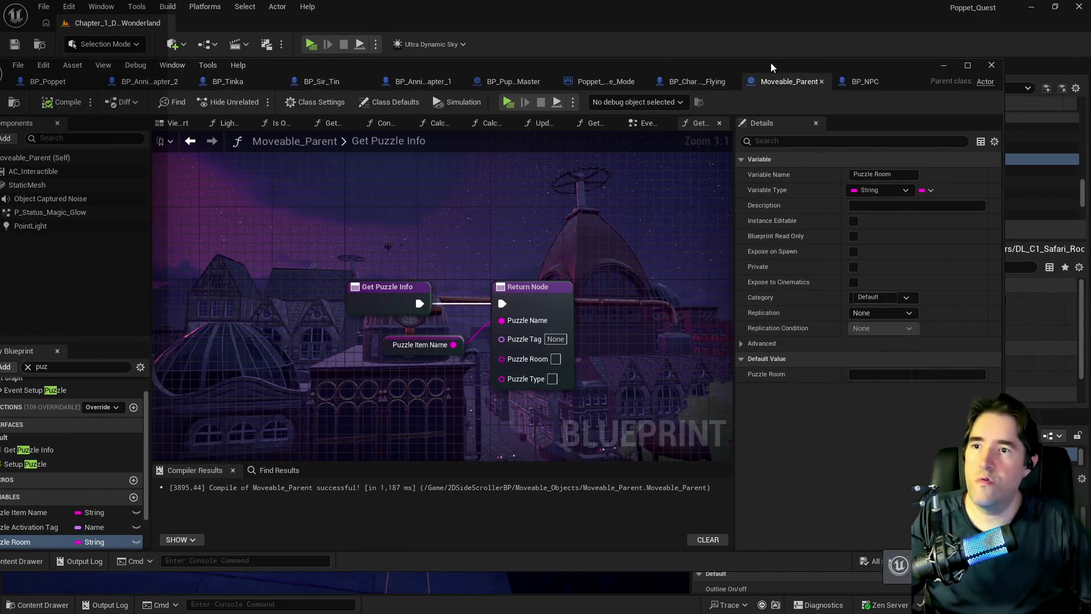
key(alt+Tab)
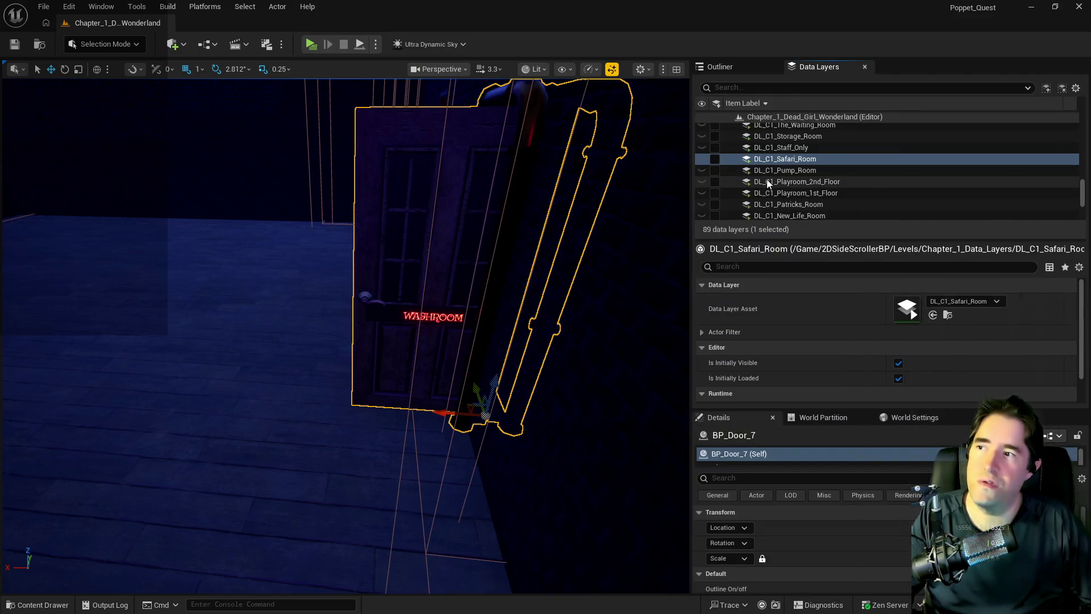
click(764, 88)
text(play)
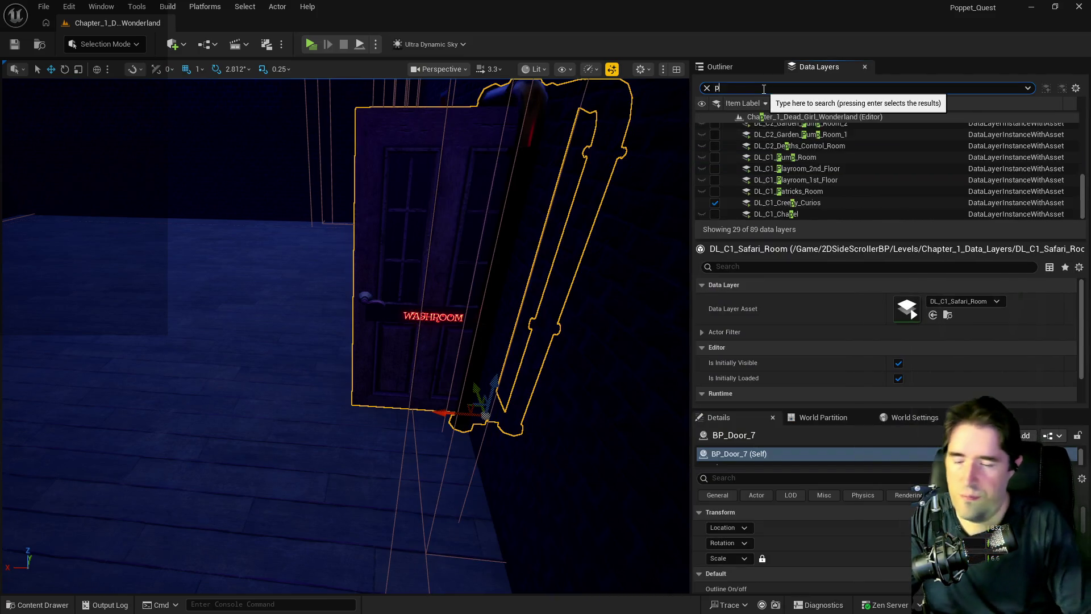
click(715, 128)
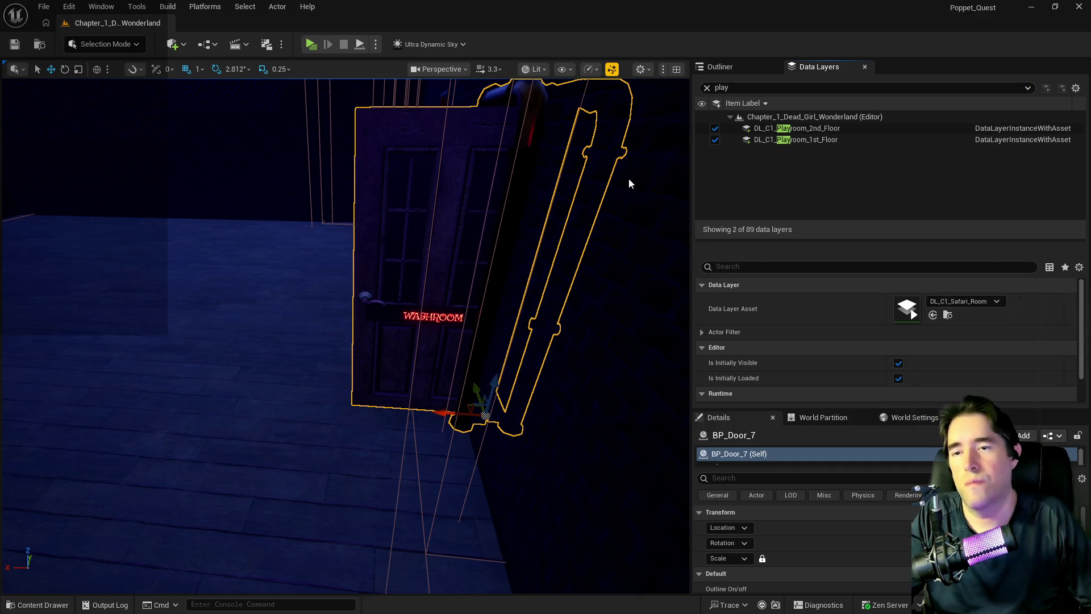
Step: Fly to the lit PLAY ROOM doorway and select the fence beside it
key(w)
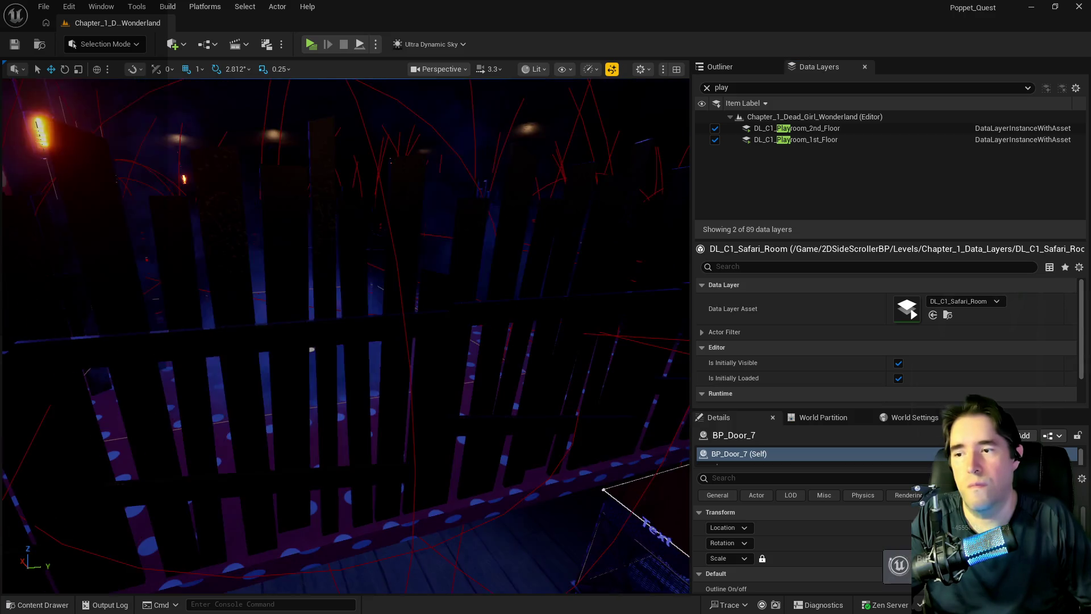
key(w)
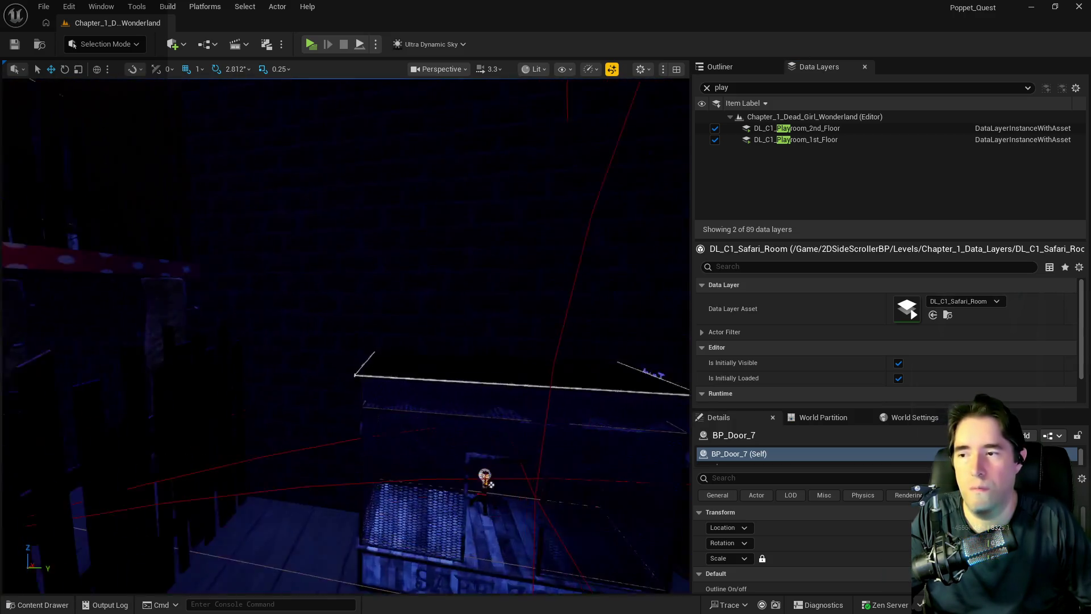
click(366, 294)
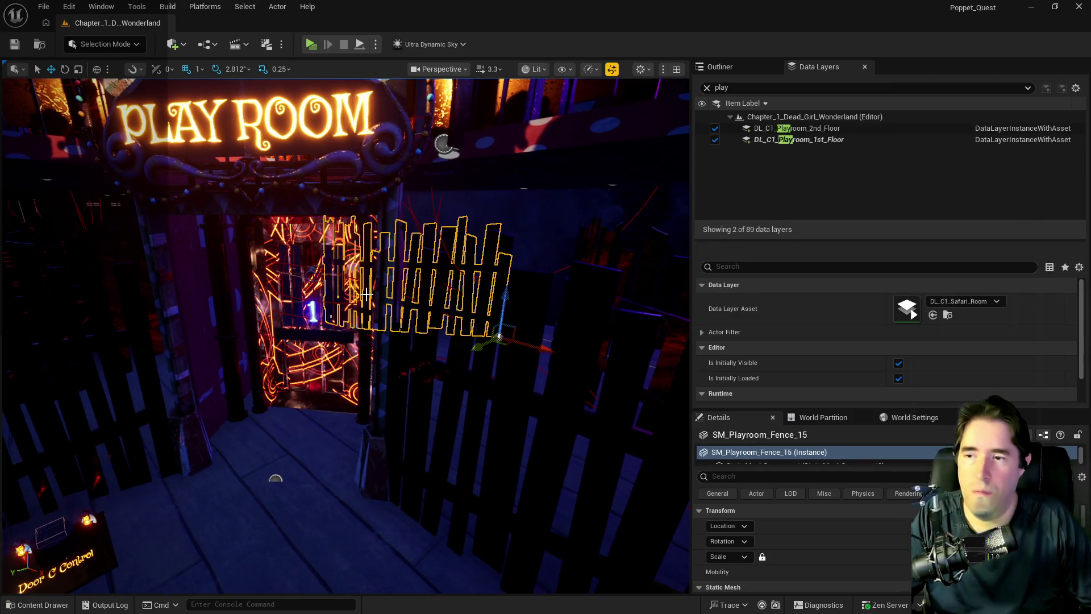
Step: Move toward the Play Room doorway, then select and frame Play Room Door3 (marked 1)
click(512, 398)
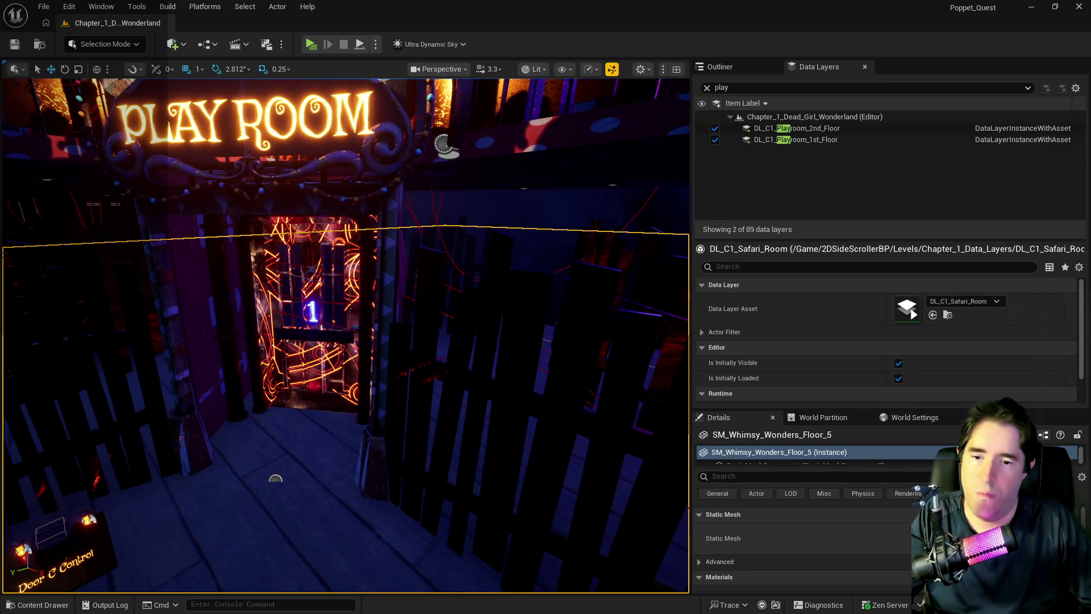
scroll(802, 540, down, 3)
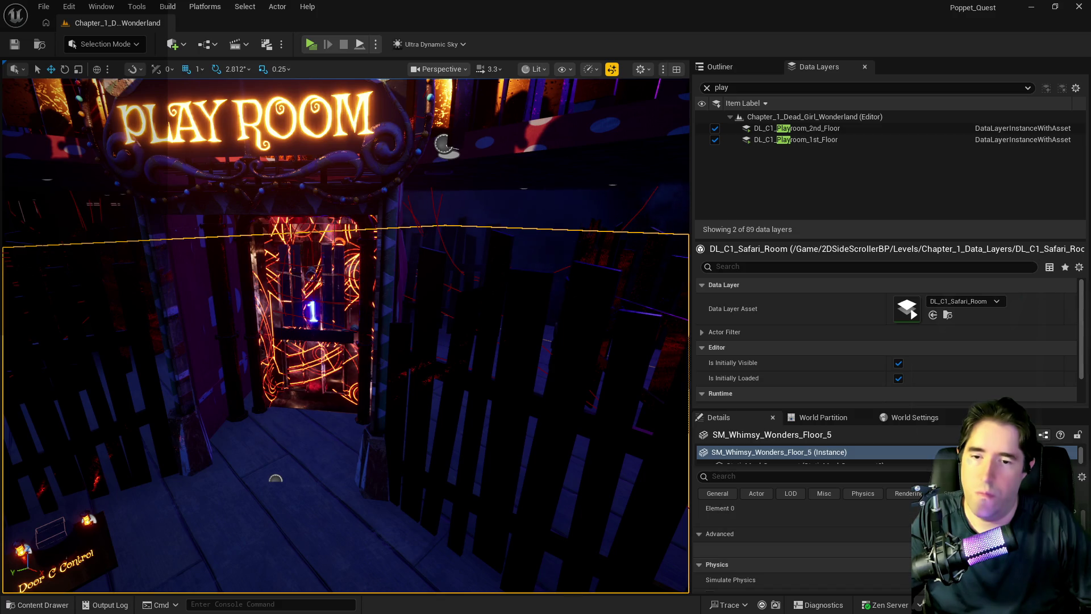
drag(312, 370, 318, 364)
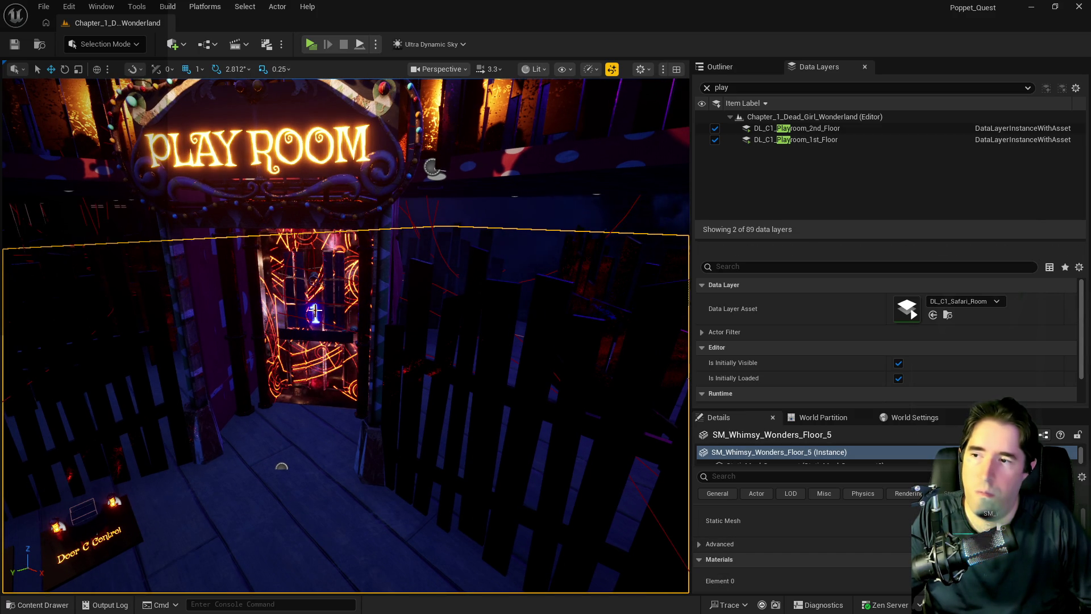
scroll(315, 311, up, 6)
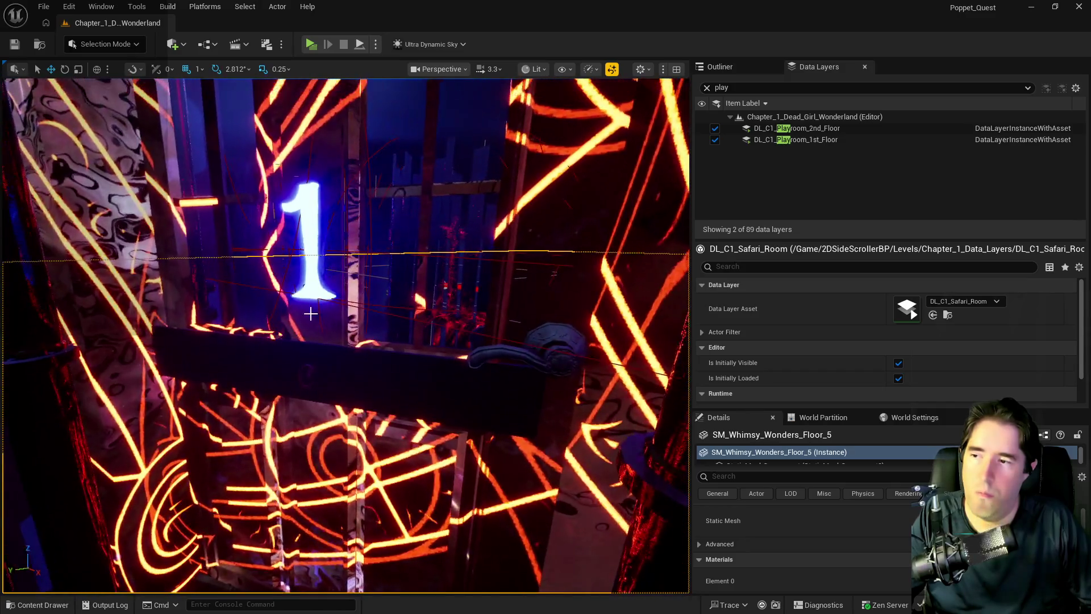
drag(311, 314, 312, 365)
click(312, 366)
key(f)
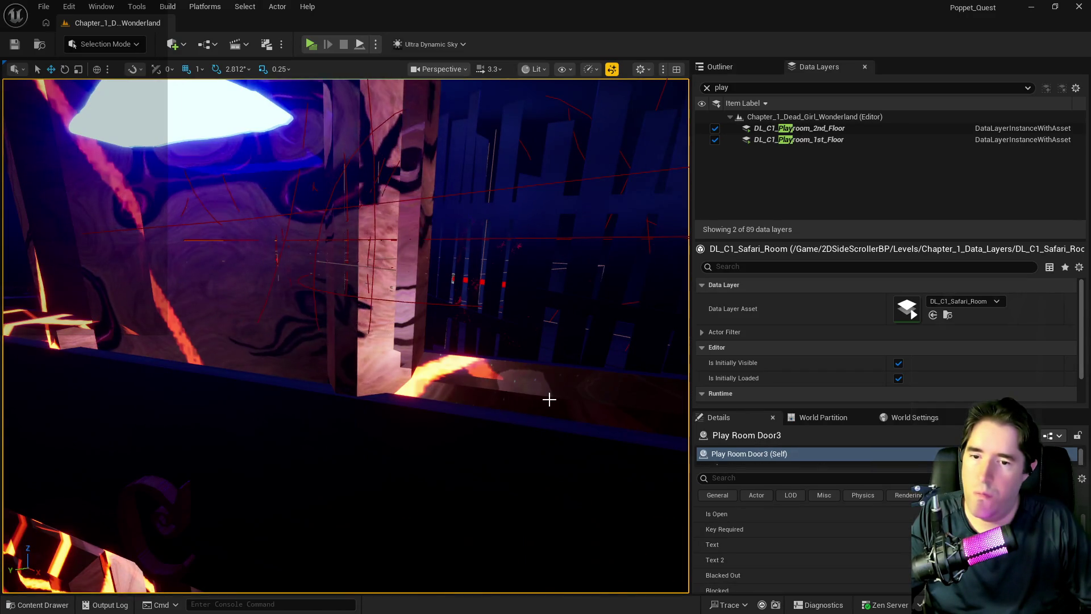
Step: Select and frame Play Room Door5 (marked 3) and tick Is Open
scroll(903, 527, up, 2)
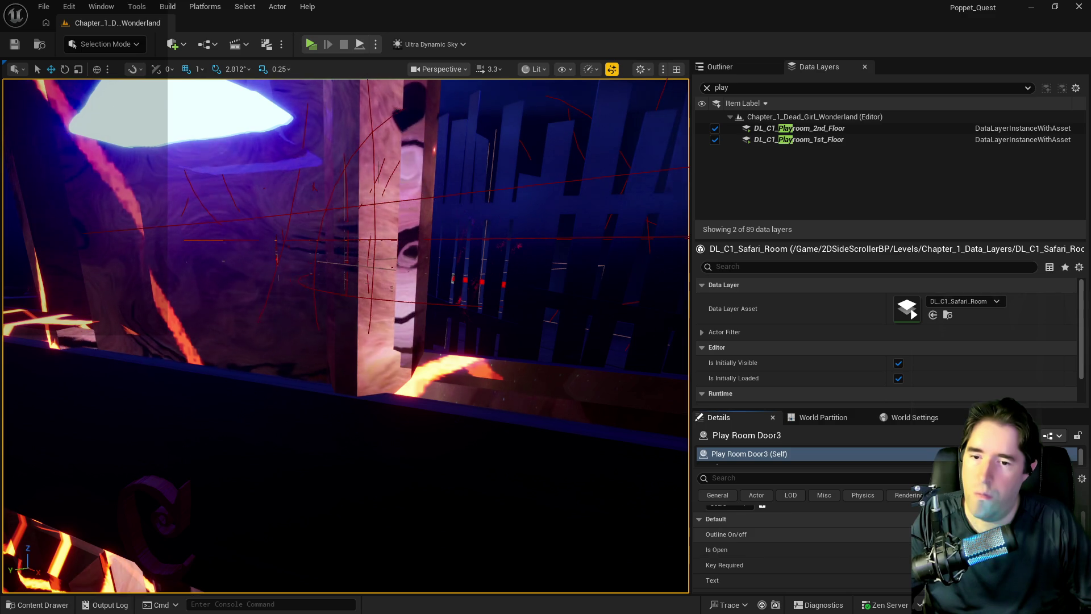
scroll(621, 433, down, 5)
drag(620, 427, 517, 395)
click(349, 383)
key(f)
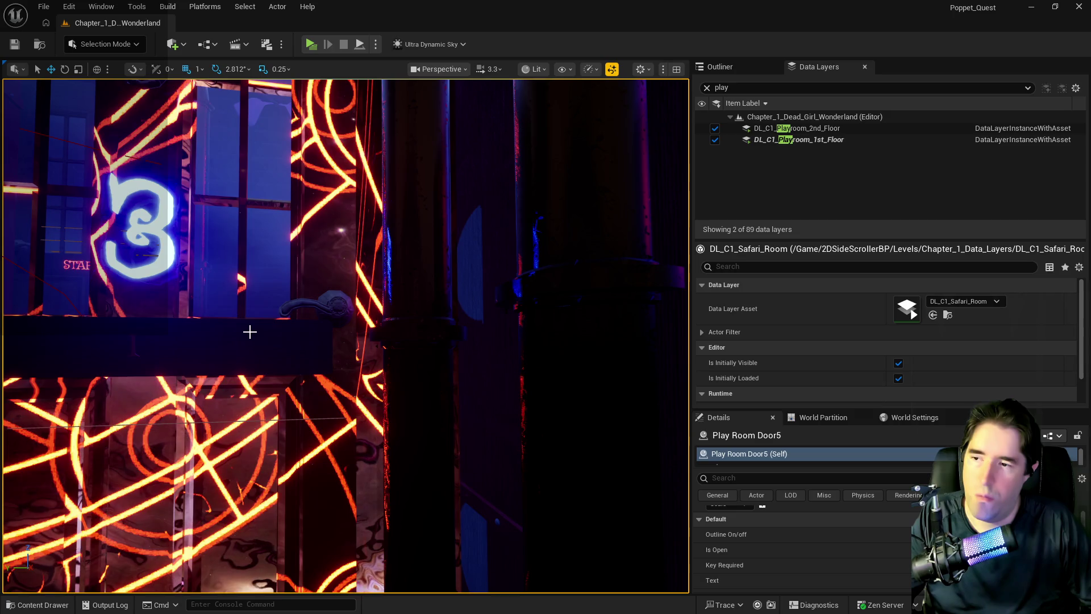
scroll(250, 332, down, 4)
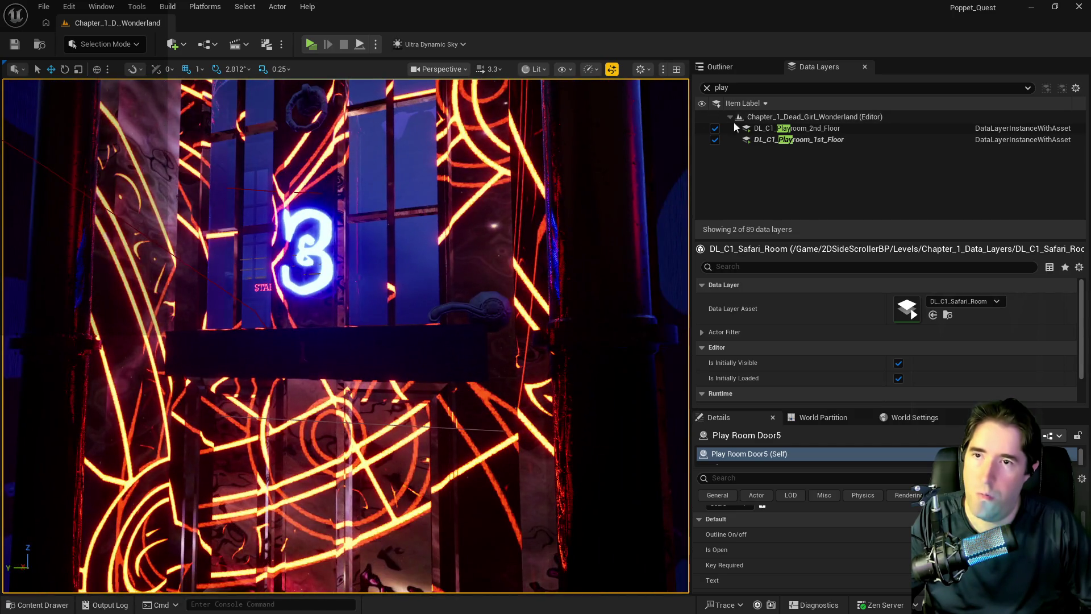
click(924, 550)
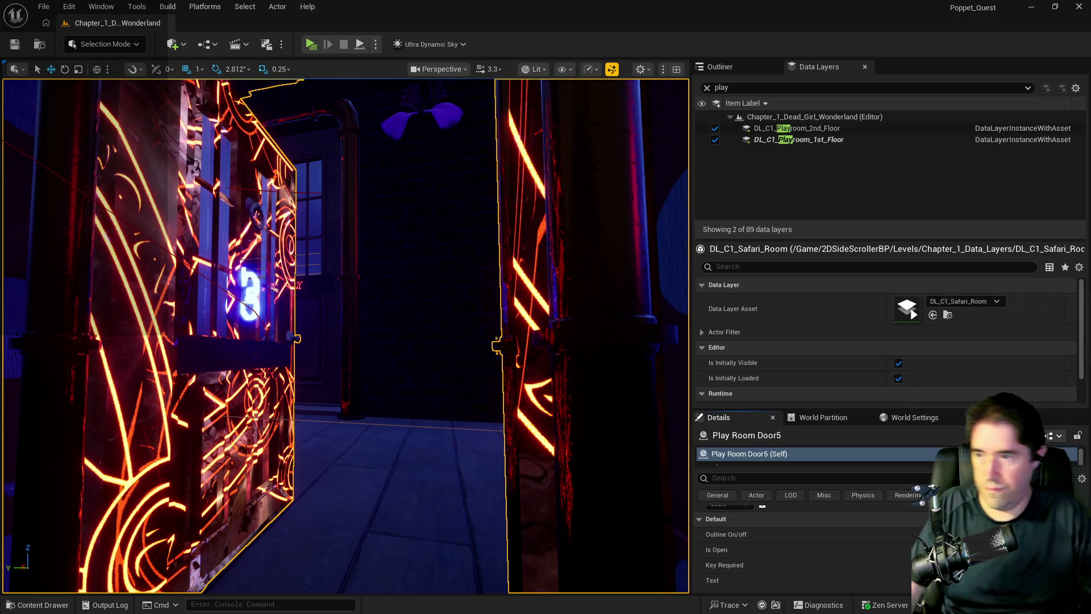
key(Up)
key(Up)
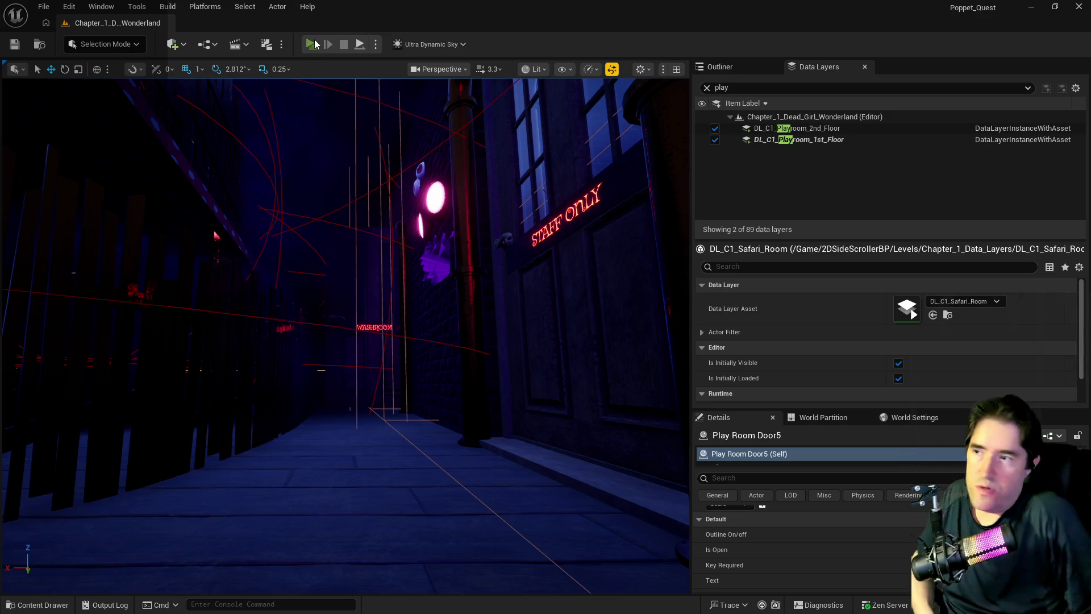
Step: Play-test a run to the Play Room door marked 3, stop with Esc, and reframe Play Room Door5
click(317, 44)
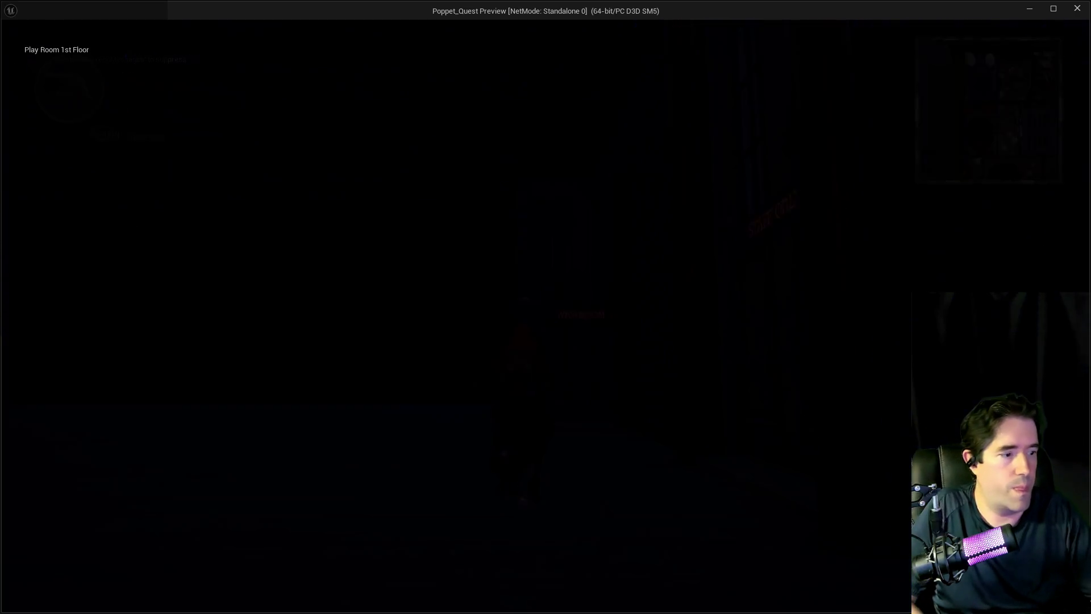
key(w)
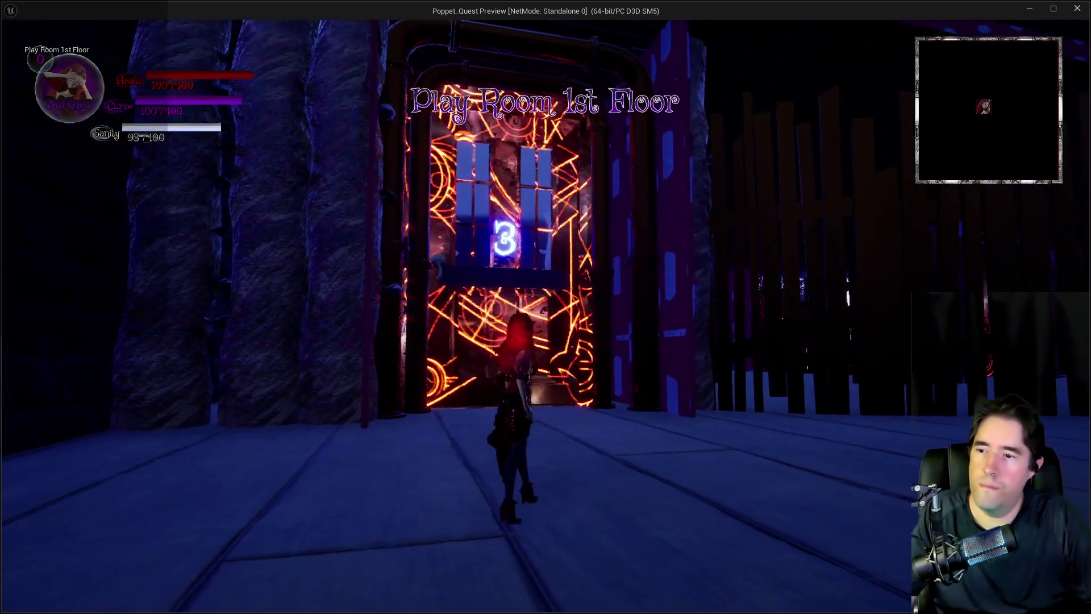
key(Escape)
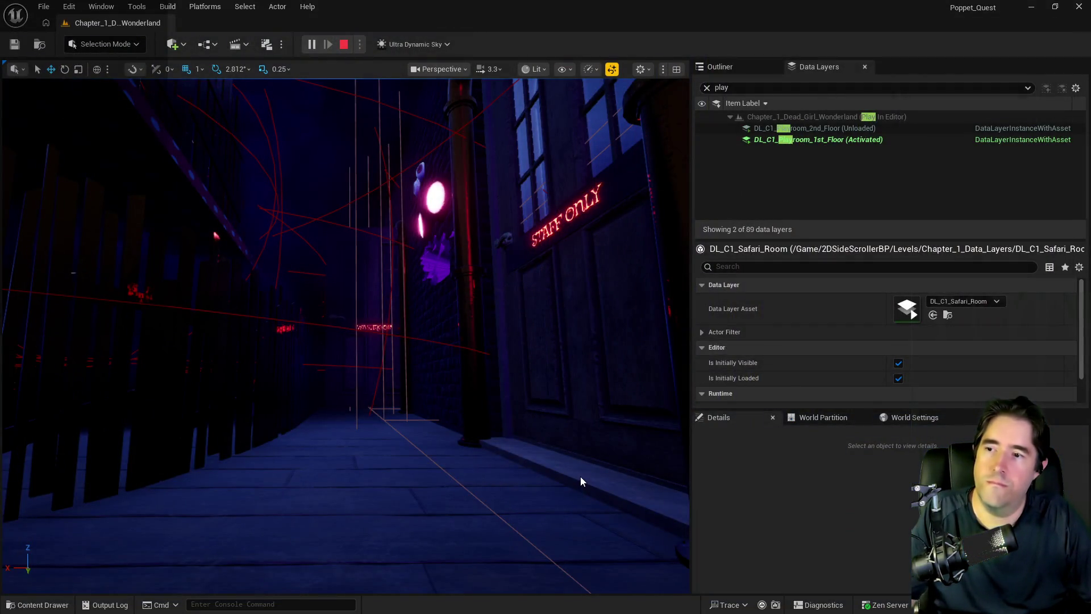
key(f)
scroll(808, 546, down, 5)
scroll(807, 546, down, 5)
scroll(807, 545, up, 3)
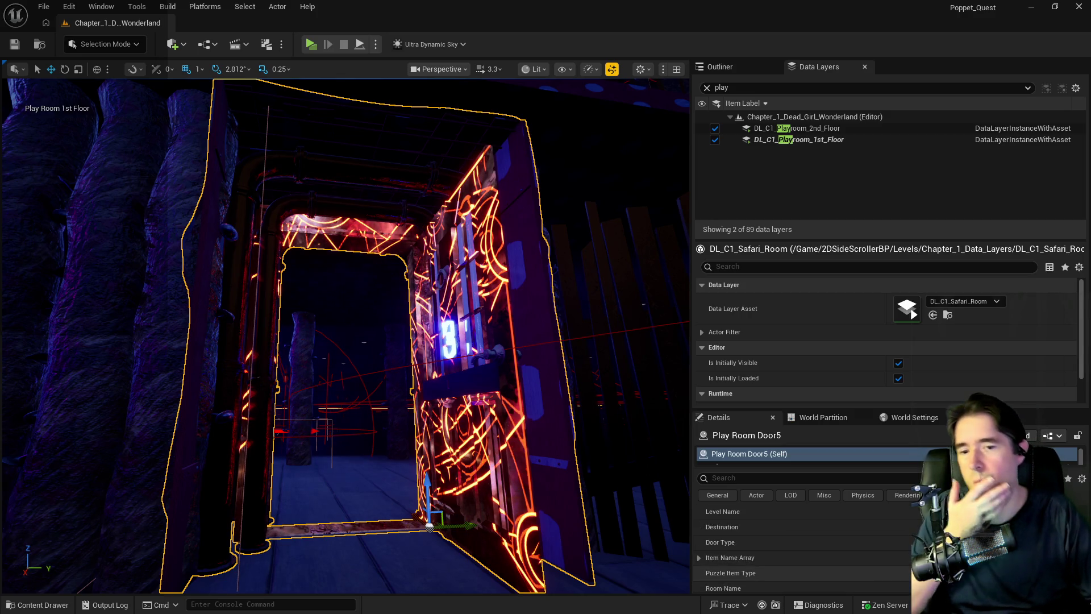
Step: Show Play Room Door5 in the Outliner's actor list
scroll(807, 546, down, 2)
scroll(807, 545, up, 3)
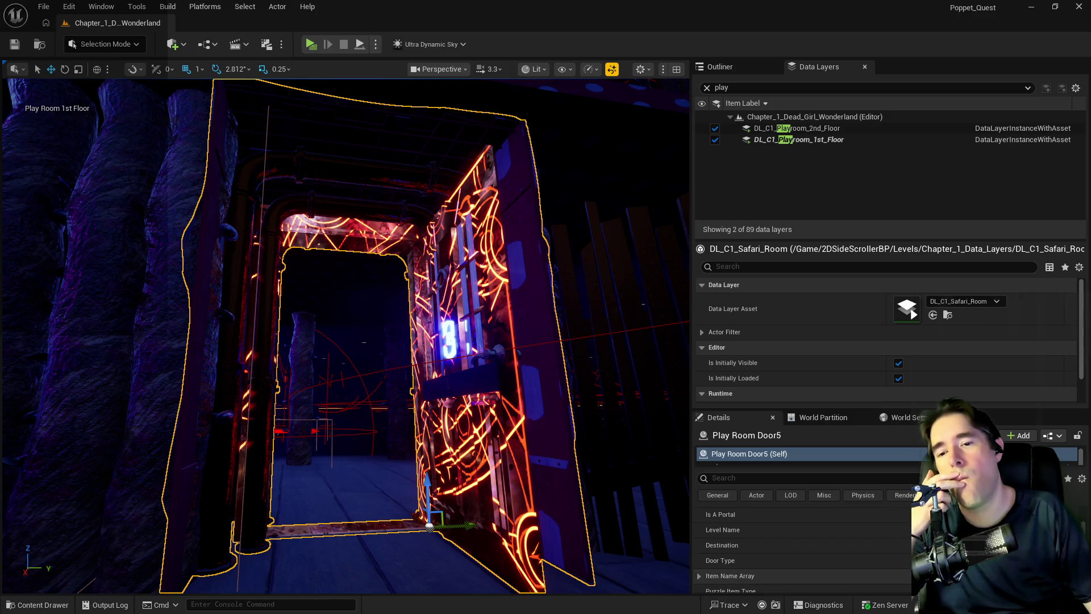
scroll(801, 546, up, 2)
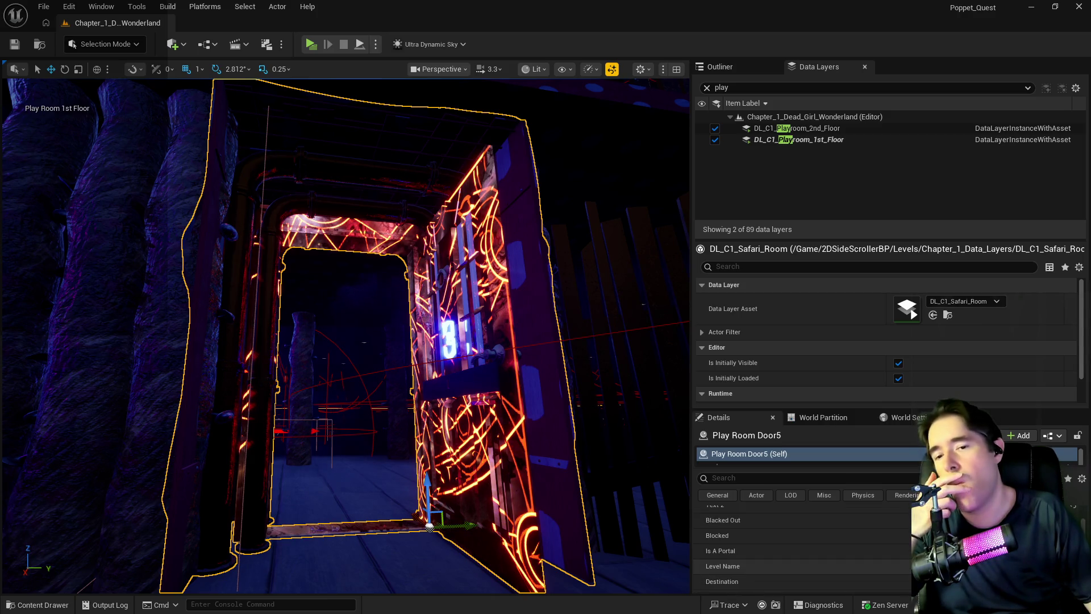
scroll(801, 545, up, 3)
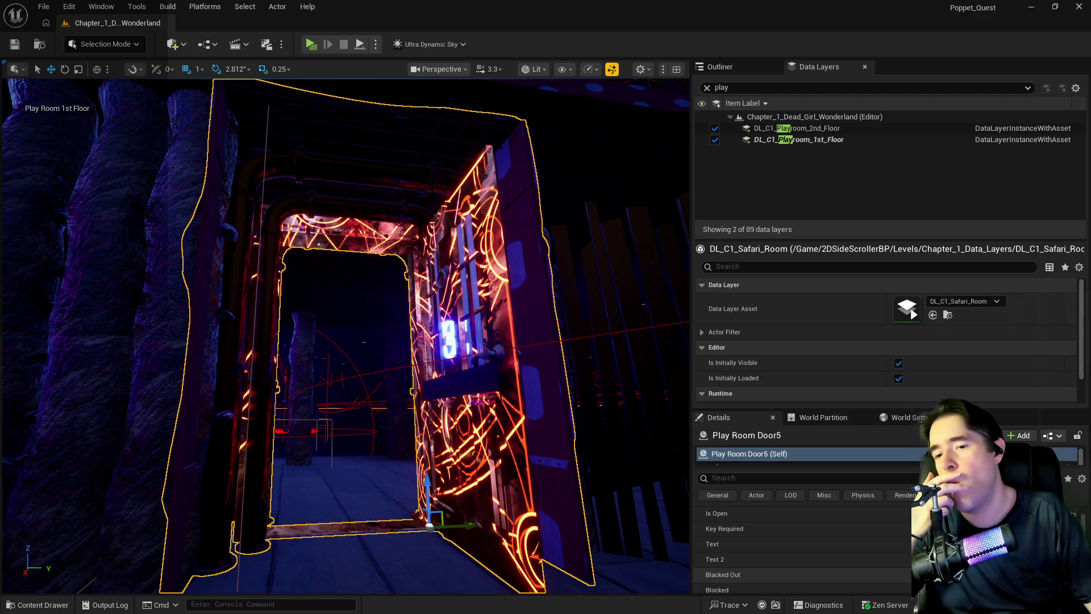
scroll(801, 545, up, 3)
scroll(801, 545, down, 5)
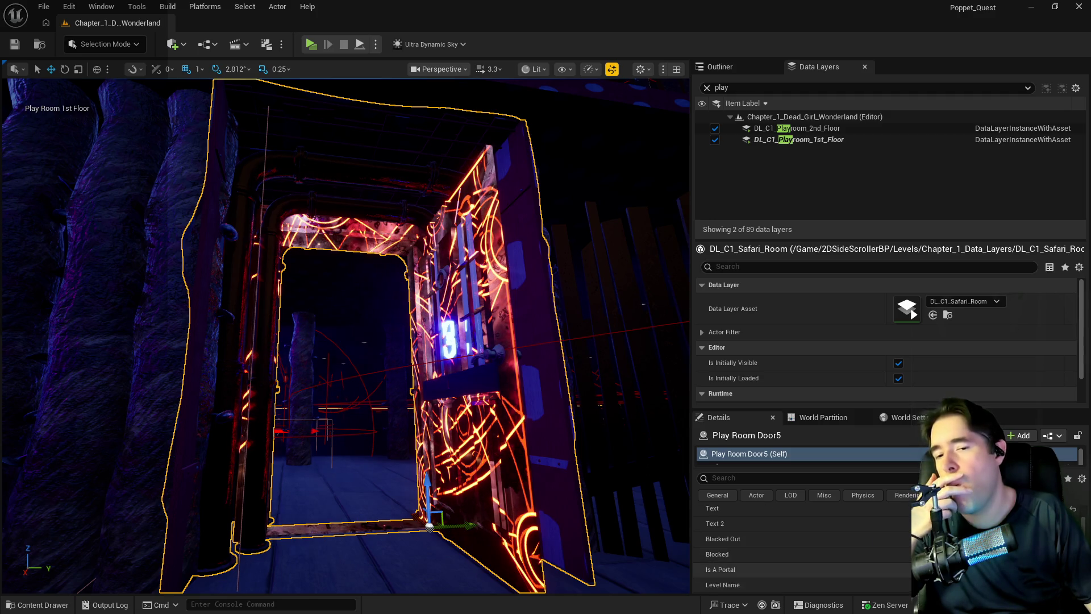
scroll(802, 546, down, 3)
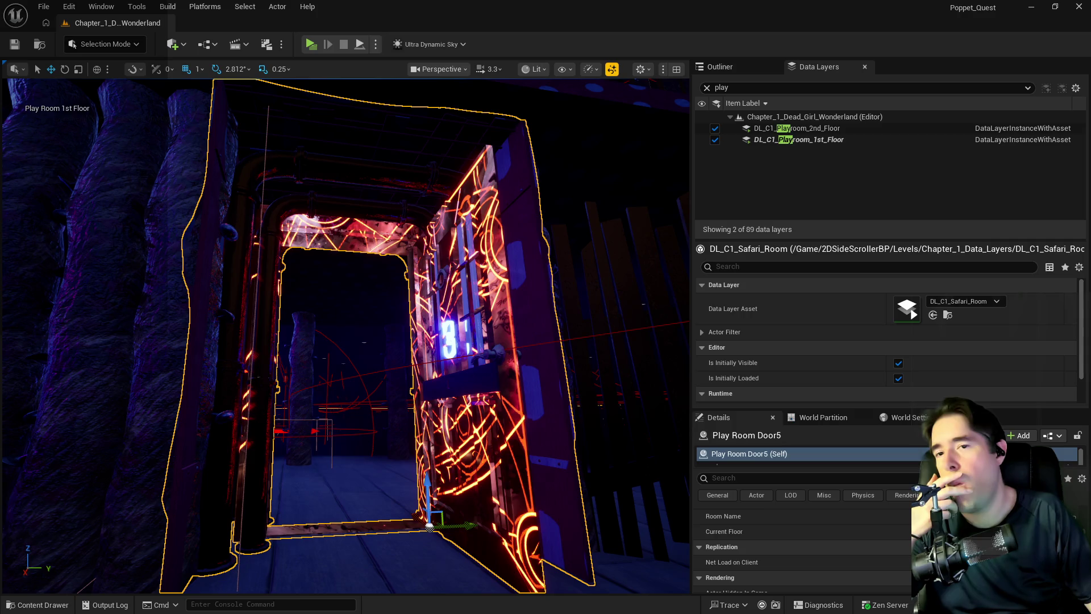
click(741, 64)
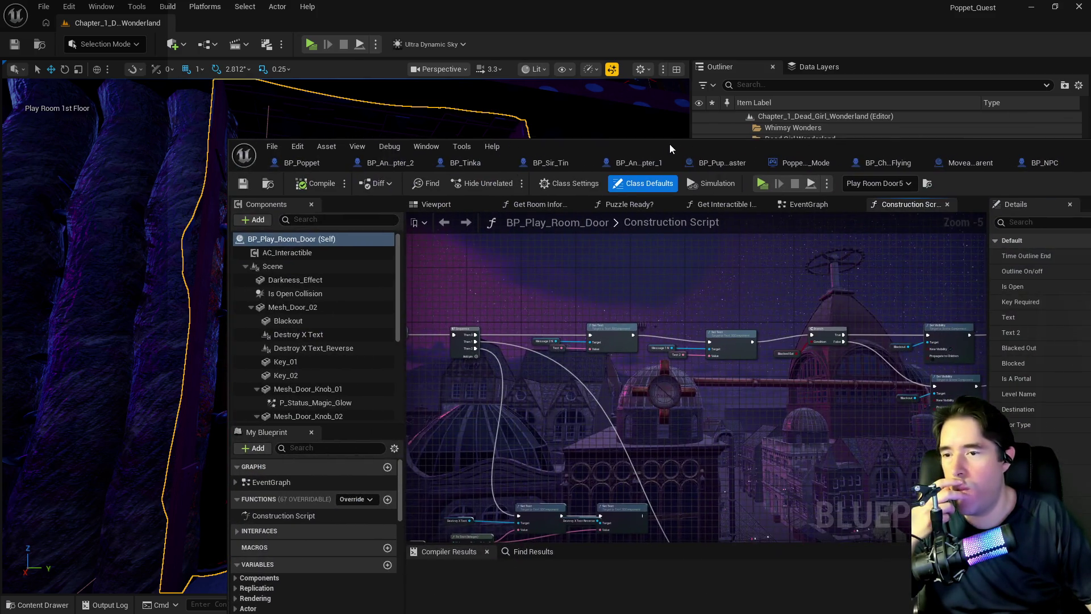
Step: Open BP_Play_Room_Door from Play Room Door5's edit link, then switch back to the level
double_click(669, 144)
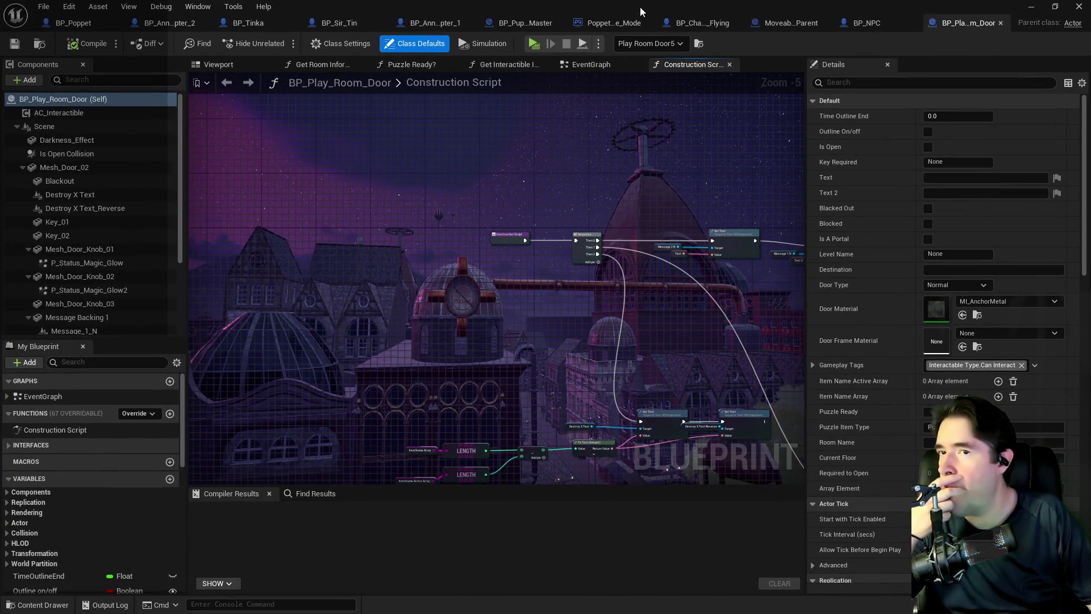
key(alt+Tab)
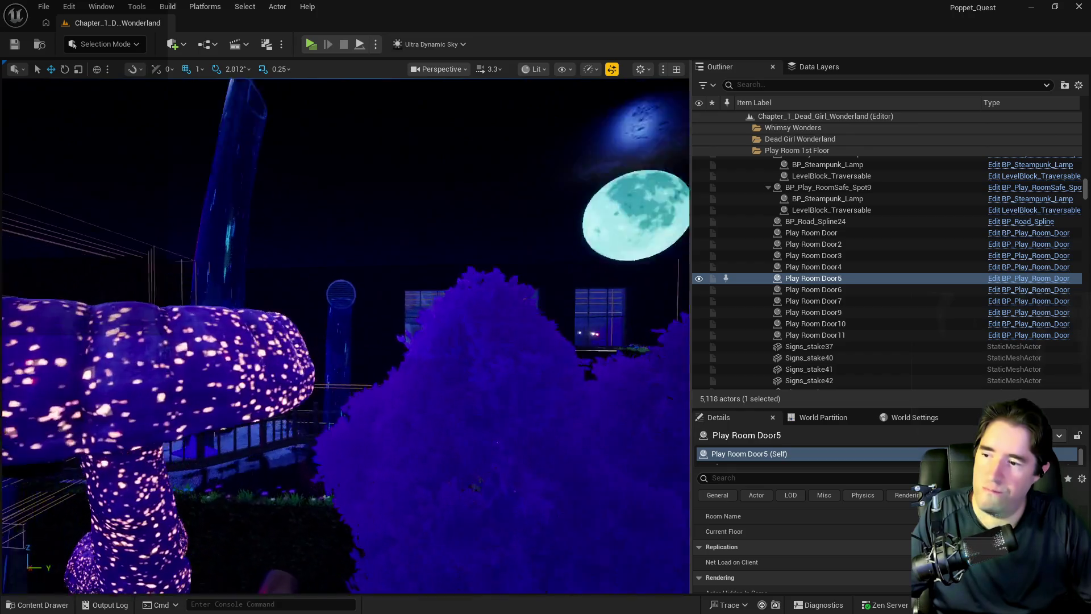
Step: Open the Safari Deep Pool's BP_Kill_Cube blueprint and maximize its EventGraph
click(411, 452)
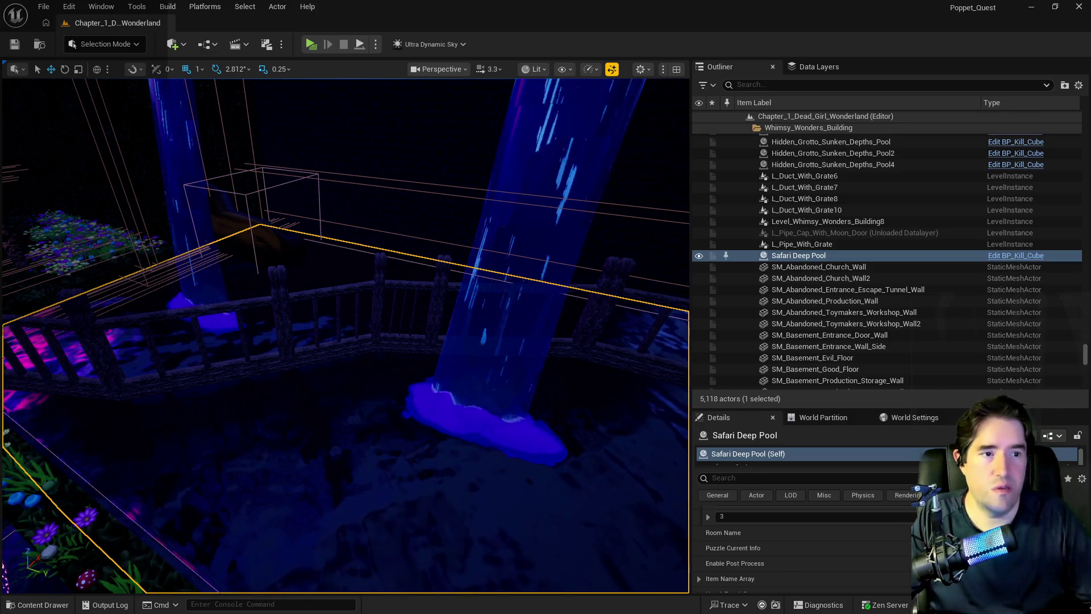
click(1017, 255)
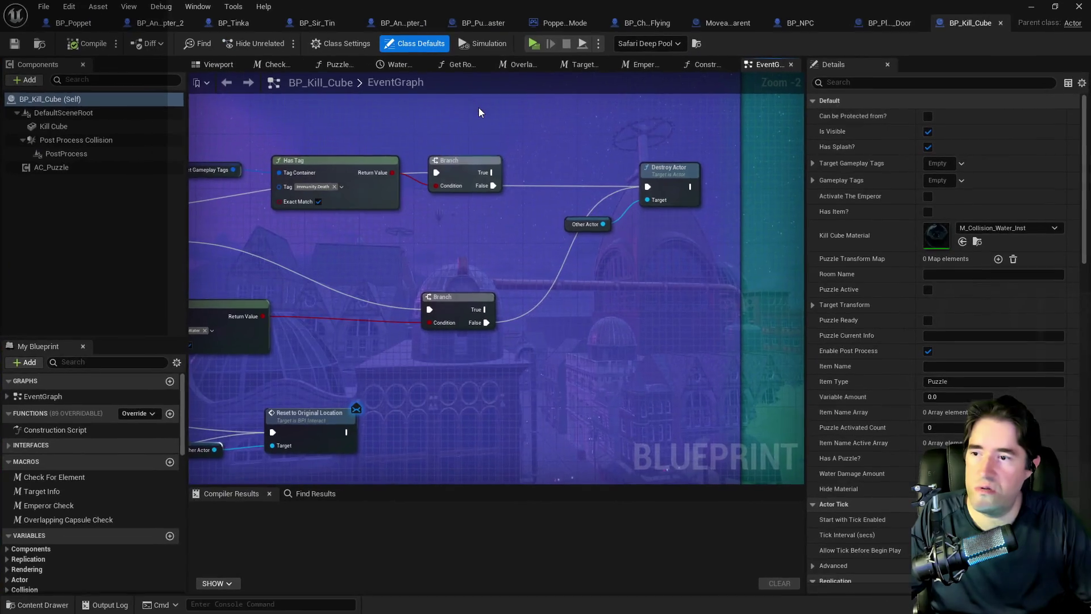
double_click(479, 108)
scroll(405, 268, down, 3)
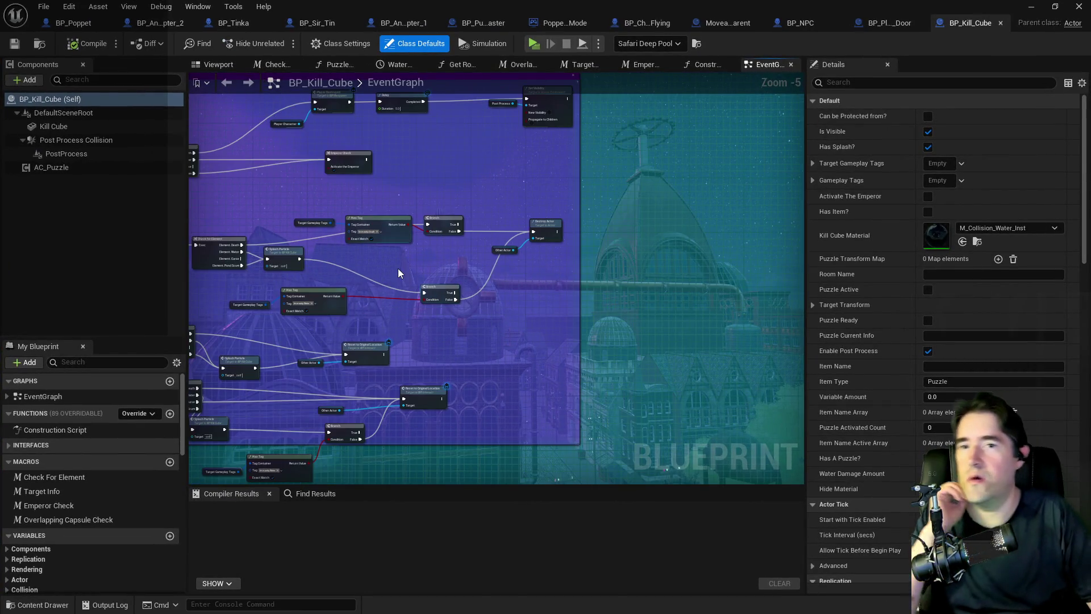
Step: Inspect the Branch node under BP_Kill_Cube's Event Begin Play, then return to BP_Play_Room_Door
drag(391, 283, 336, 212)
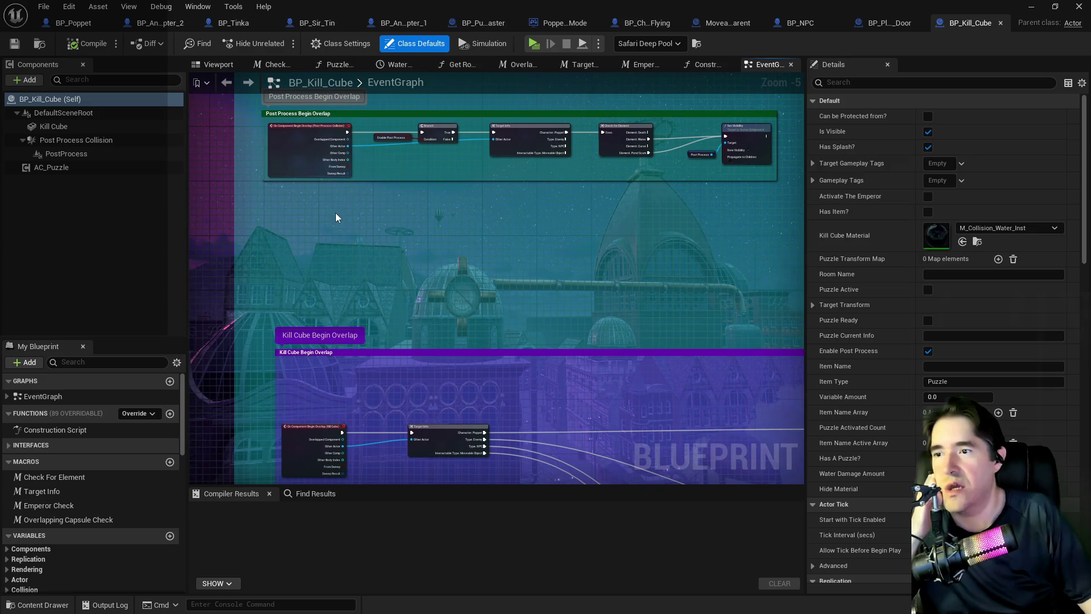
drag(407, 93, 418, 404)
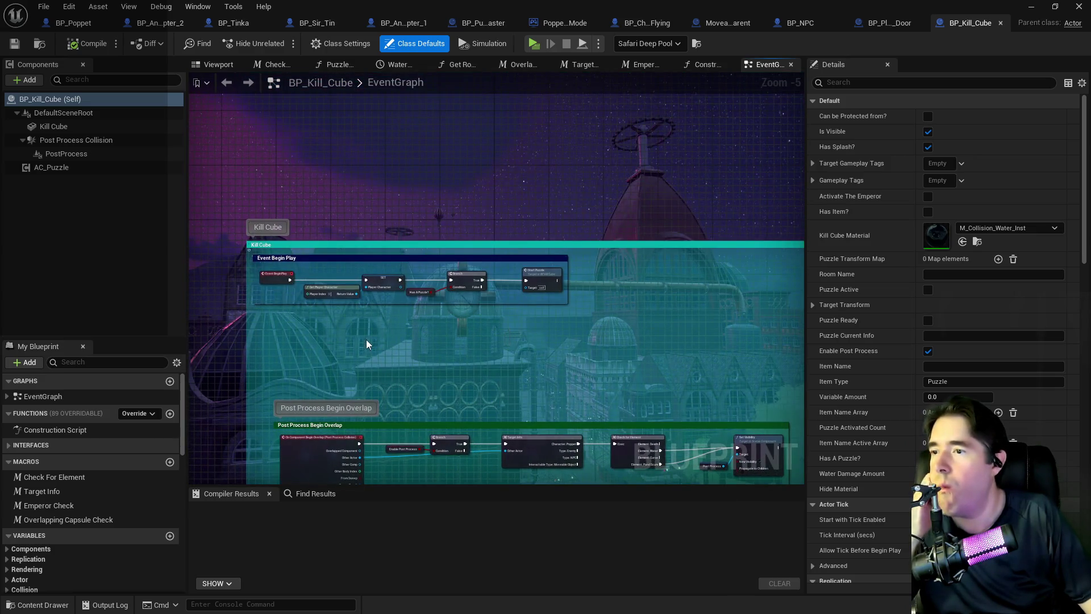
scroll(430, 308, up, 4)
mouse_move(400, 228)
mouse_down()
mouse_move(624, 296)
mouse_move(669, 278)
mouse_up()
click(872, 25)
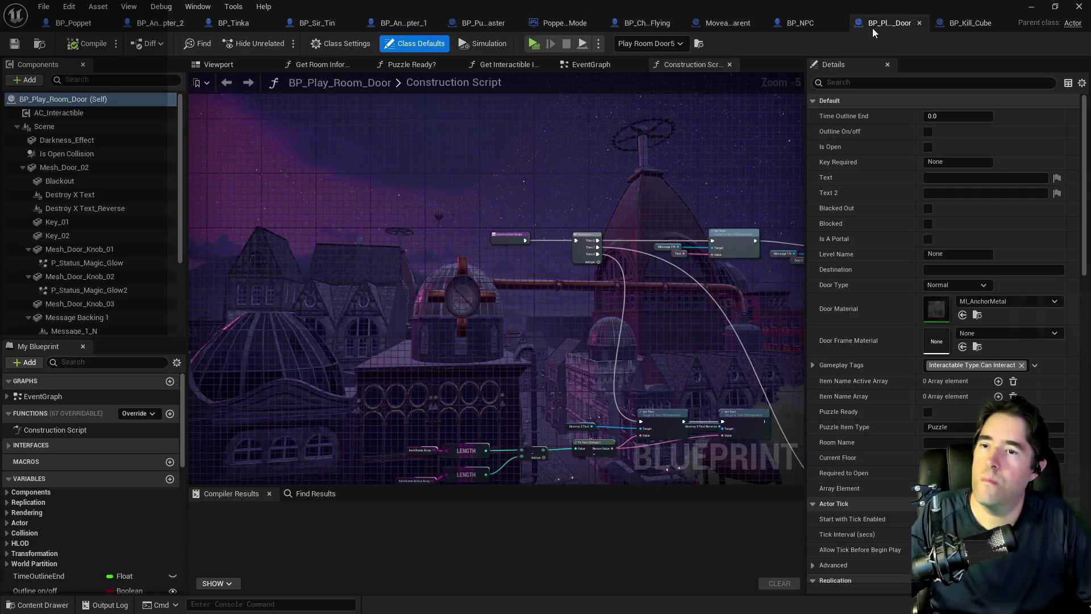
Step: In the door's EventGraph, replace Periodic Puzzle Check with a Branch driven by Has A Puzzle?
click(581, 67)
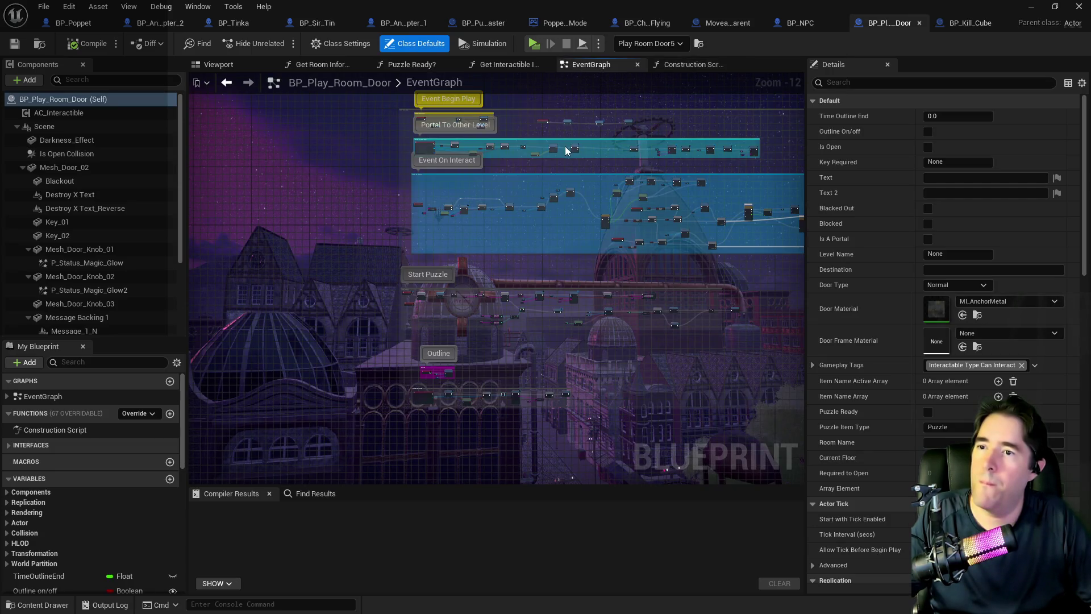
scroll(431, 279, up, 10)
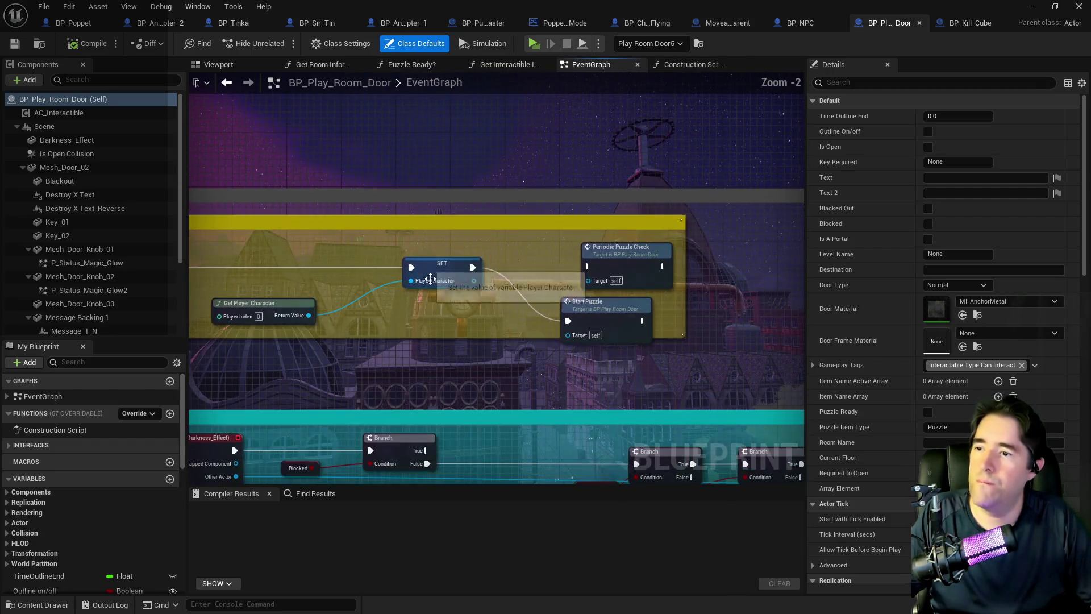
click(631, 254)
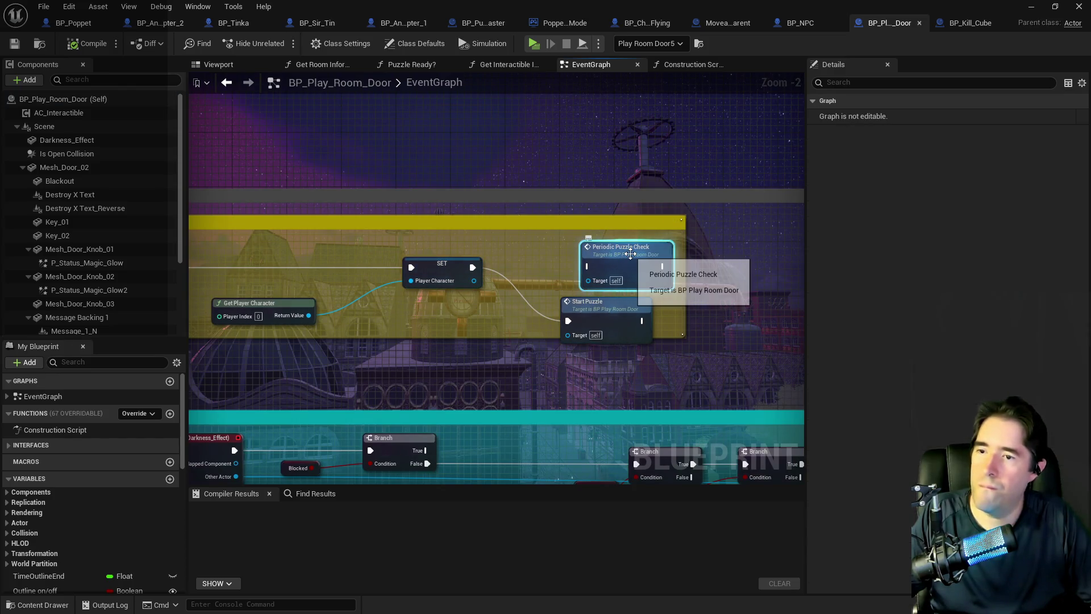
key(Delete)
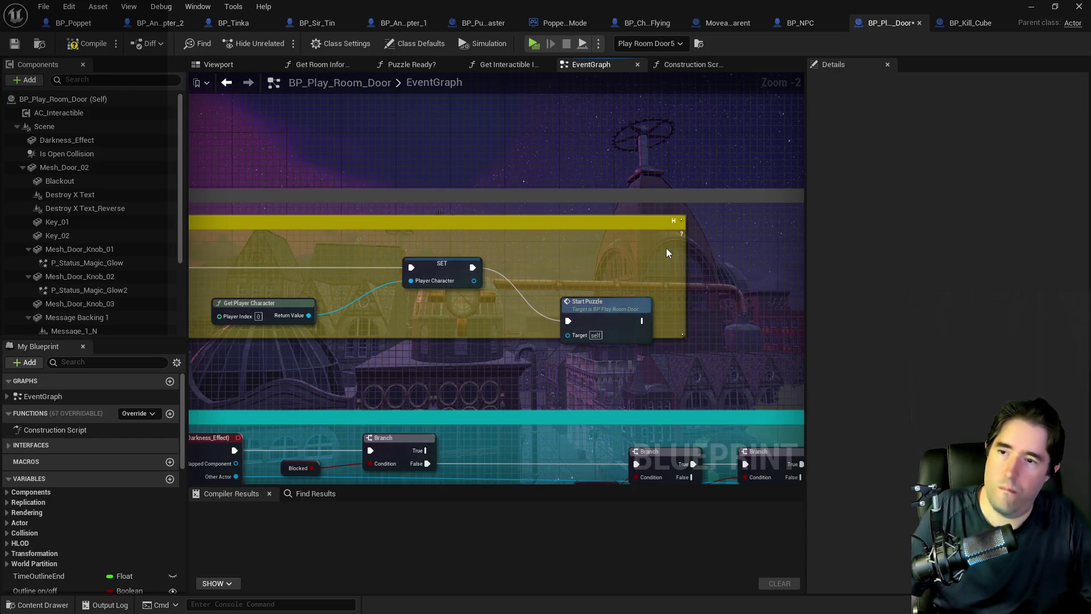
key(ctrl+z)
Step: Shift the Player Character SET node right and make Has A Puzzle? Instance Editable
drag(477, 270, 526, 269)
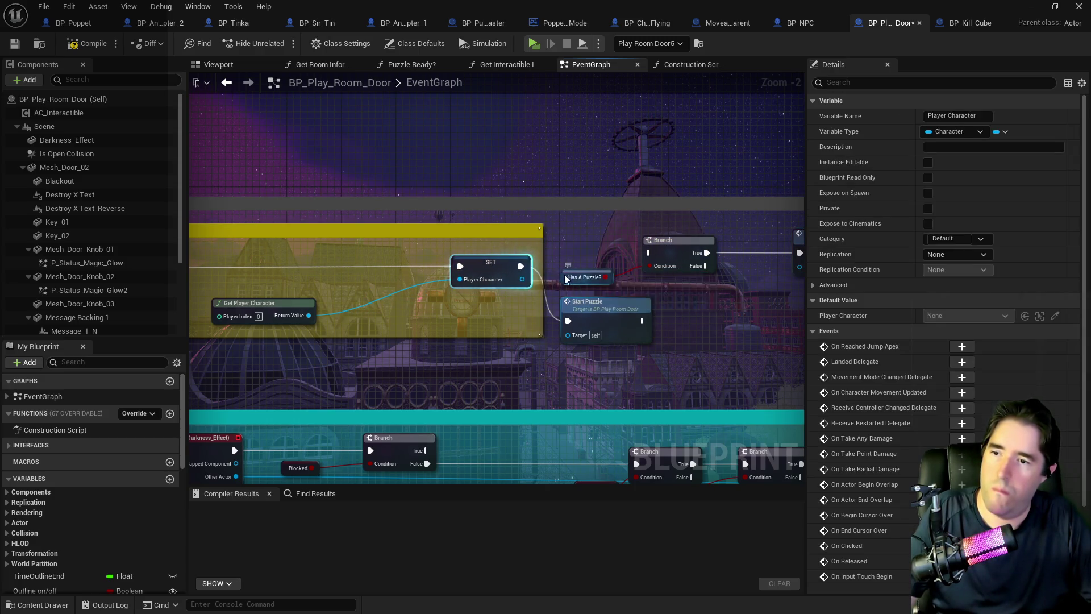
right_click(566, 278)
key(Escape)
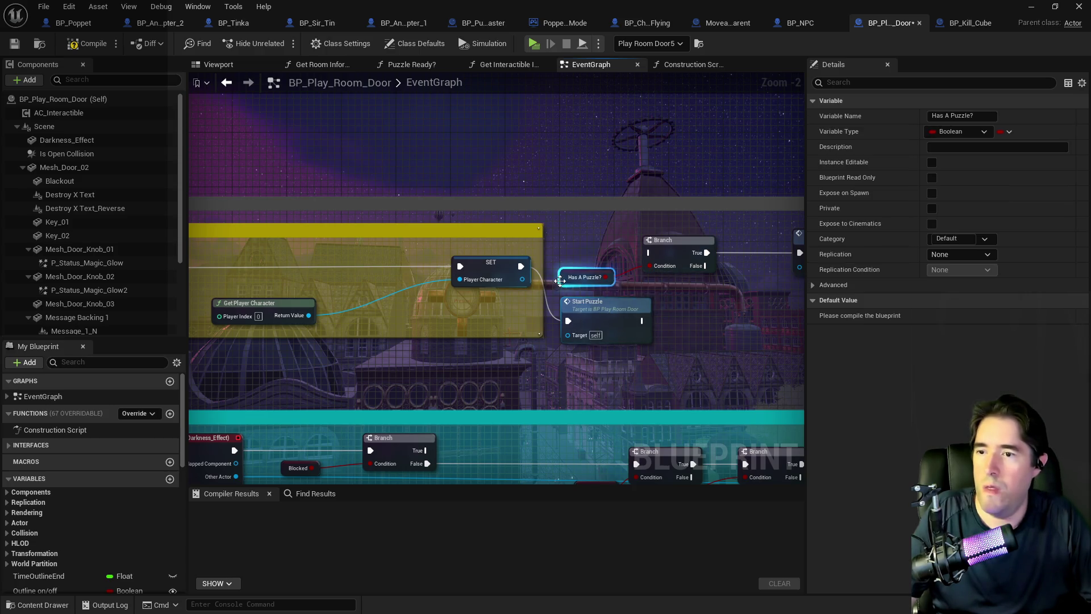
click(932, 163)
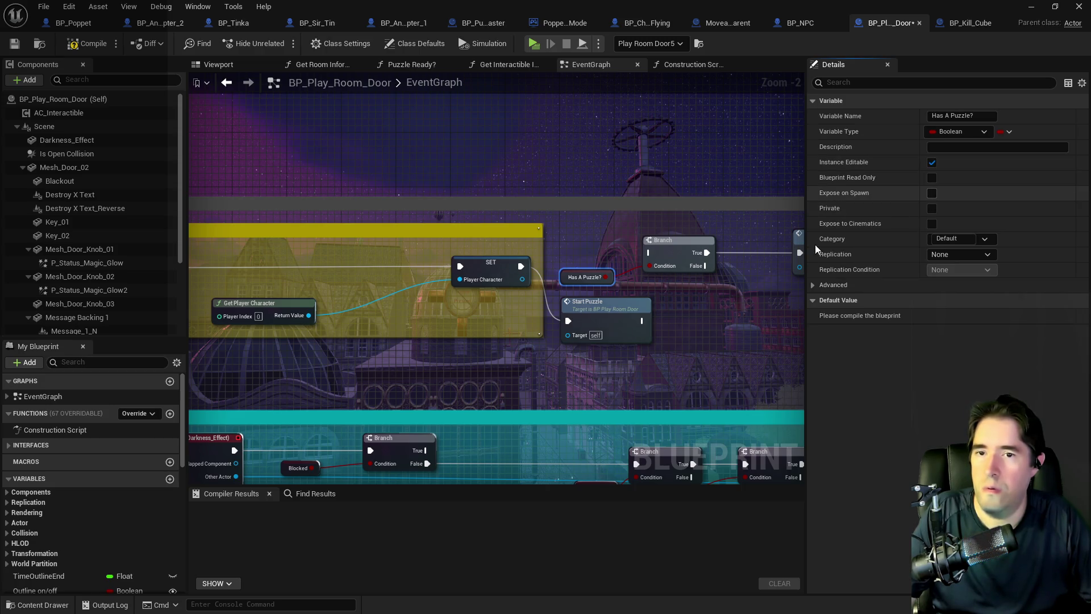
Step: Wire SET into the Branch, then into Start Puzzle, enlarge the Begin Play comment, and compile
drag(521, 266, 650, 253)
click(613, 306)
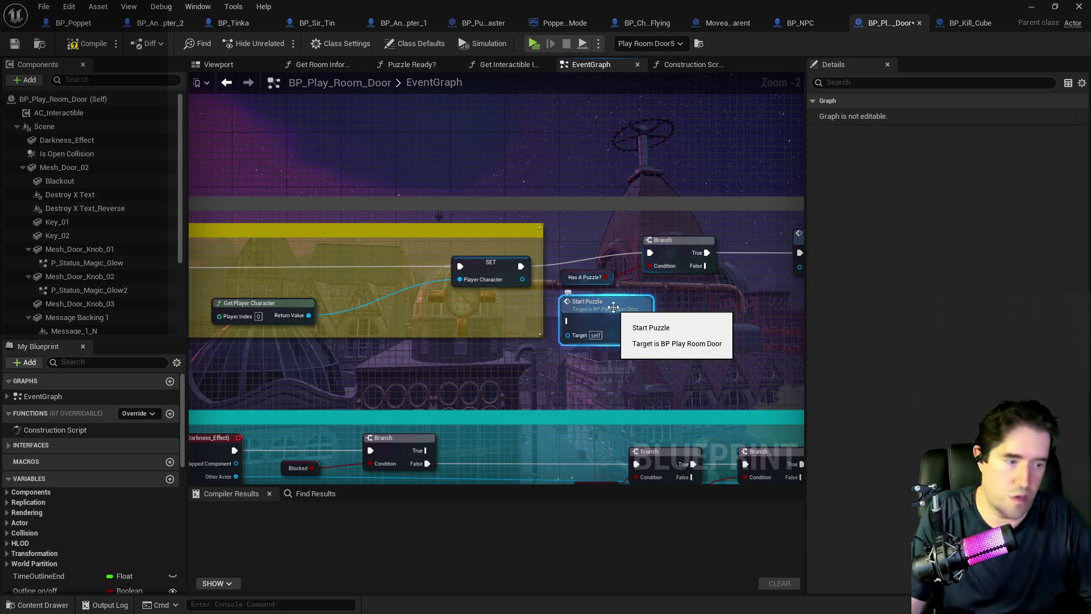
mouse_move(613, 307)
mouse_down()
mouse_move(801, 244)
mouse_move(568, 307)
mouse_move(269, 342)
mouse_up()
scroll(623, 322, down, 2)
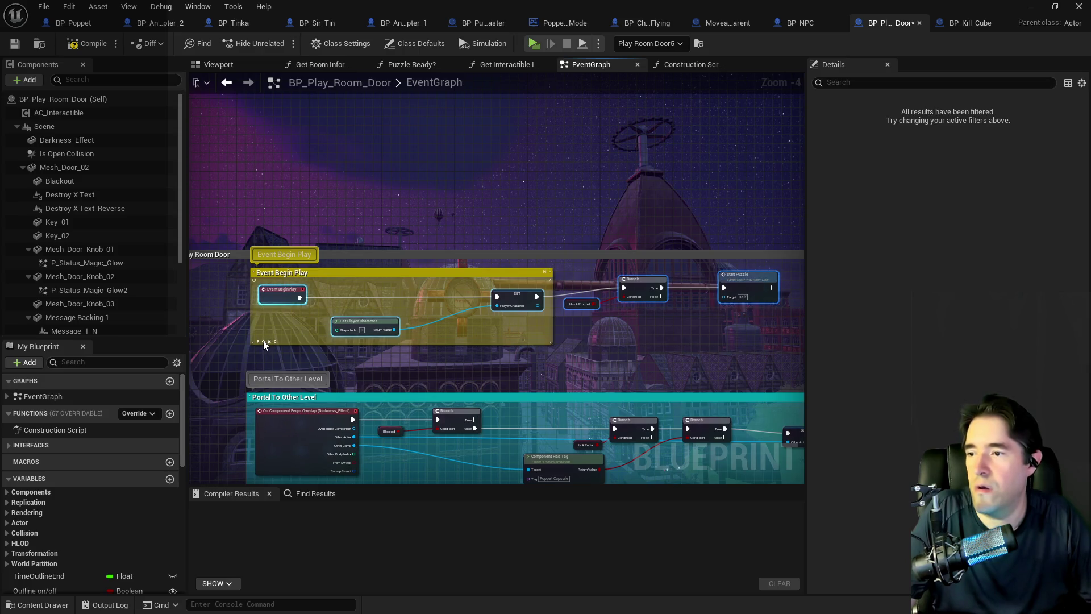
click(264, 340)
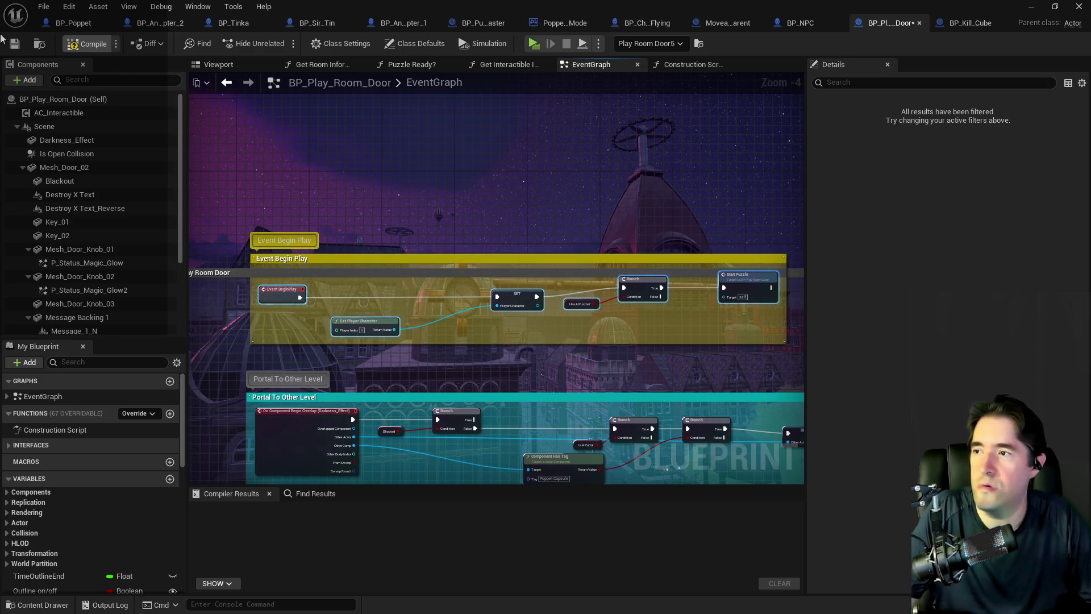
click(15, 44)
Step: Review the Start Puzzle, Puzzle Ready and For Each Loop sections, then minimize the blueprint editor
click(749, 288)
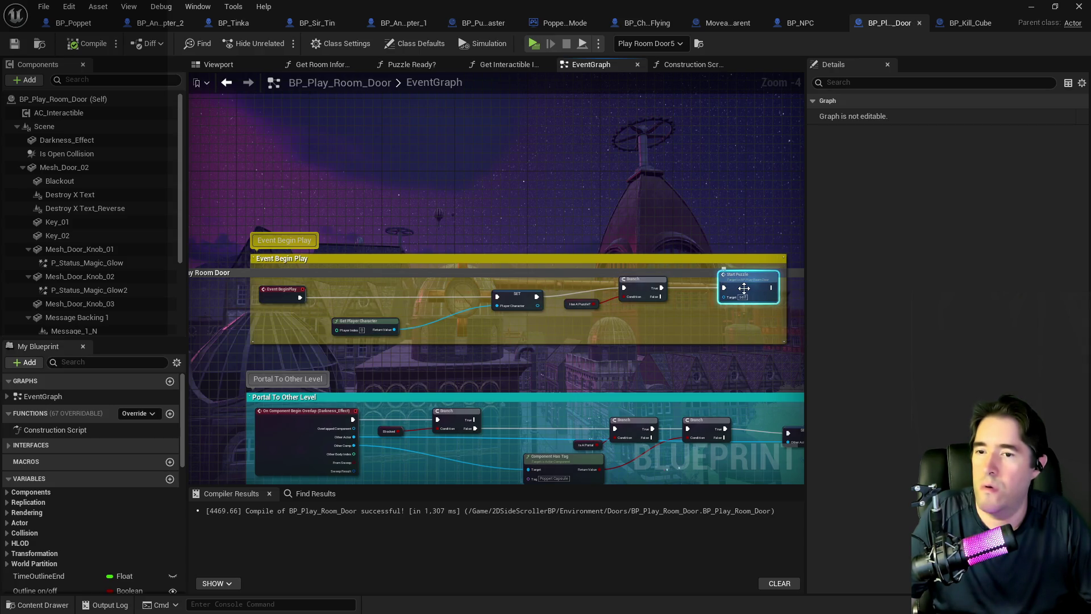
scroll(642, 317, down, 4)
scroll(624, 341, up, 3)
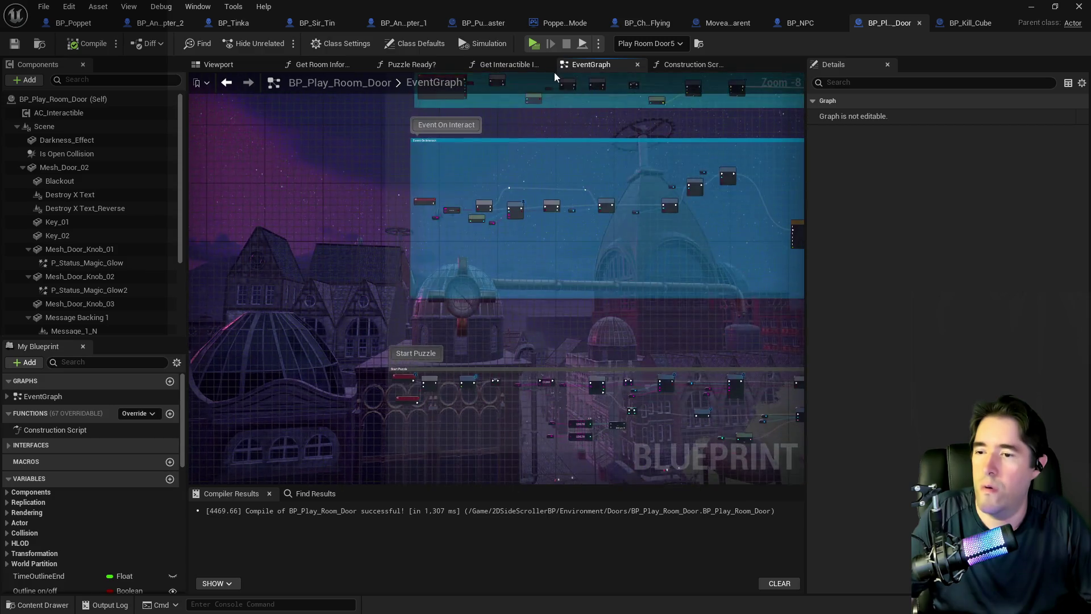
scroll(402, 260, up, 3)
drag(465, 150, 394, 316)
drag(570, 310, 480, 308)
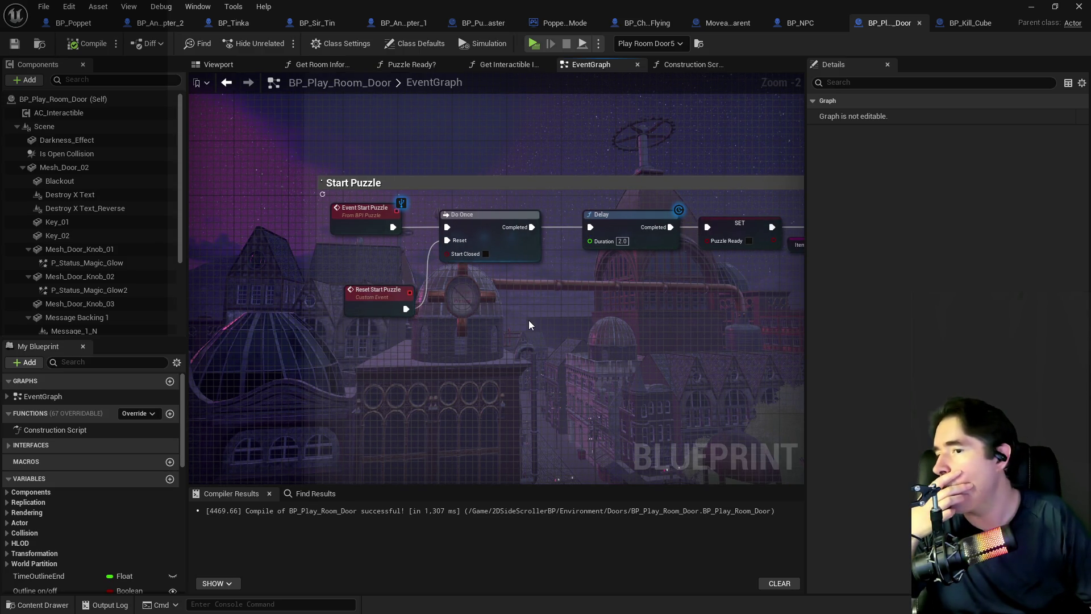
scroll(529, 320, down, 3)
drag(528, 315, 196, 279)
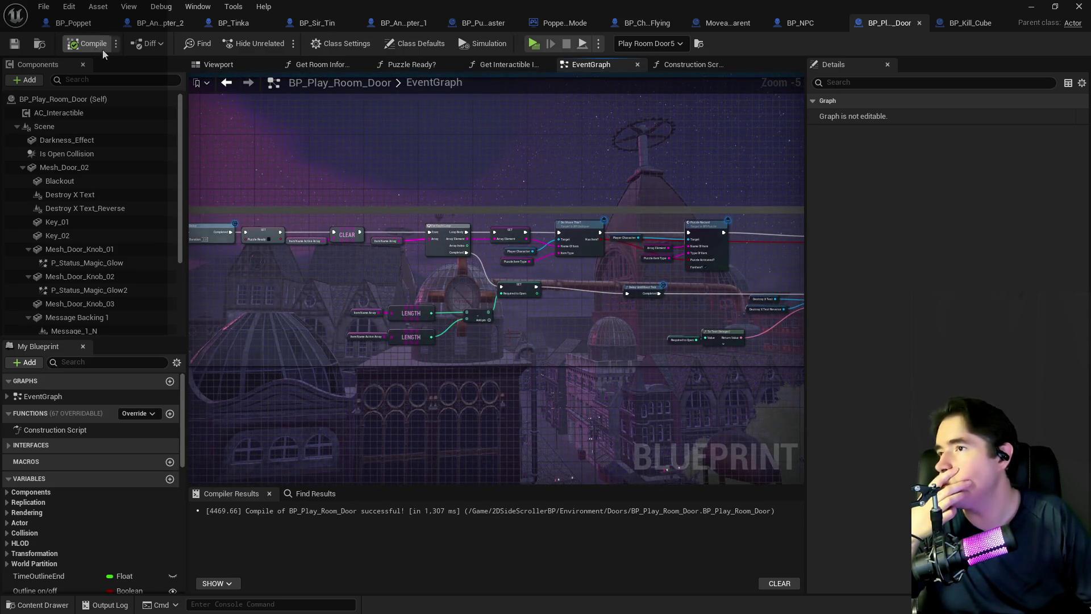
click(1032, 6)
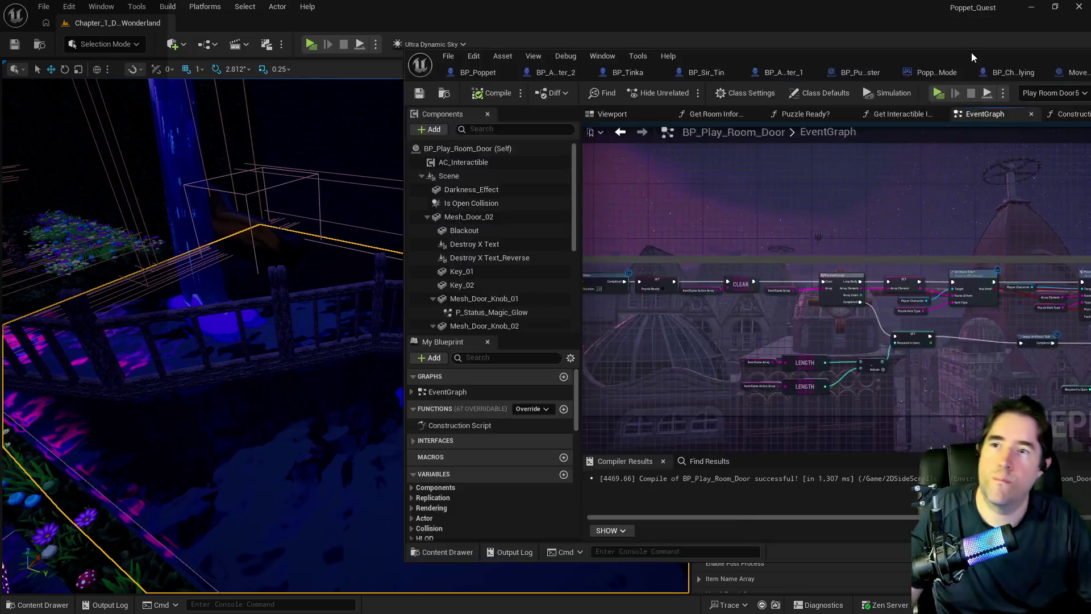
Step: Check Play Room Door3's Has A Puzzle? setting in Details, then reopen the door blueprint full screen
key(f)
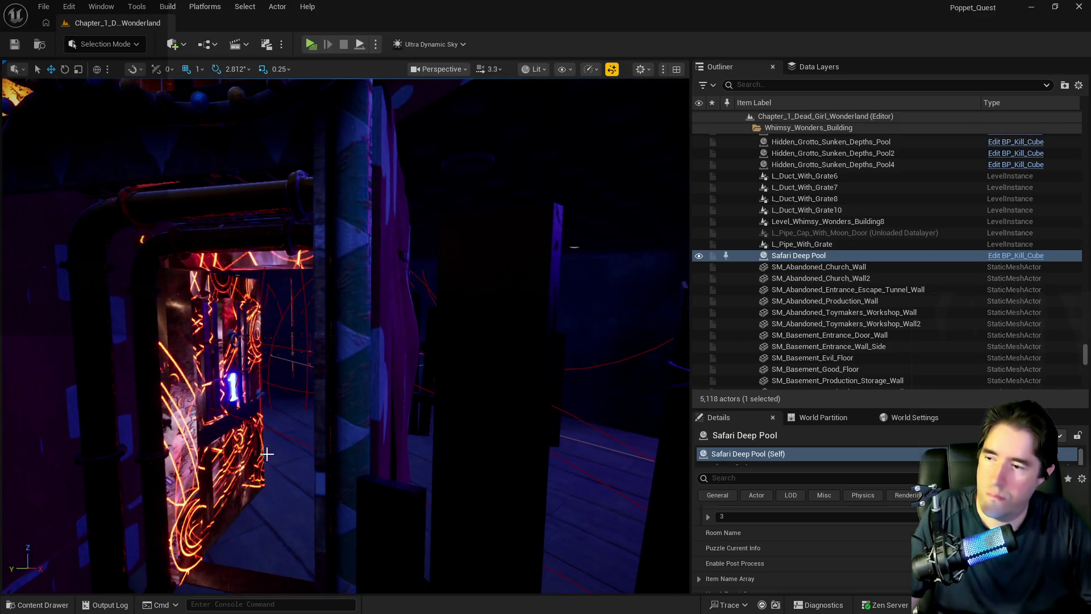
click(398, 512)
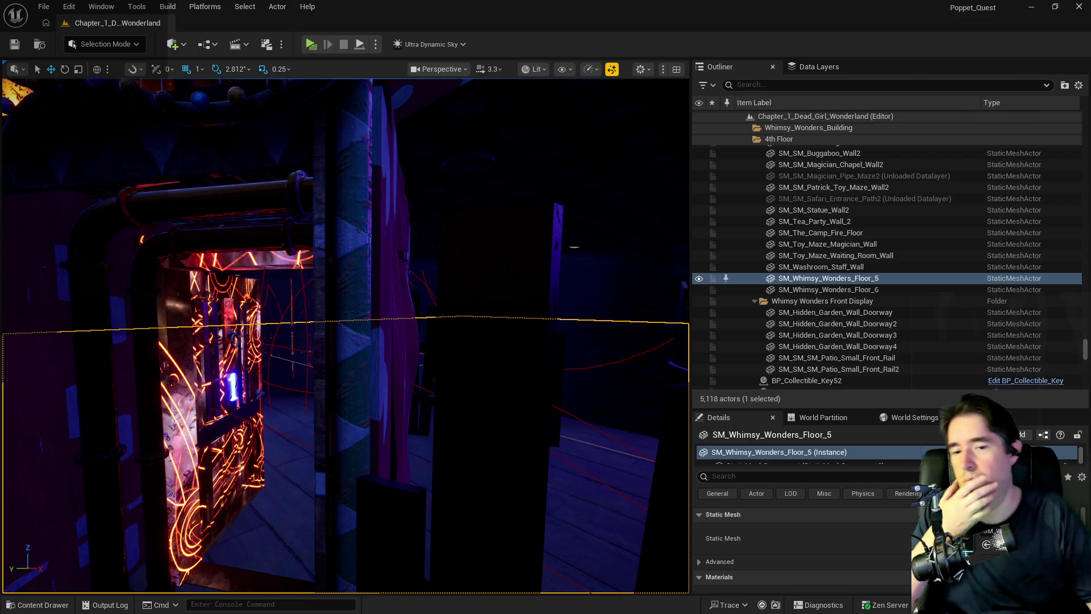
scroll(802, 545, down, 3)
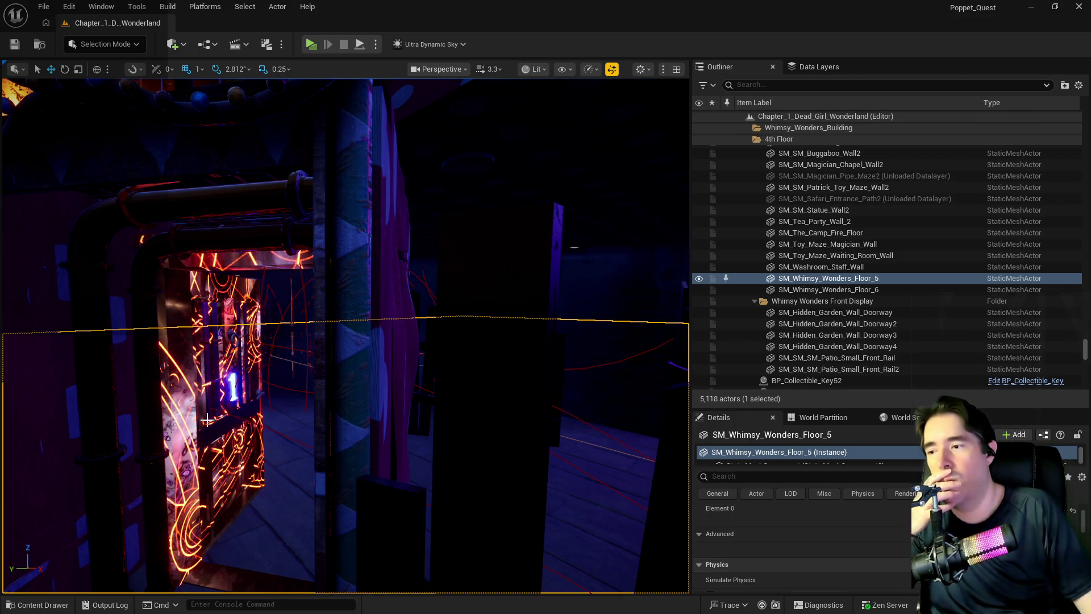
click(207, 419)
scroll(833, 563, up, 3)
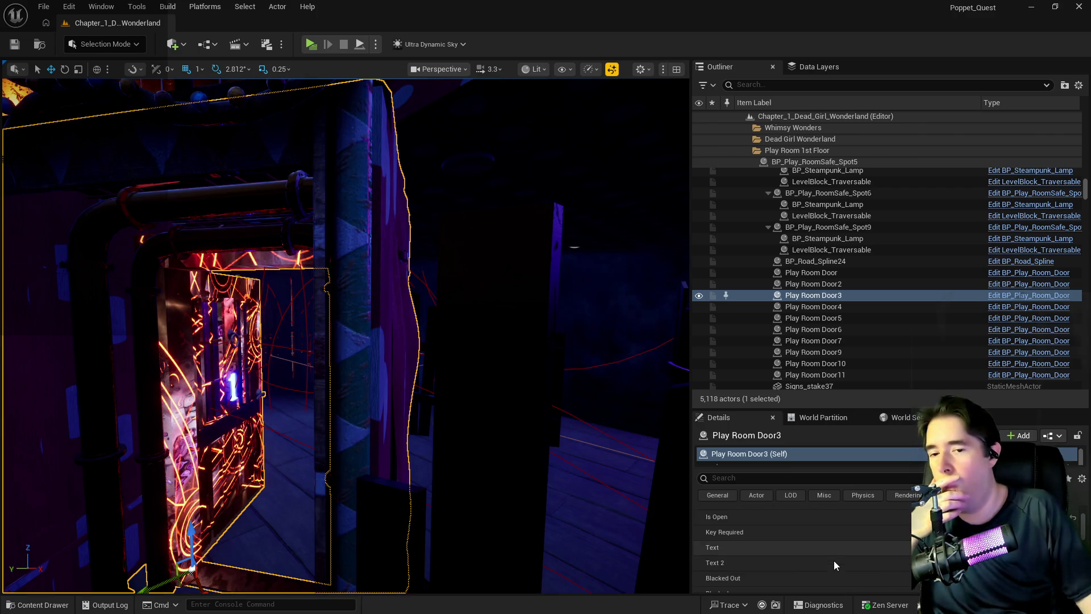
scroll(834, 560, down, 5)
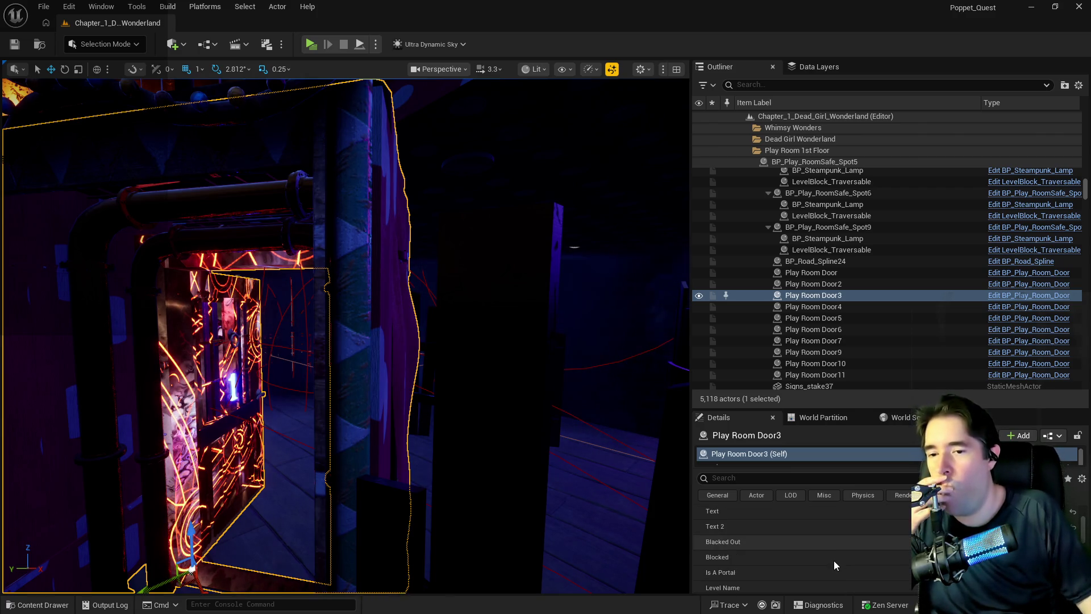
scroll(834, 560, down, 3)
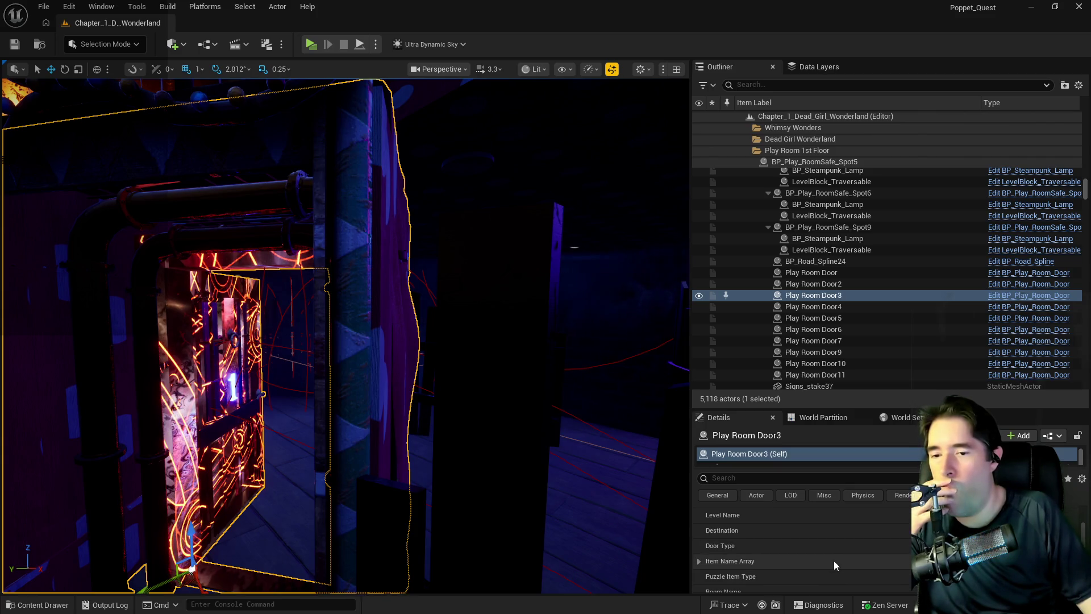
scroll(834, 561, down, 2)
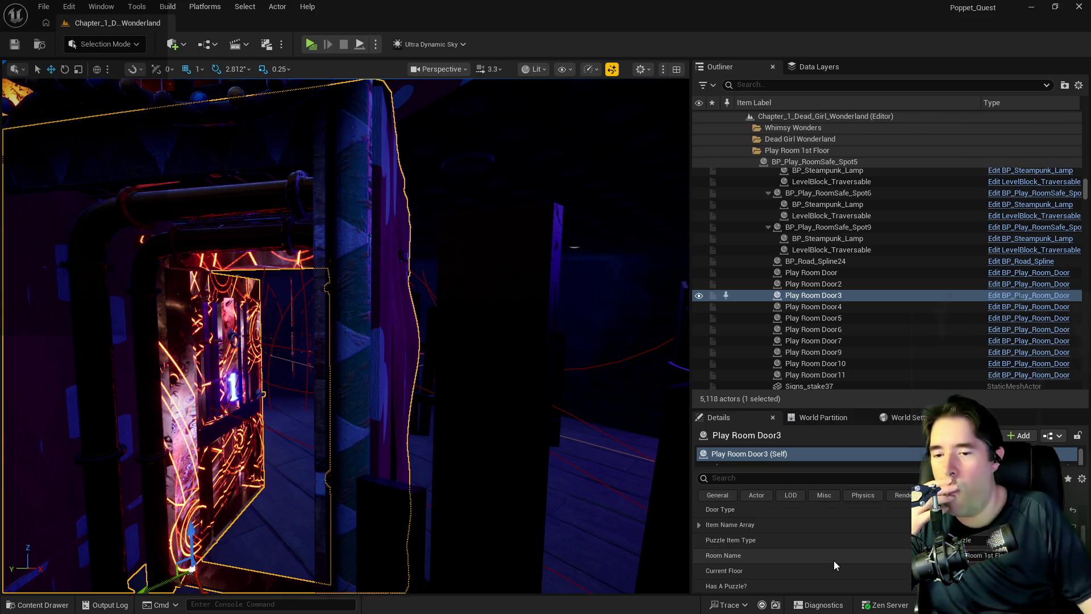
scroll(834, 562, down, 1)
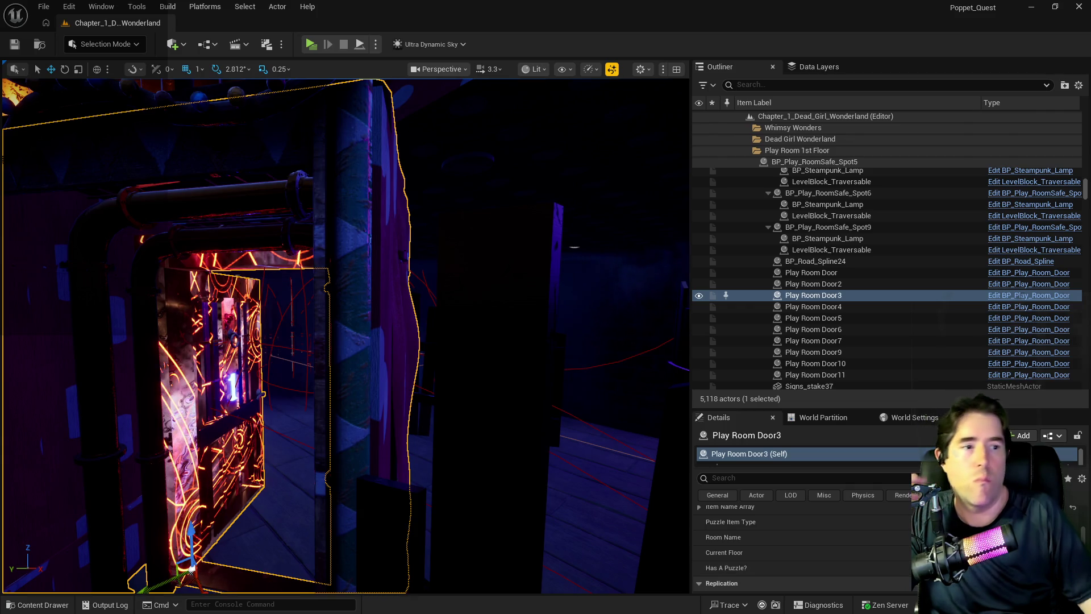
key(ctrl+e)
double_click(462, 149)
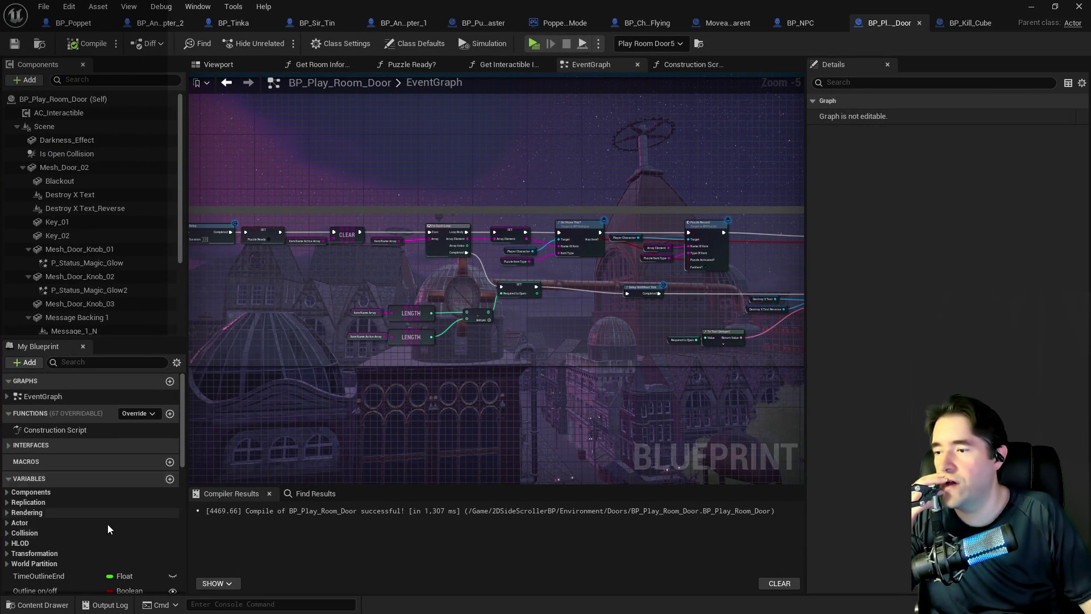
Step: Set Has A Puzzle?'s default value to true in BP_Play_Room_Door and return to the level
scroll(70, 537, down, 3)
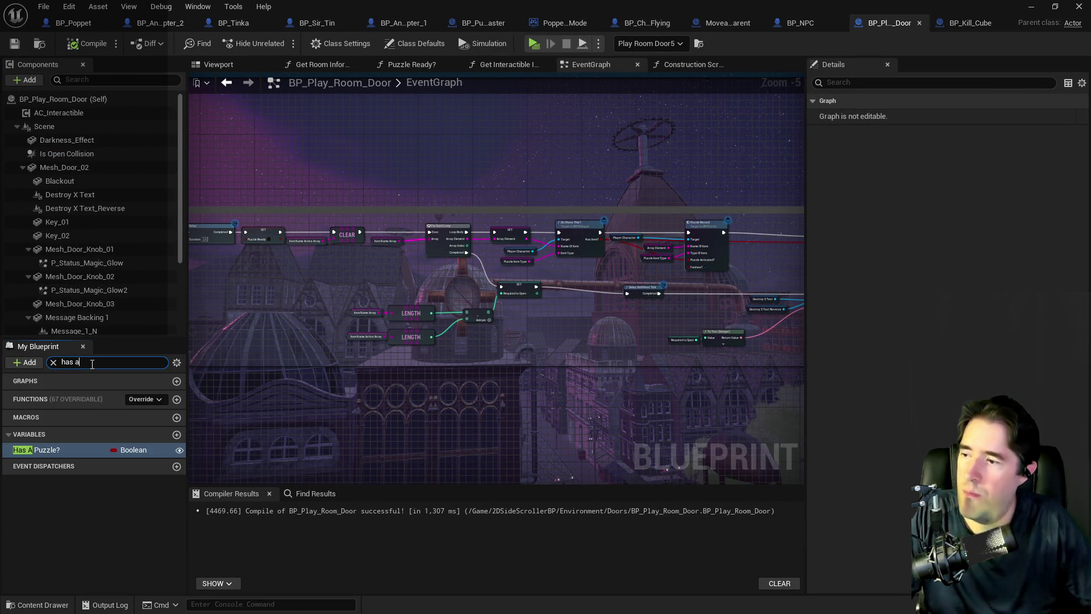
click(42, 449)
click(933, 316)
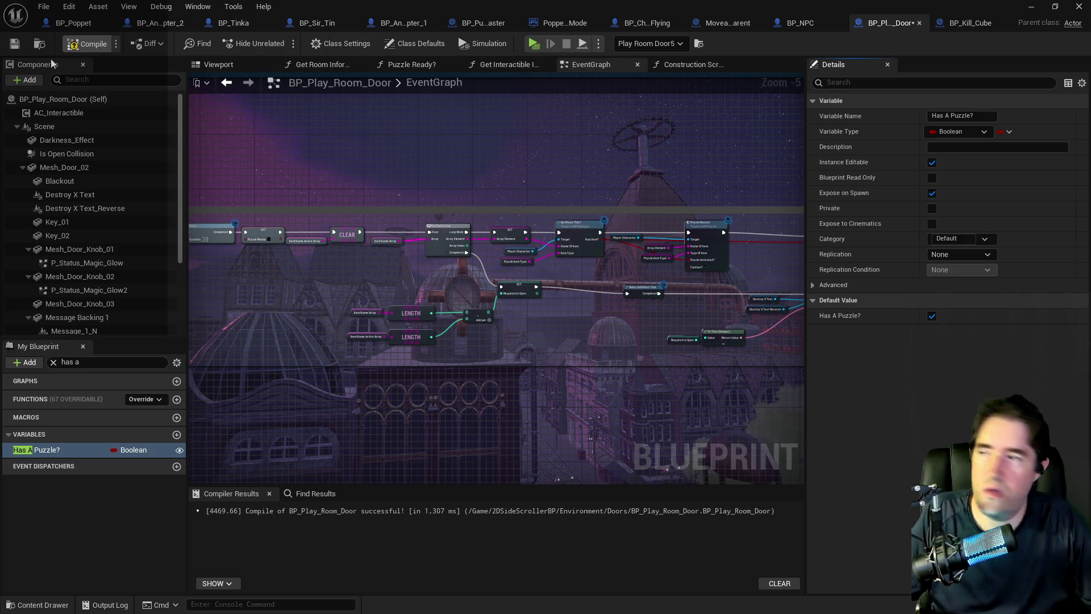
key(alt+Tab)
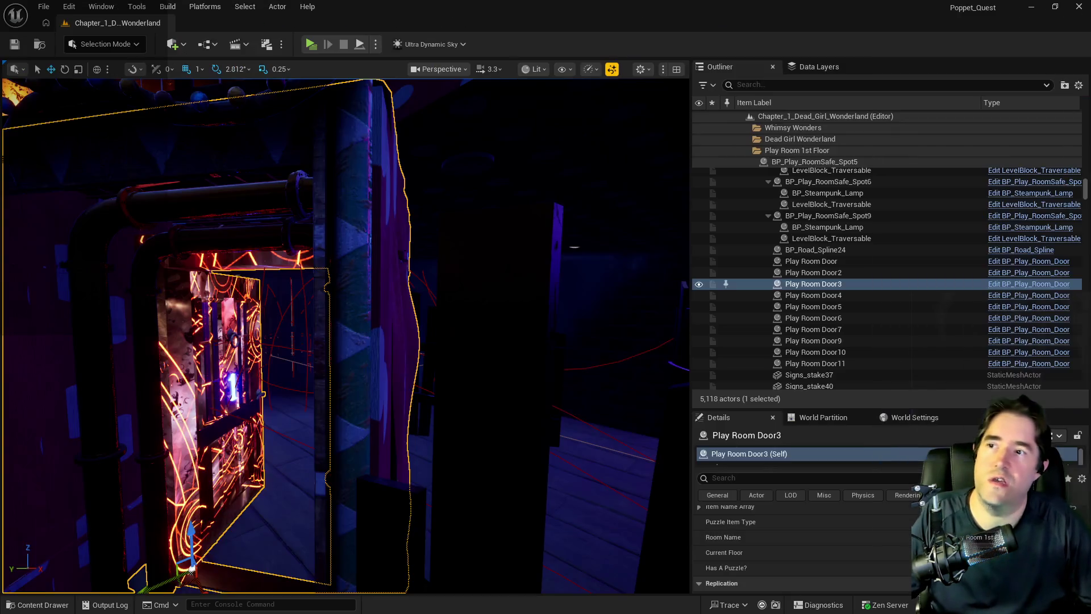
Step: Fly to the play room doors, select Play Room Door5, and frame it with F
drag(434, 446, 432, 421)
drag(245, 434, 245, 433)
click(494, 509)
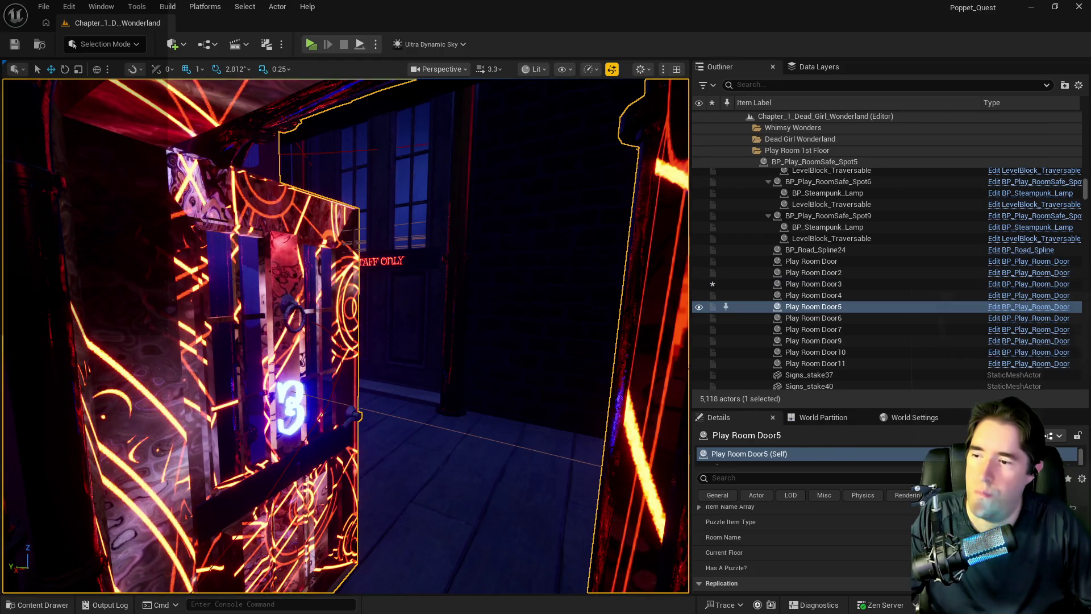
click(337, 511)
click(387, 501)
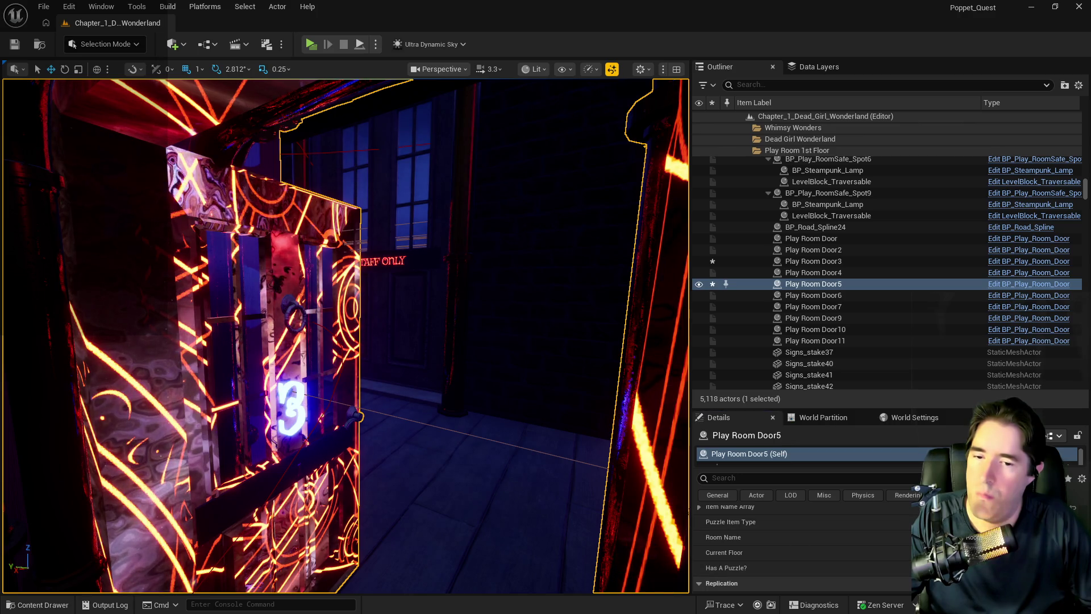
drag(341, 398, 341, 398)
key(f)
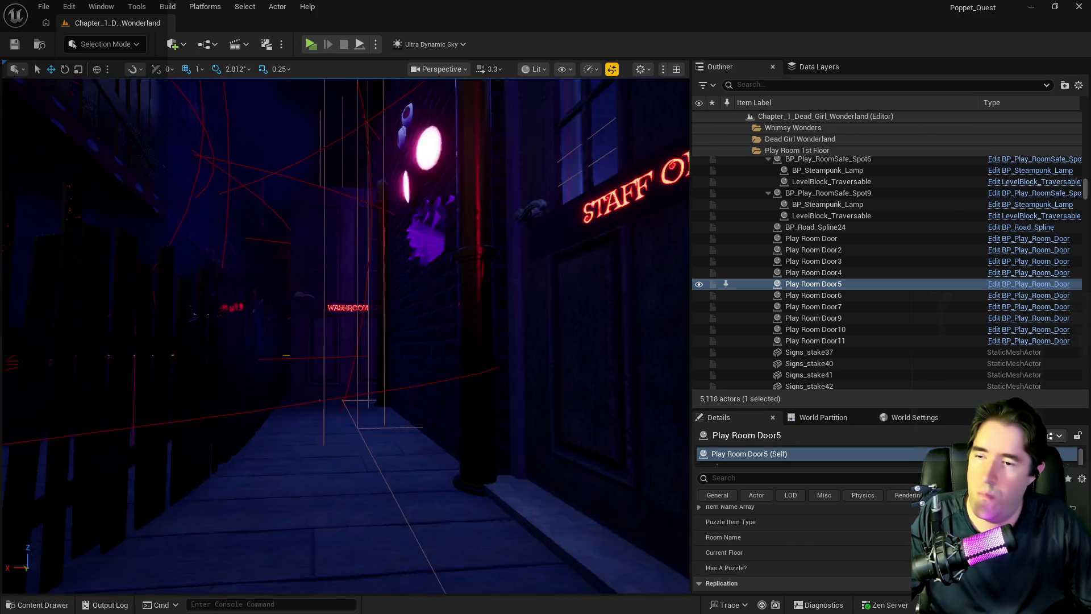
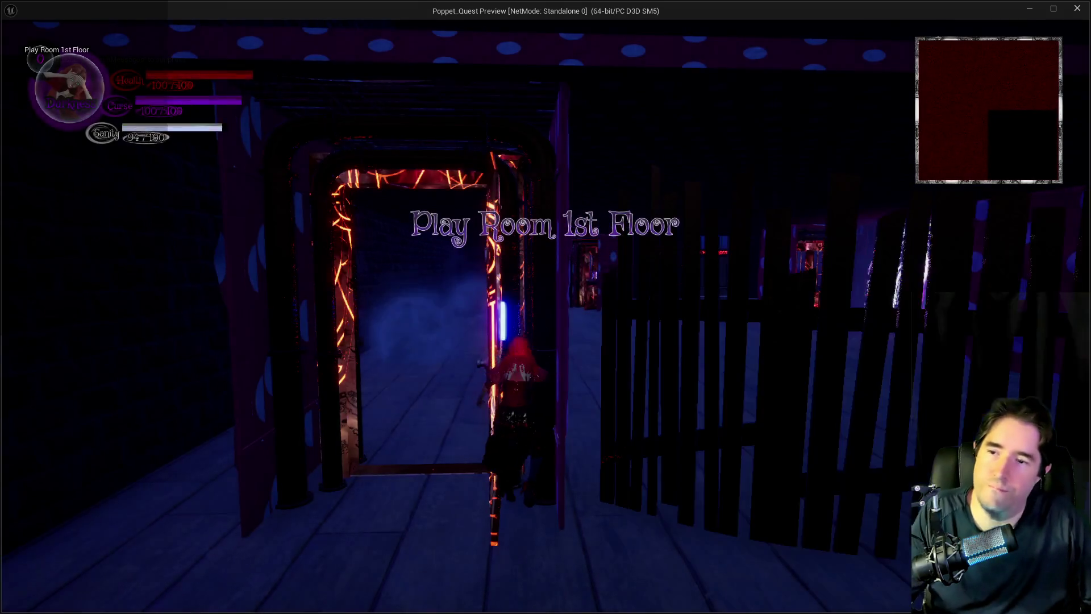
Step: Run the character through the glowing portal door, then stop the play preview
key(w)
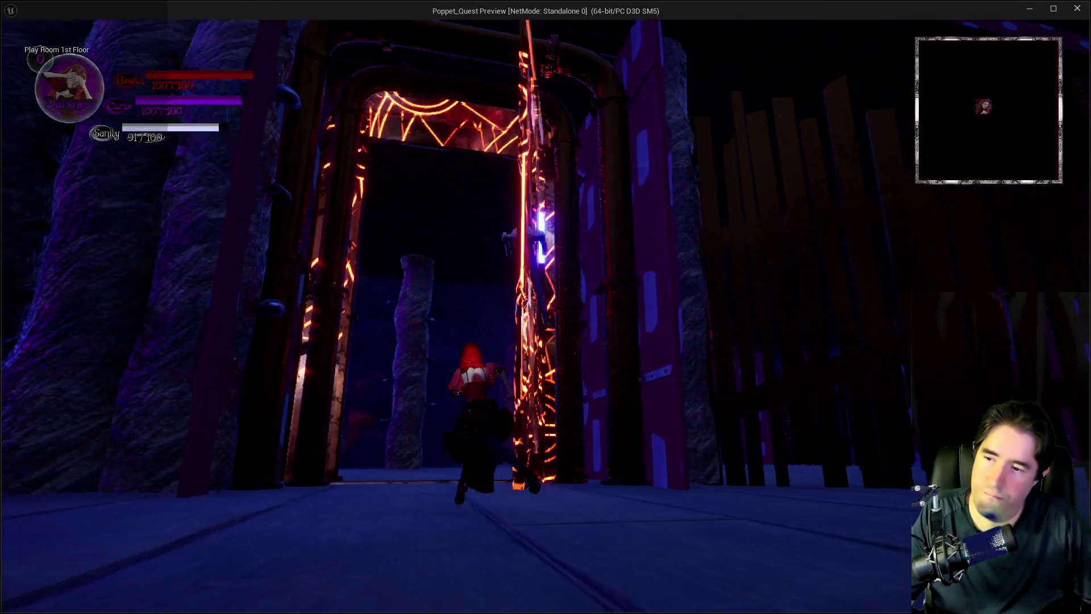
key(a)
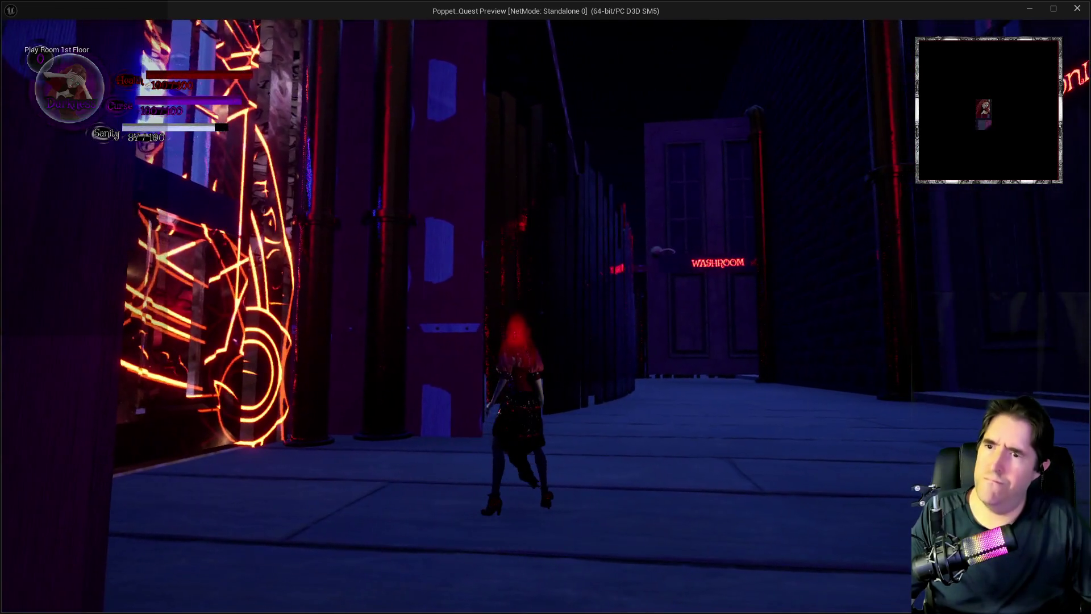
key(d)
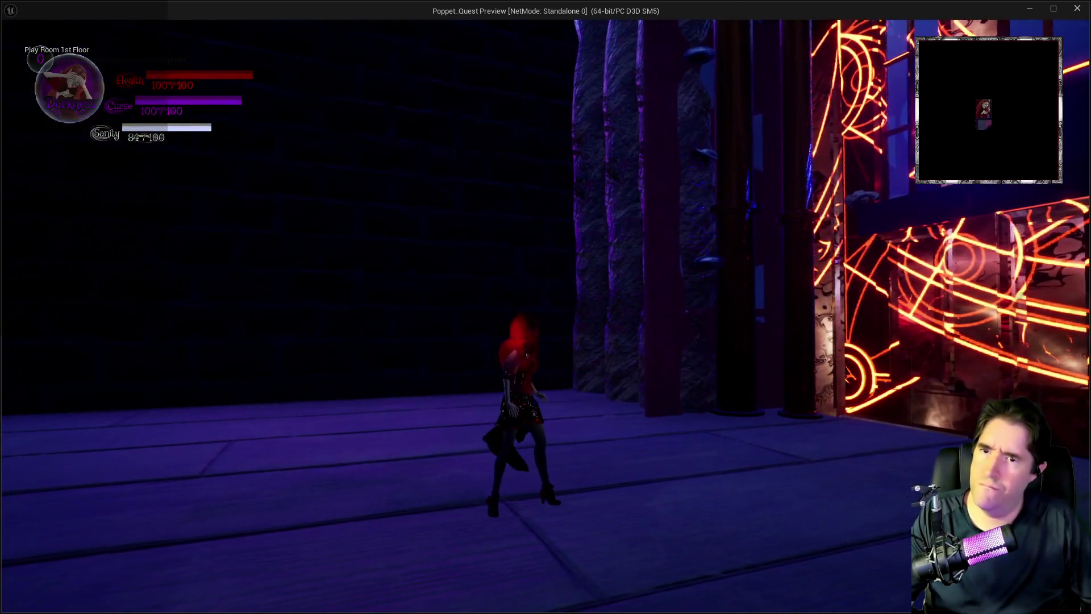
key(Escape)
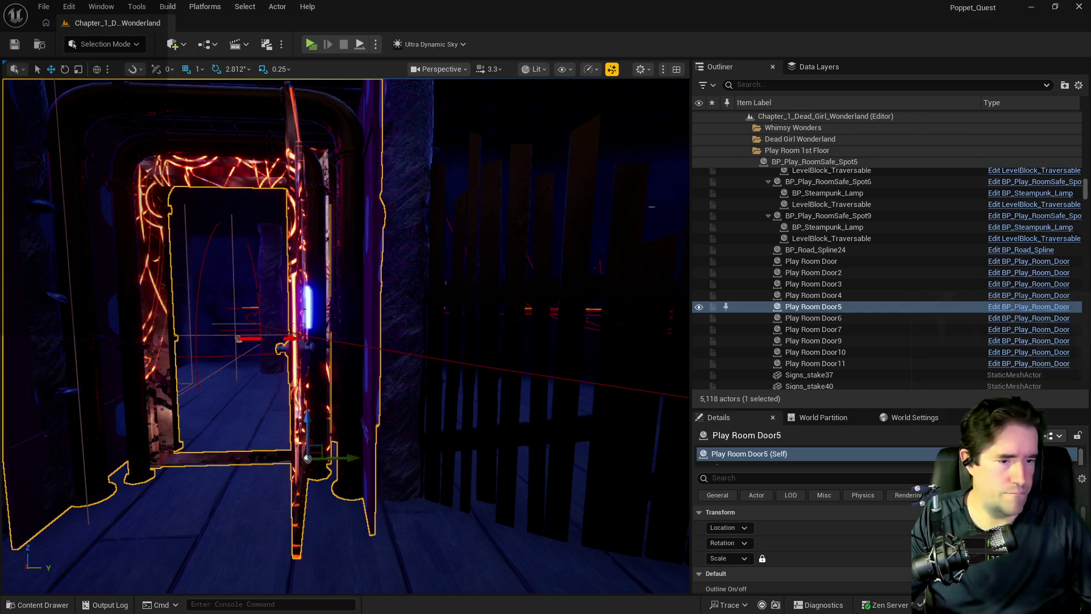
Step: Frame Play Room Door5 and open its Blueprint editor maximized
drag(407, 409, 483, 381)
key(f)
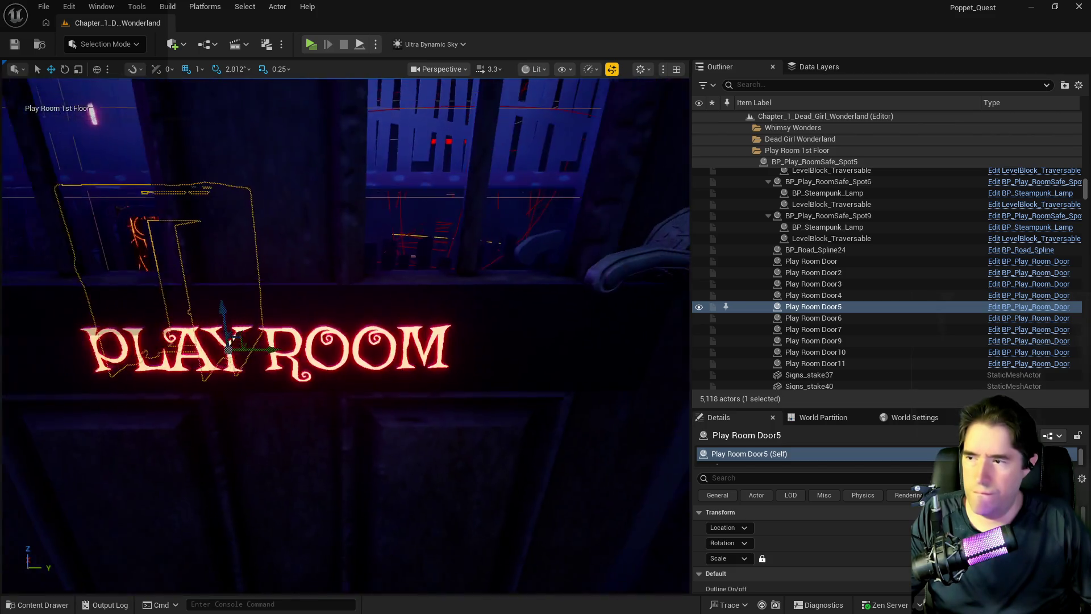
drag(394, 407, 421, 393)
key(ctrl+e)
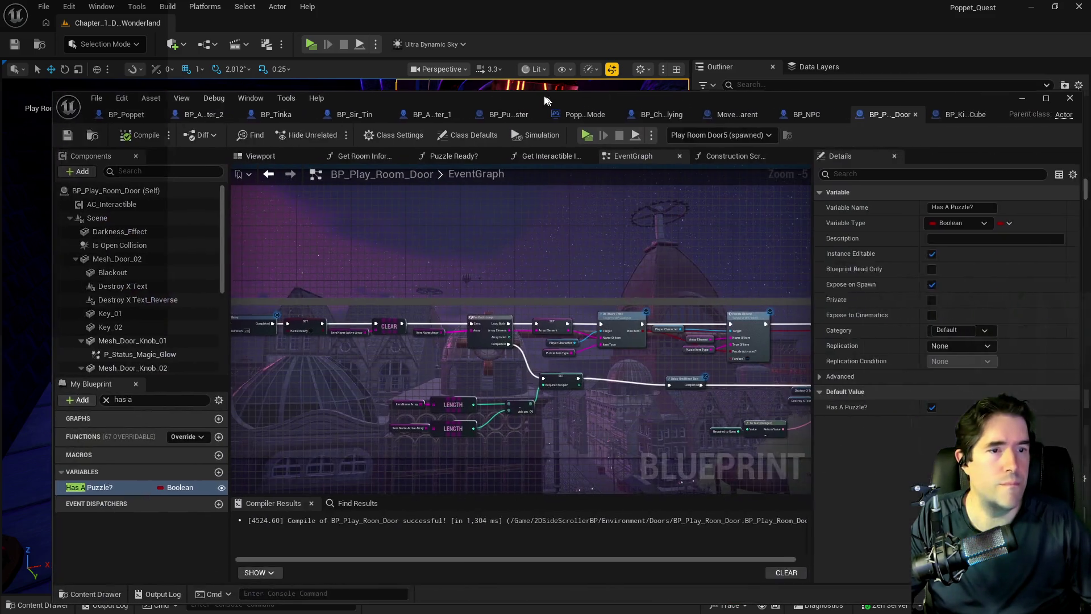
double_click(463, 94)
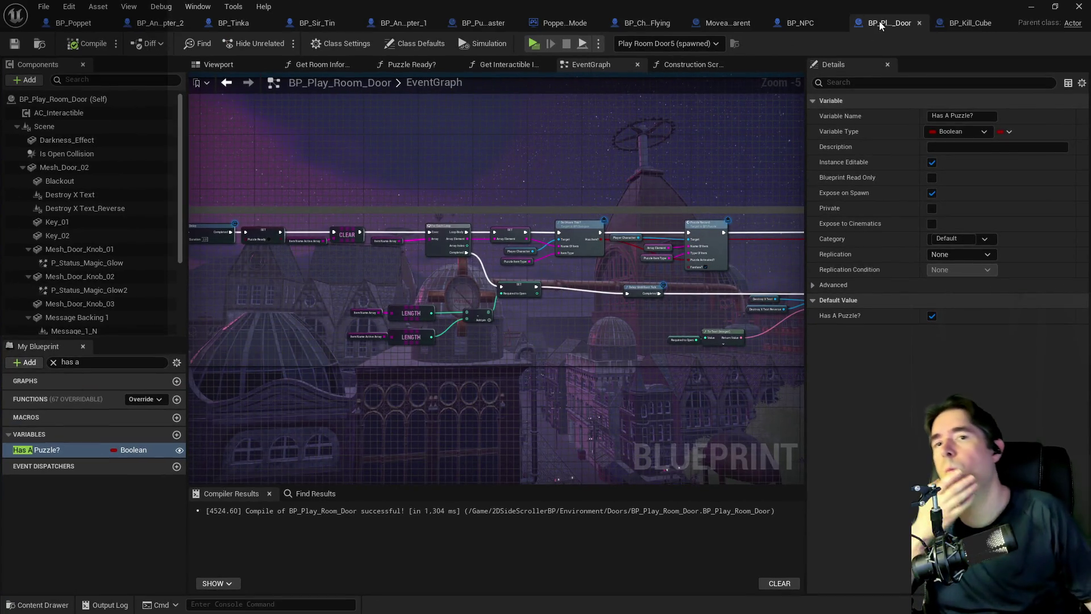
Step: Find references to Reset Start Puzzle by name and visit both results
scroll(540, 158, up, 2)
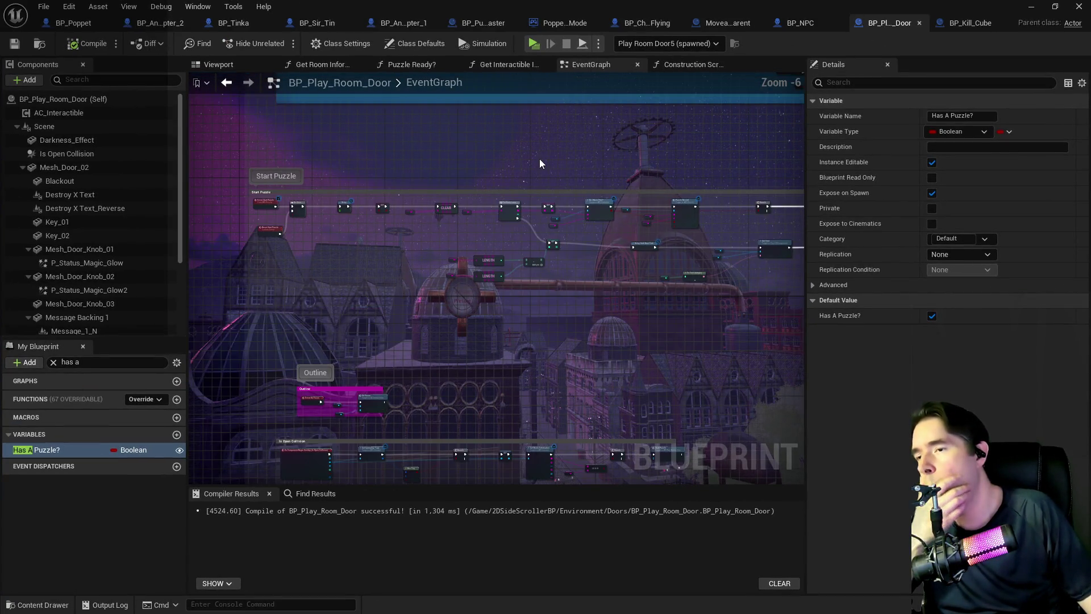
scroll(308, 183, up, 2)
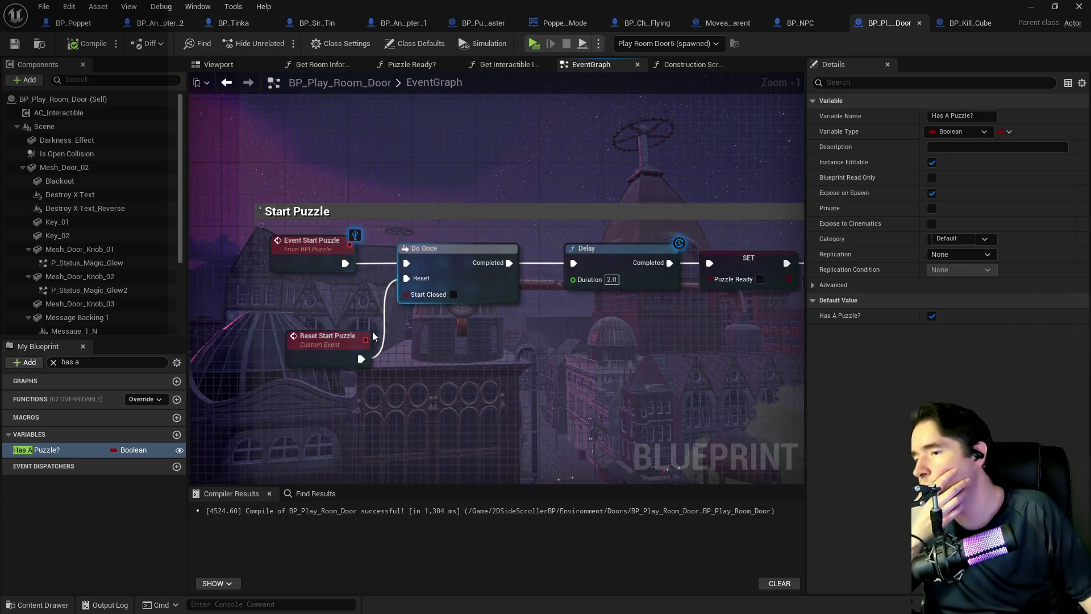
click(313, 339)
right_click(359, 358)
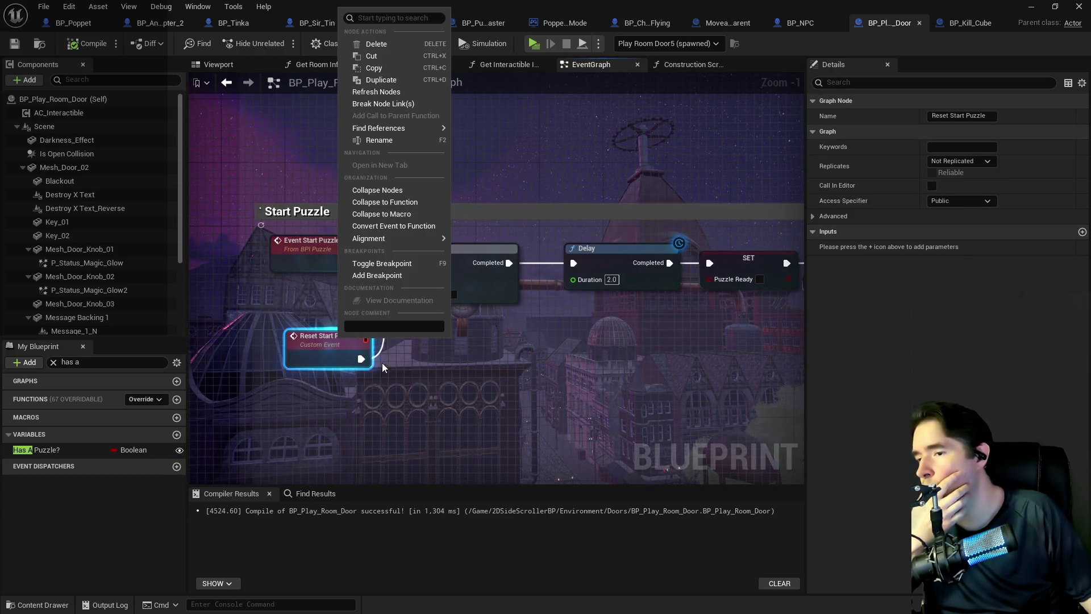
mouse_move(415, 128)
click(481, 133)
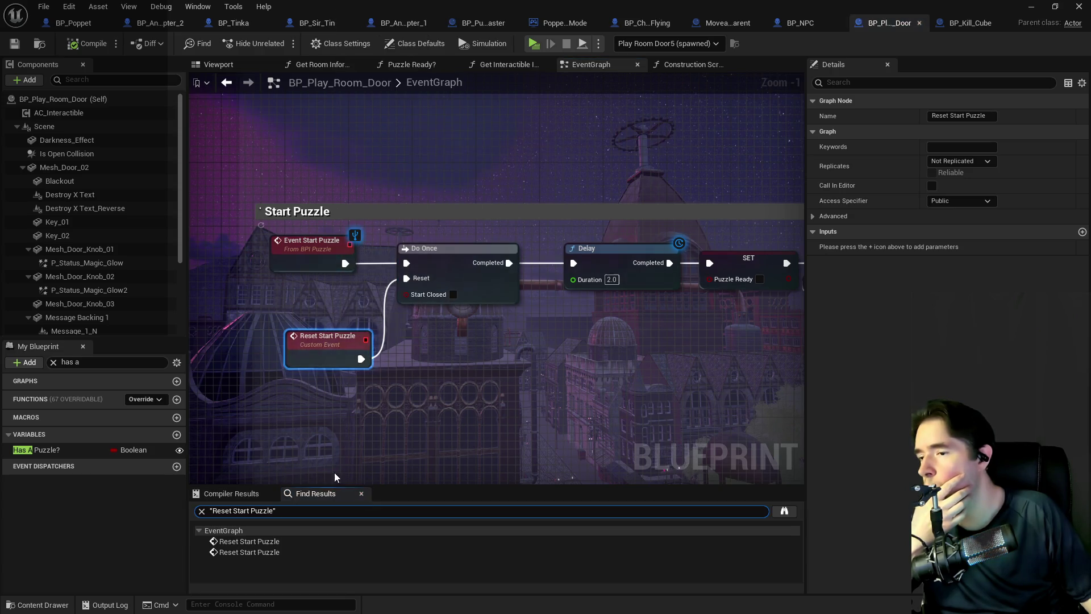
click(269, 542)
click(257, 556)
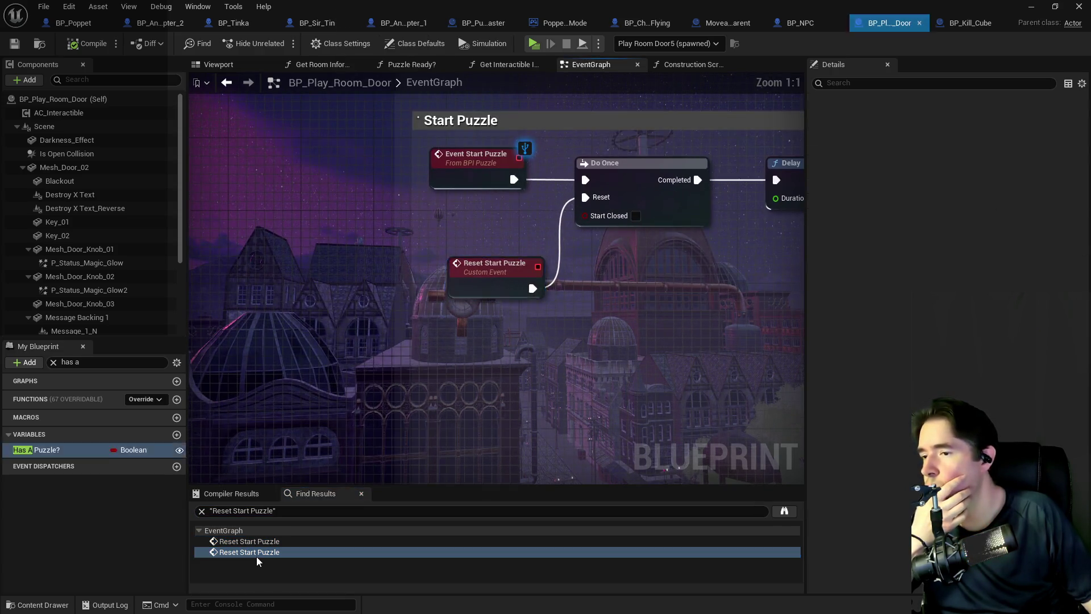
scroll(404, 389, down, 6)
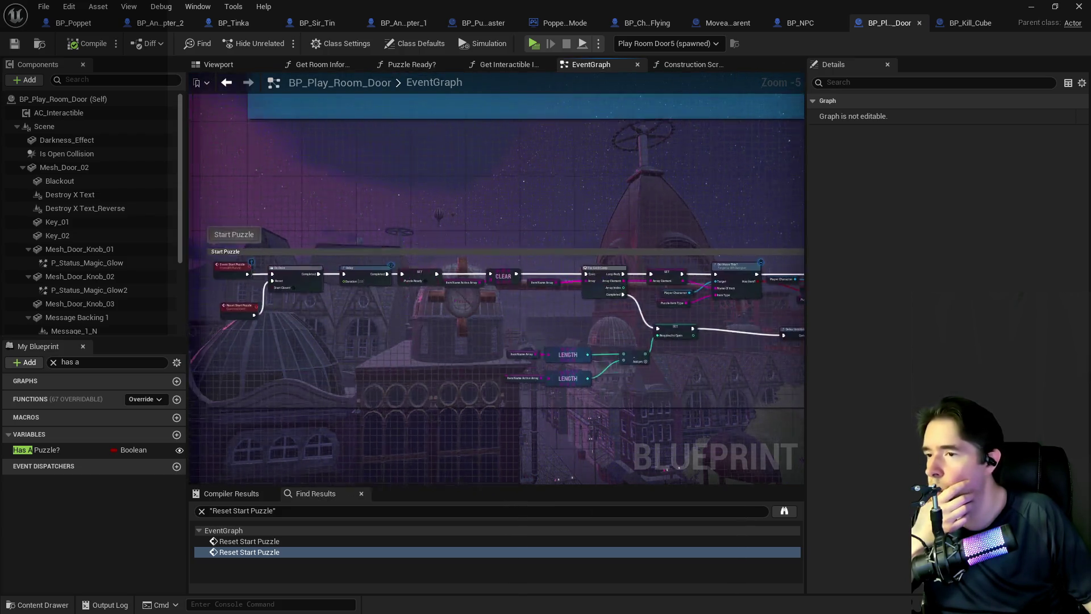
scroll(619, 259, down, 2)
scroll(539, 366, up, 7)
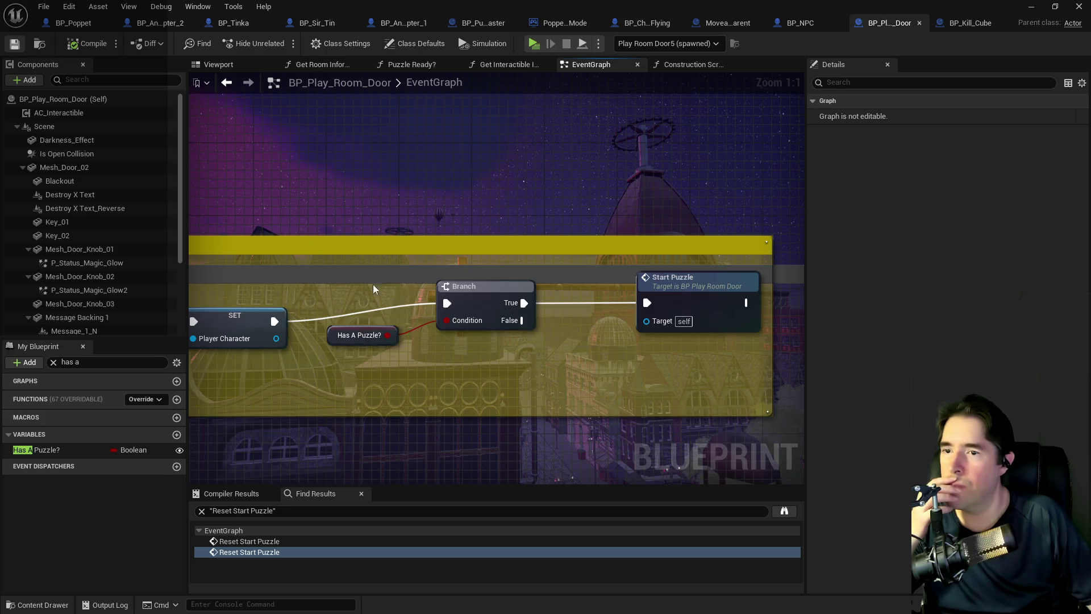
scroll(430, 346, down, 5)
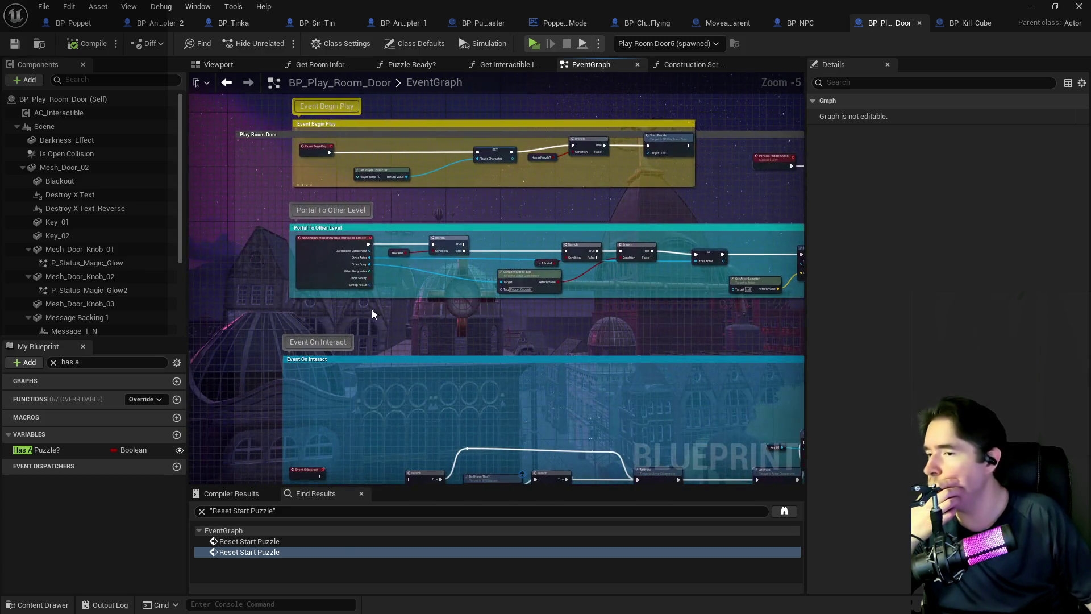
Step: Find references to the Event Start Puzzle node by name
mouse_move(420, 398)
mouse_down()
mouse_move(398, 483)
mouse_move(409, 386)
mouse_move(580, 91)
mouse_up()
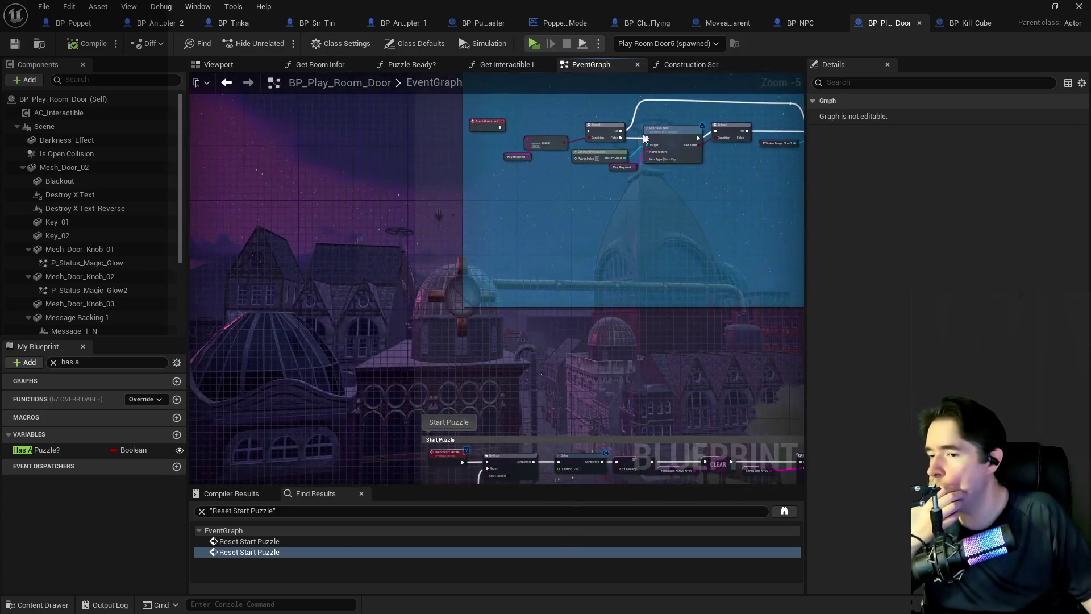
scroll(455, 455, up, 3)
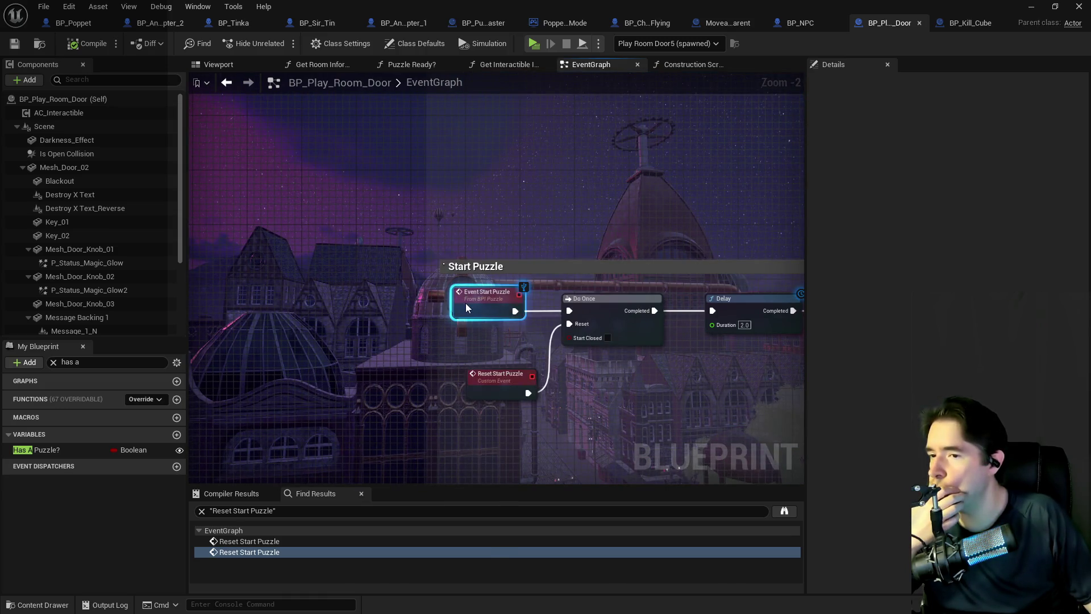
right_click(463, 298)
mouse_move(569, 406)
click(612, 414)
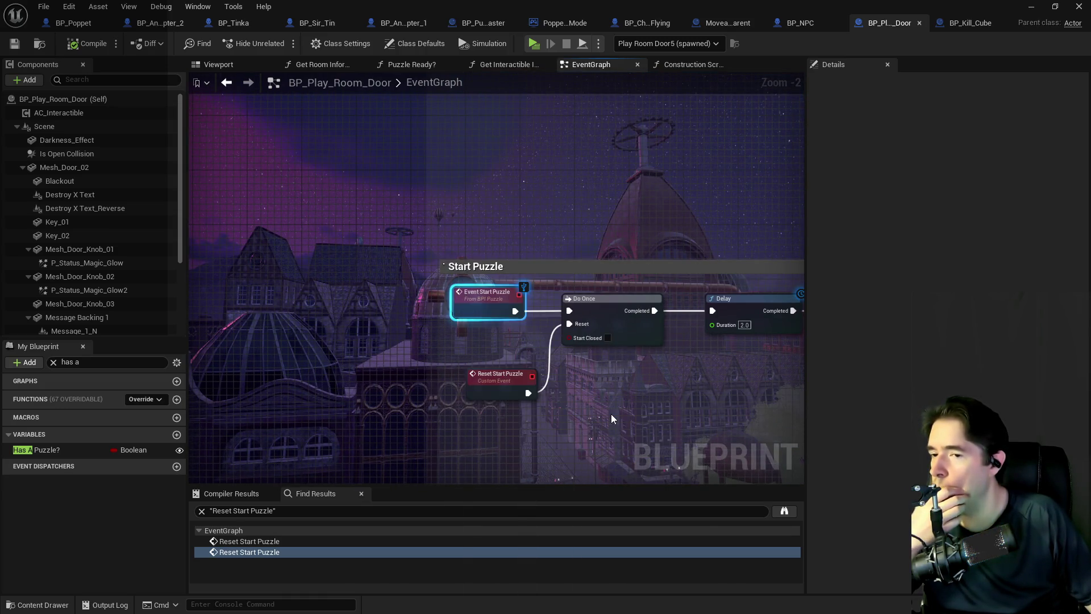
Step: Visit each Start Puzzle call and locate the Periodic Puzzle Check node
click(306, 550)
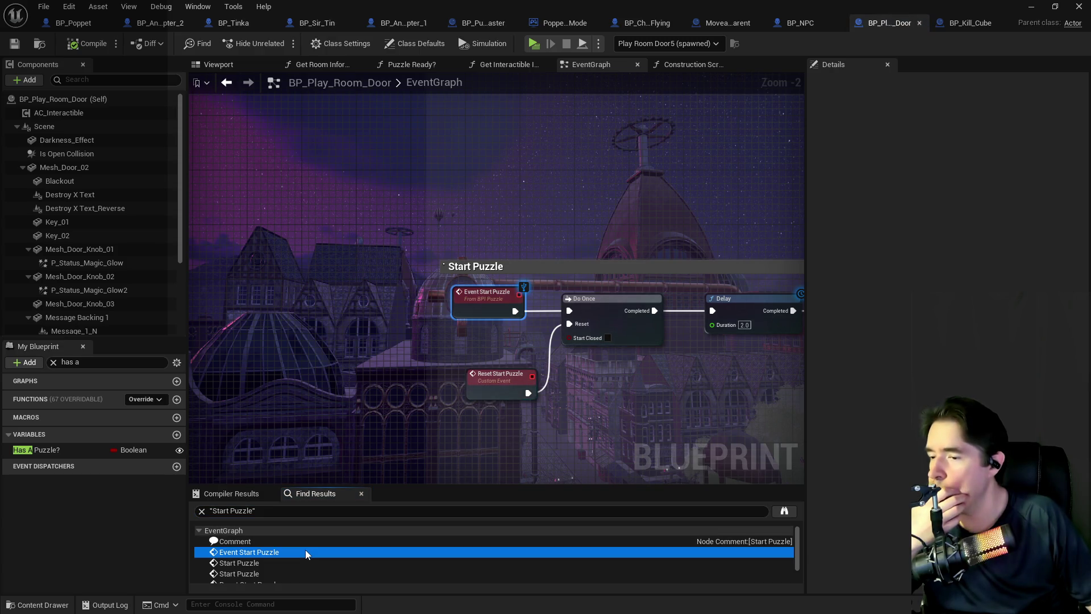
click(245, 573)
click(246, 563)
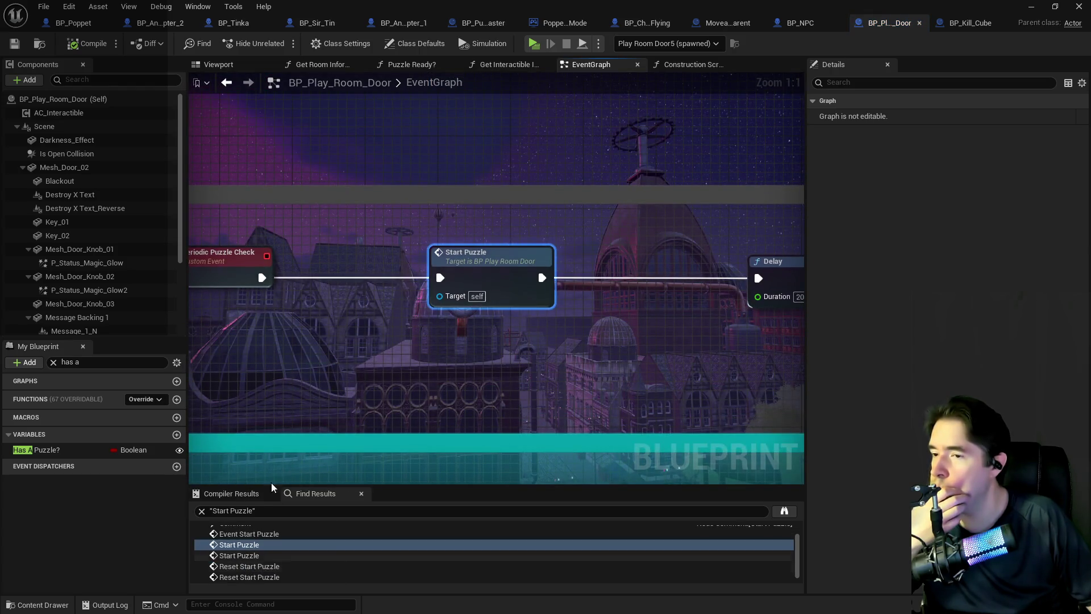
scroll(296, 373, down, 1)
drag(297, 374, 780, 392)
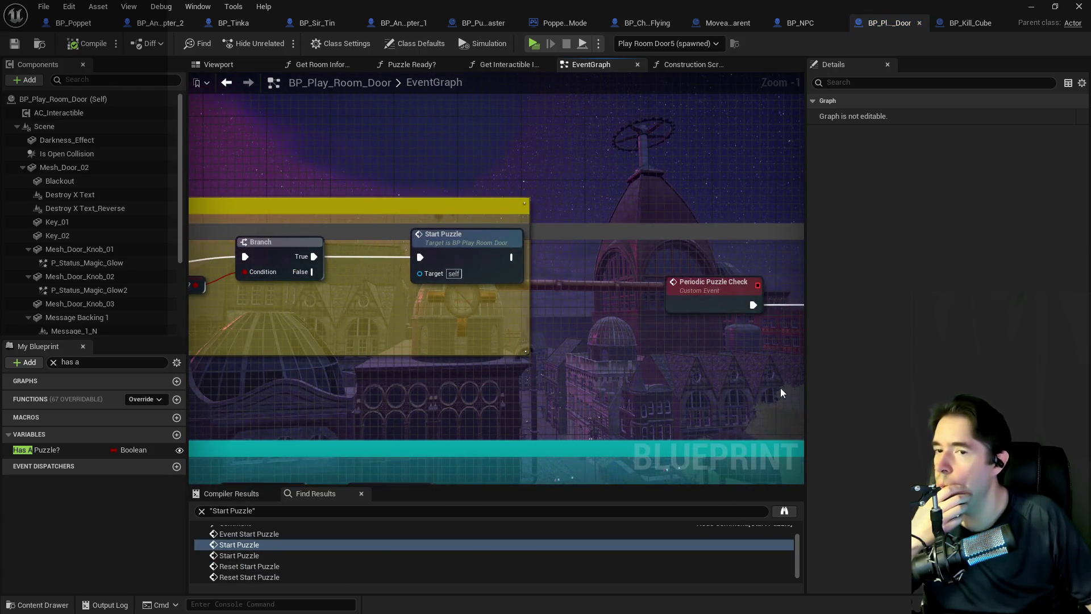
scroll(291, 547, down, 1)
mouse_move(739, 330)
mouse_down()
mouse_move(230, 323)
mouse_move(229, 364)
mouse_move(260, 385)
mouse_move(507, 368)
mouse_move(613, 377)
mouse_up()
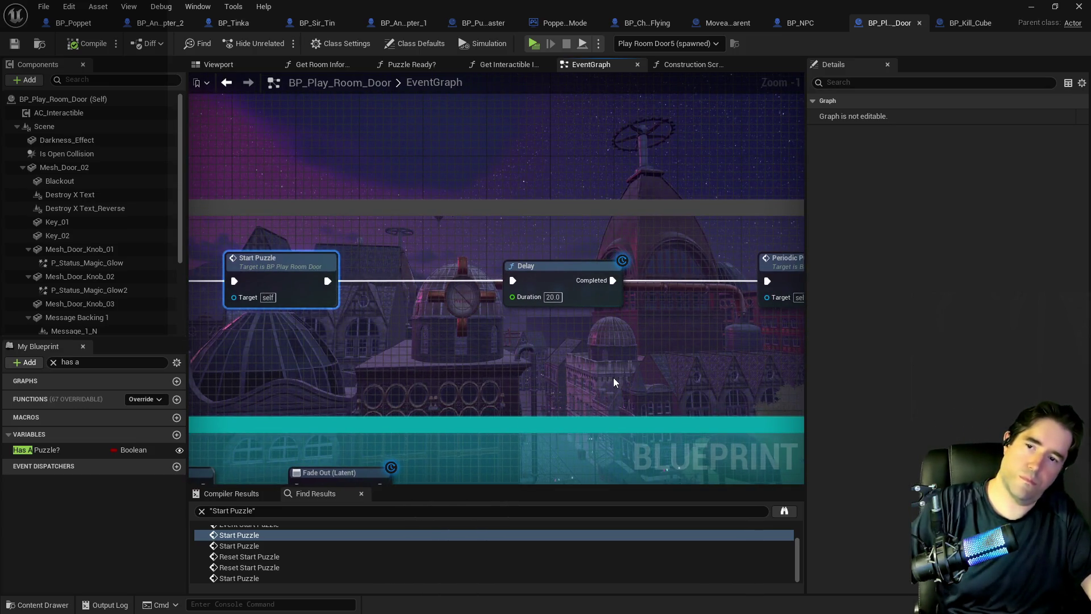
drag(635, 408, 805, 397)
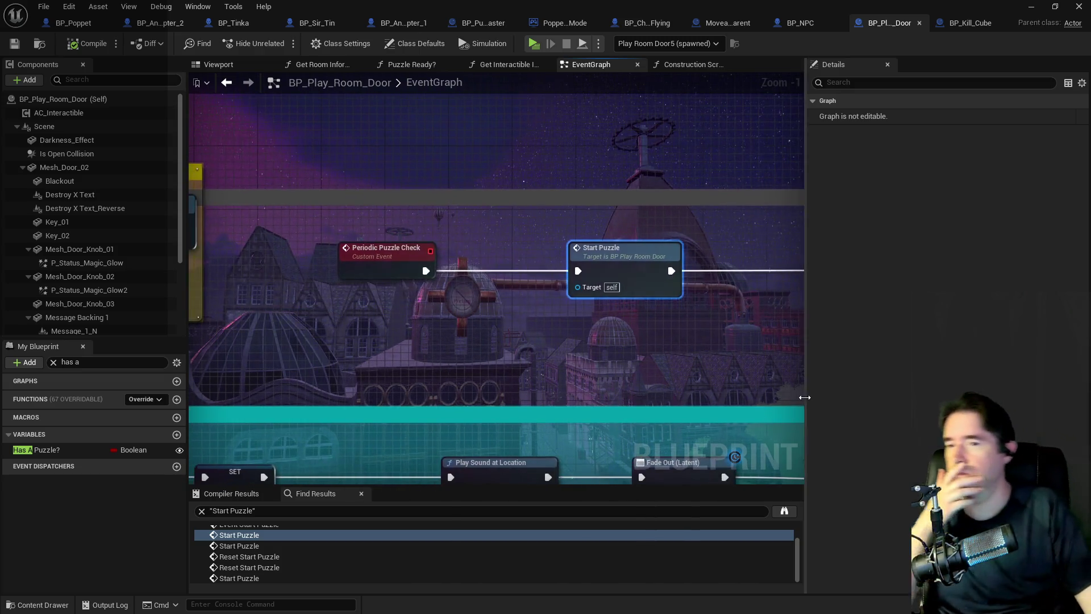
scroll(575, 367, down, 2)
drag(587, 370, 792, 372)
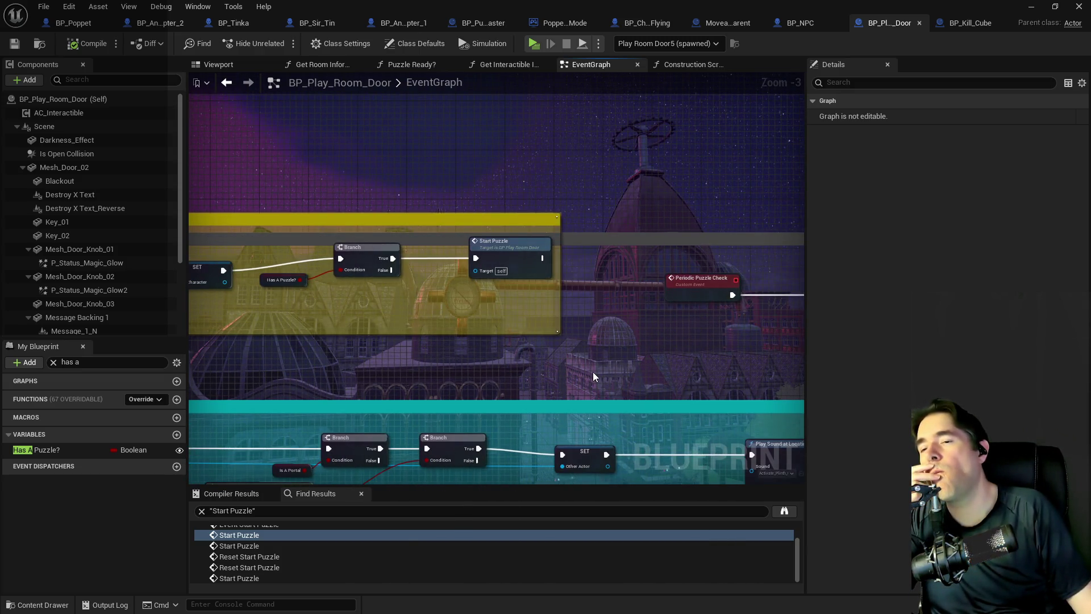
drag(593, 376, 542, 340)
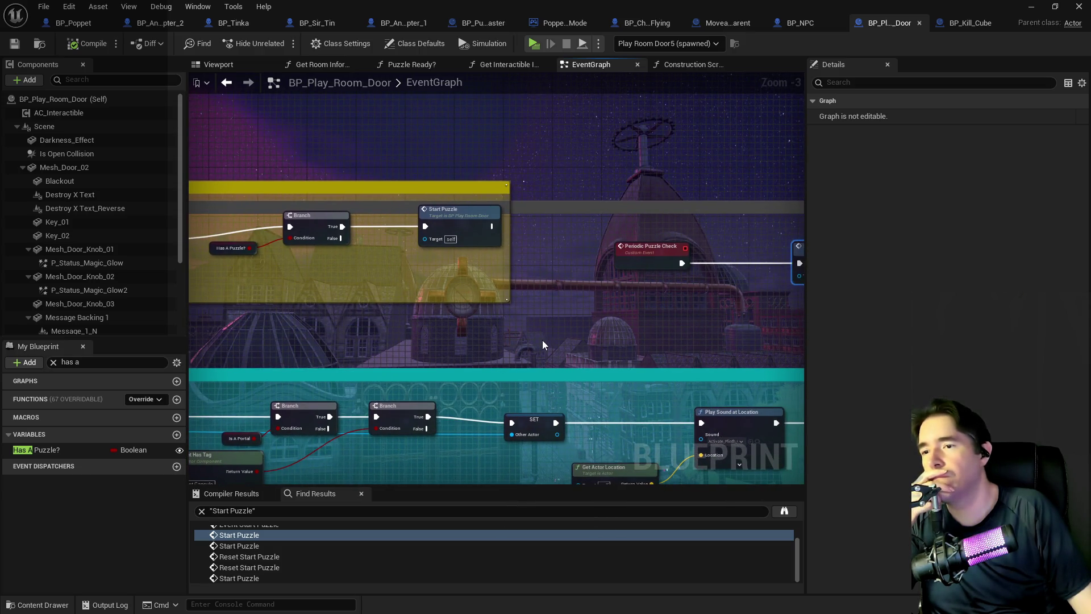
key(Return)
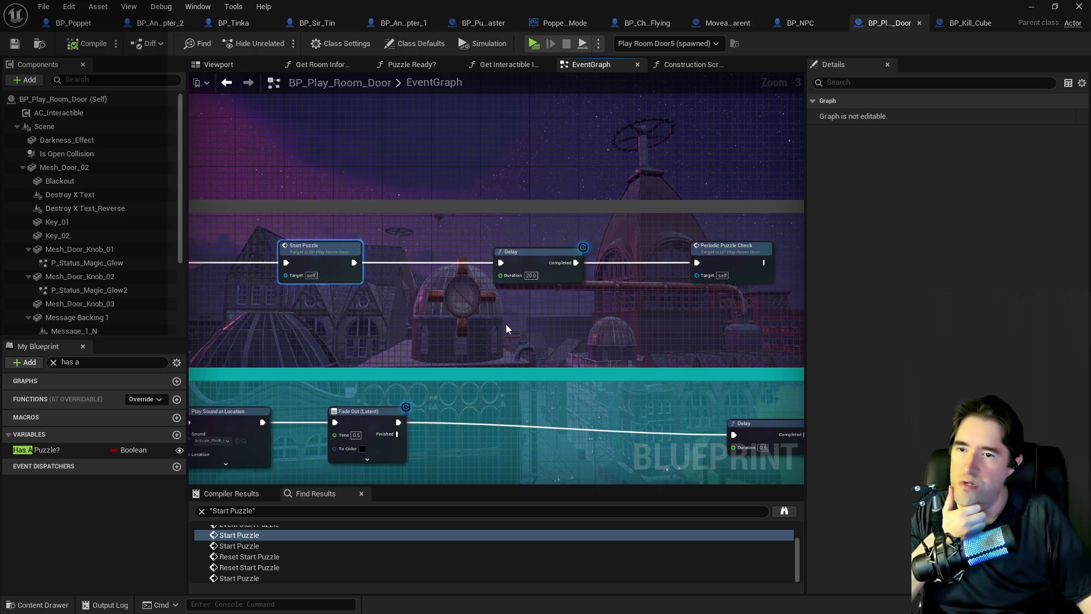
mouse_move(567, 306)
mouse_down()
mouse_move(510, 301)
mouse_move(651, 312)
mouse_move(538, 299)
mouse_up()
Step: Paste Periodic Puzzle Check at Begin Play, wire Branch True to it, and delete Start Puzzle
click(717, 241)
key(alt+Left)
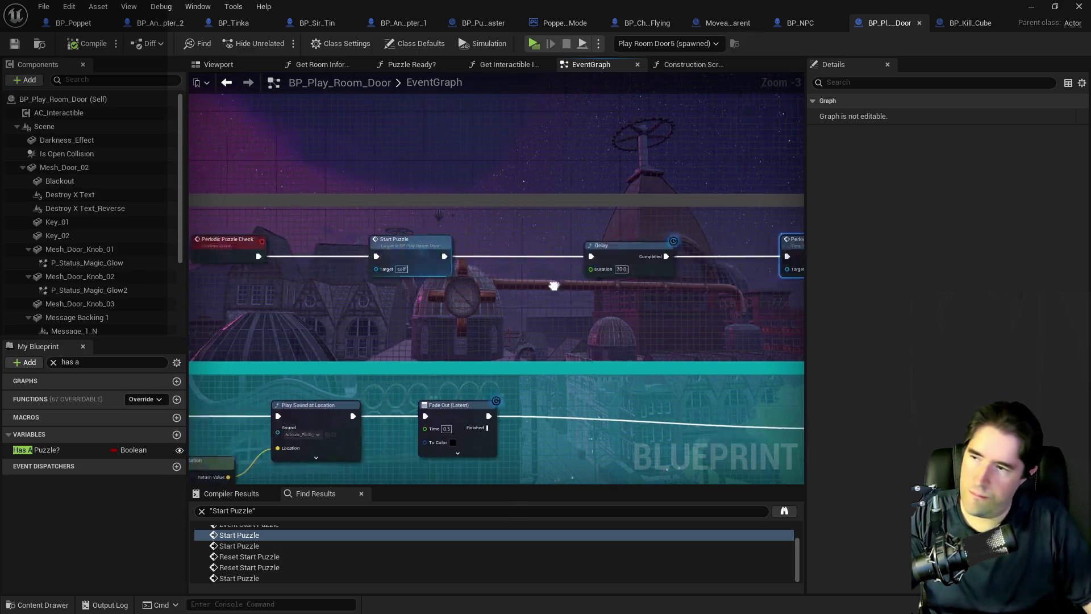
key(ctrl+v)
mouse_move(401, 214)
mouse_down()
mouse_move(476, 274)
mouse_move(495, 227)
mouse_up()
click(511, 205)
key(Delete)
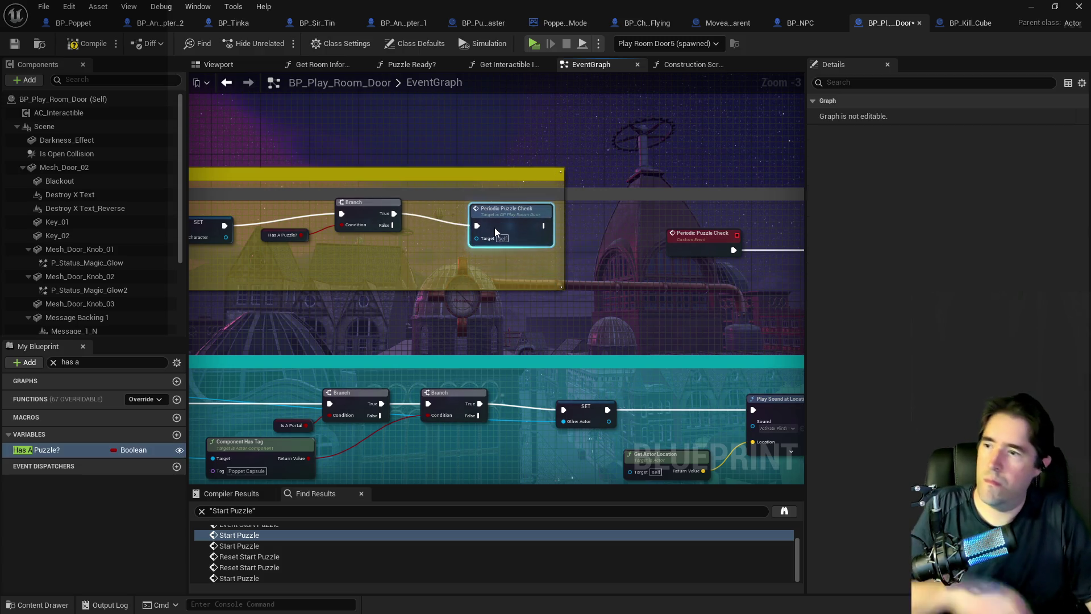
Step: Realign Has A Puzzle?, Branch and Periodic Puzzle Check in one line
drag(286, 213, 507, 237)
mouse_move(369, 203)
mouse_down()
mouse_move(366, 233)
mouse_move(381, 218)
mouse_up()
click(527, 229)
drag(528, 228, 528, 215)
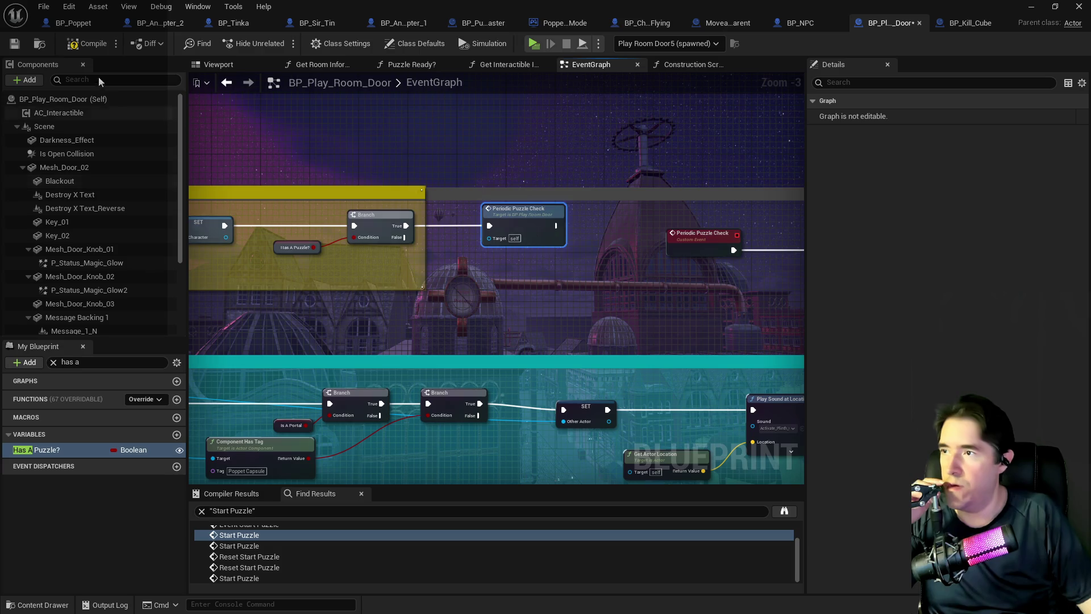
Step: Compile and save BP_Play_Room_Door
click(89, 46)
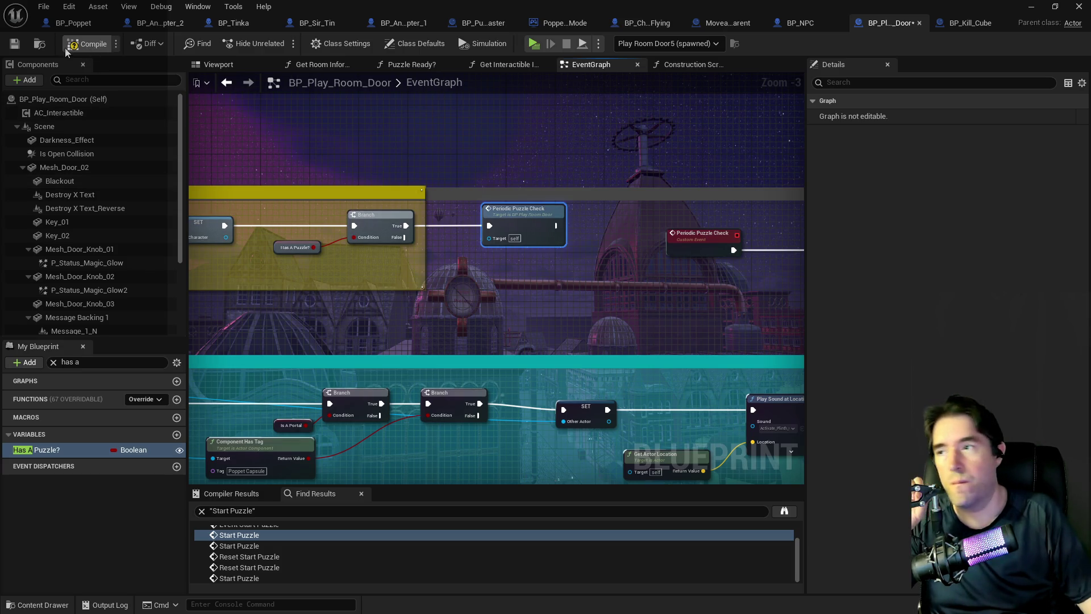
click(14, 45)
scroll(305, 287, down, 2)
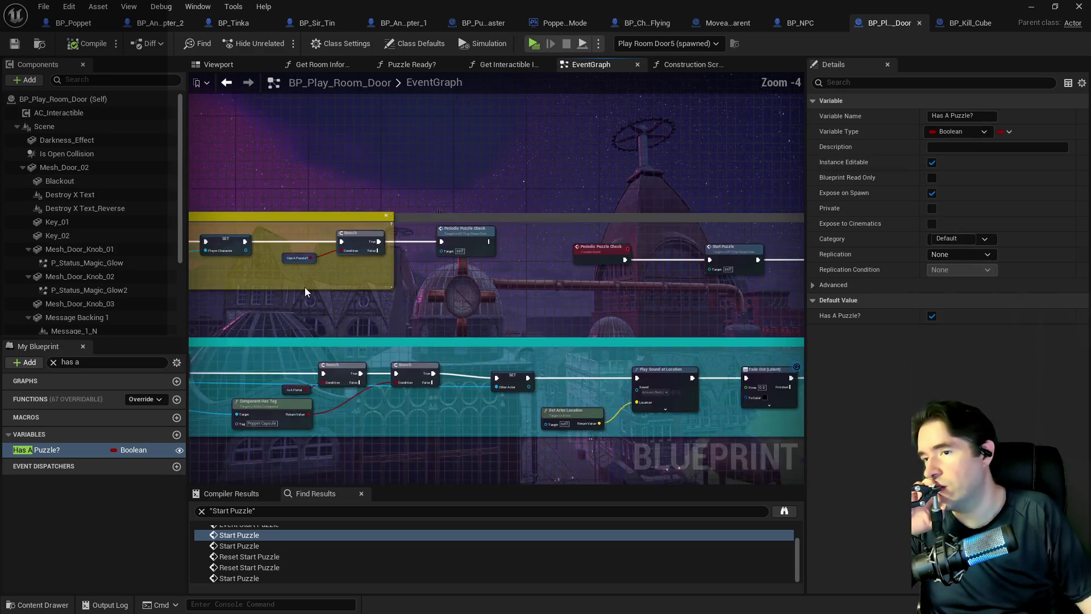
Step: Review the Begin Play and Portal groups in the Event Graph, then minimize to the level editor
scroll(362, 266, up, 2)
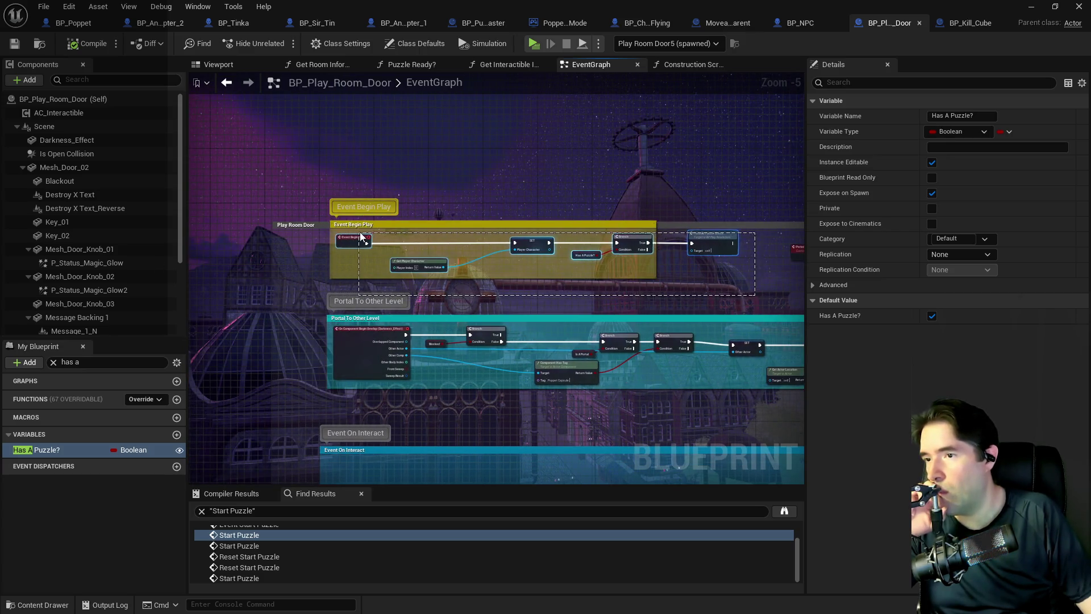
click(357, 287)
scroll(347, 310, up, 2)
scroll(341, 318, down, 9)
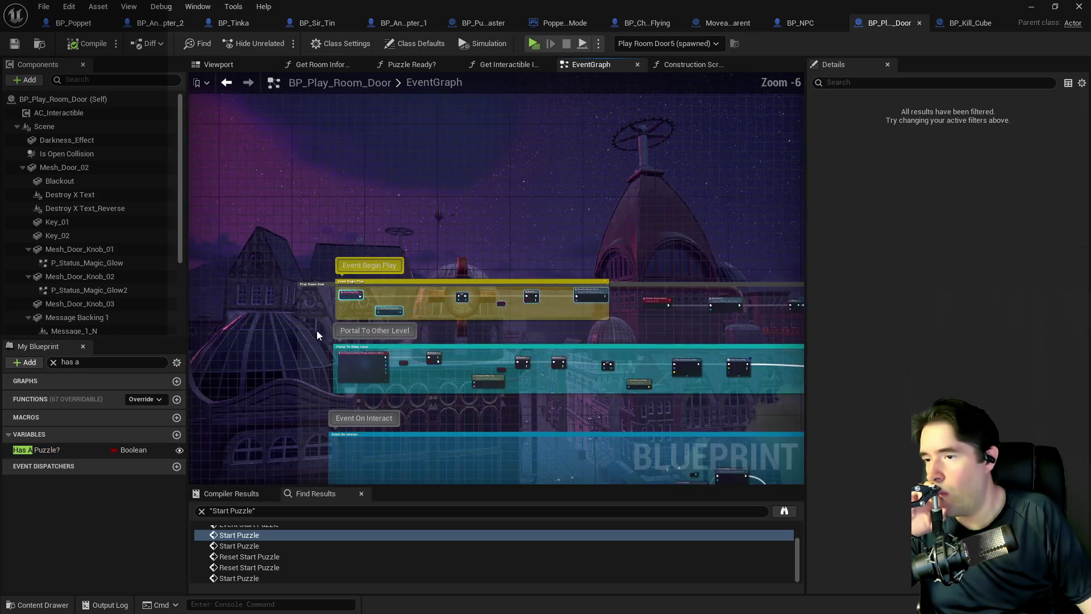
scroll(351, 321, up, 7)
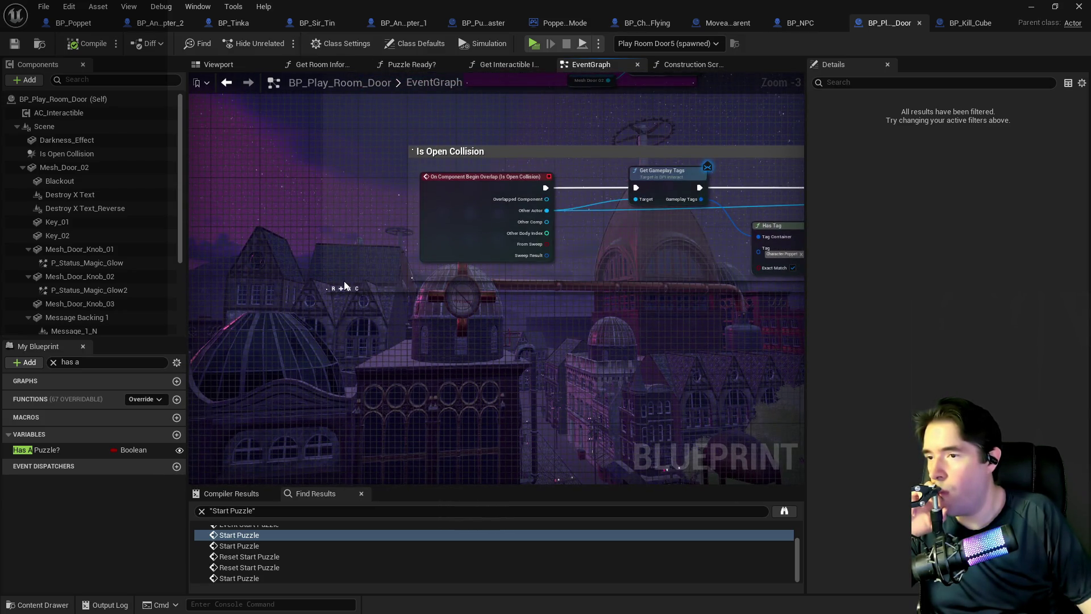
click(386, 277)
scroll(388, 278, down, 5)
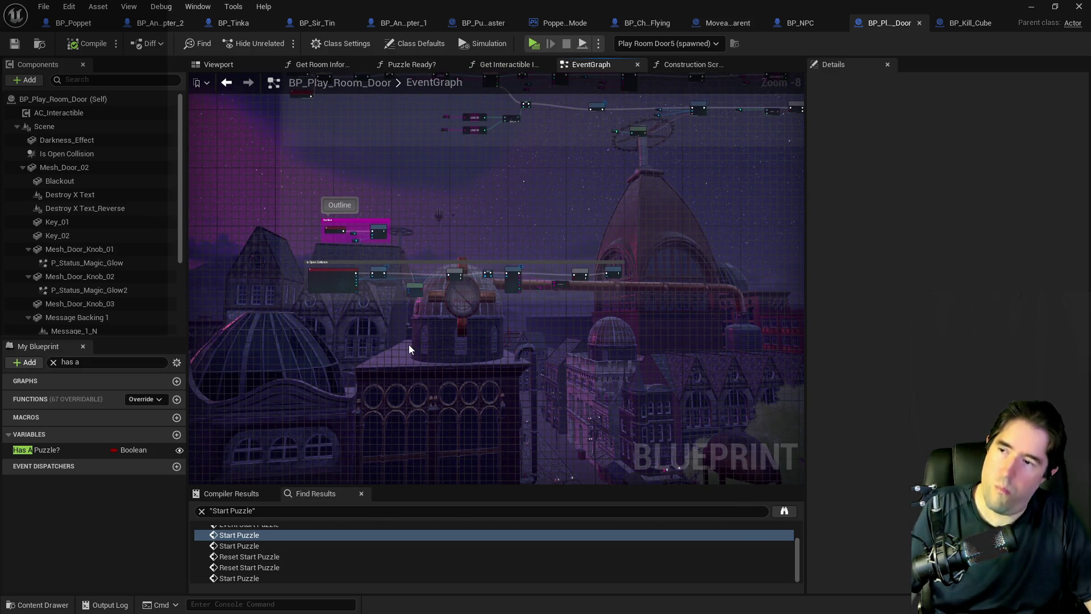
scroll(419, 248, up, 3)
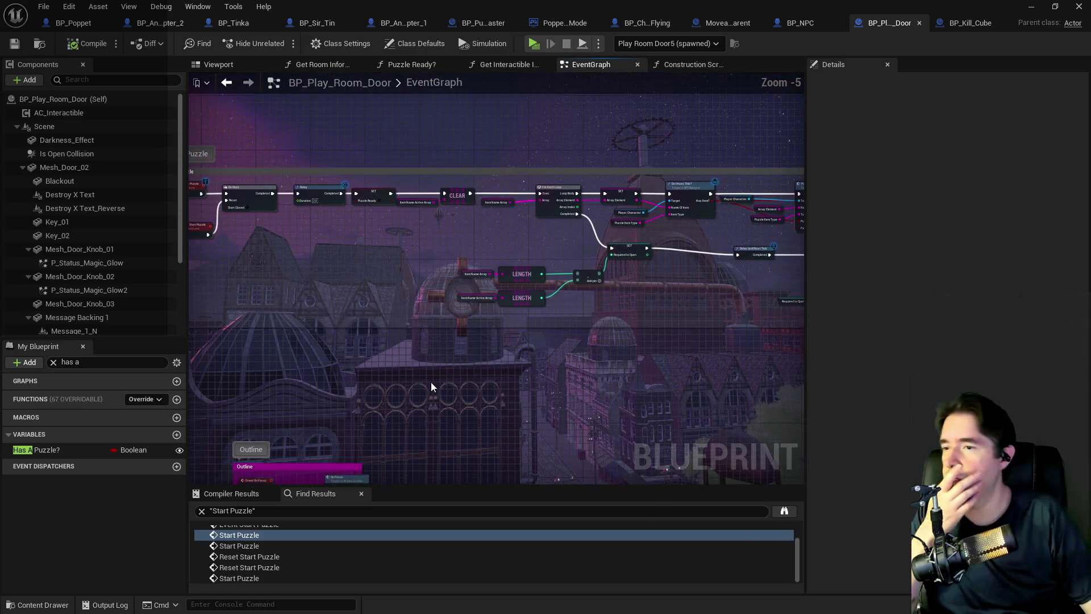
scroll(431, 382, up, 2)
mouse_move(449, 281)
mouse_down()
mouse_move(443, 295)
mouse_move(325, 336)
mouse_up()
drag(402, 321, 402, 143)
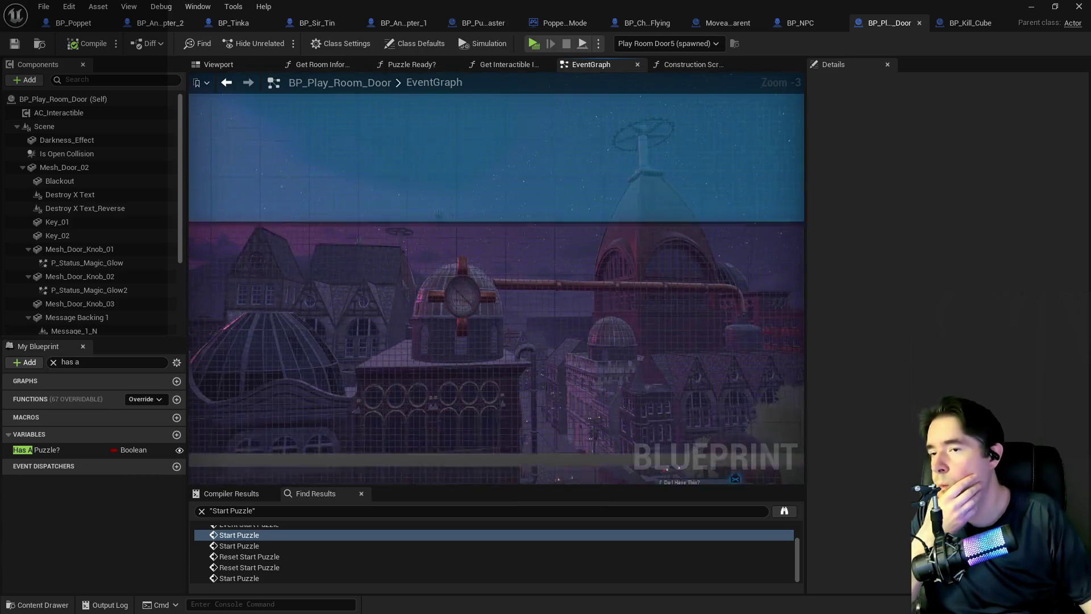
scroll(384, 333, down, 3)
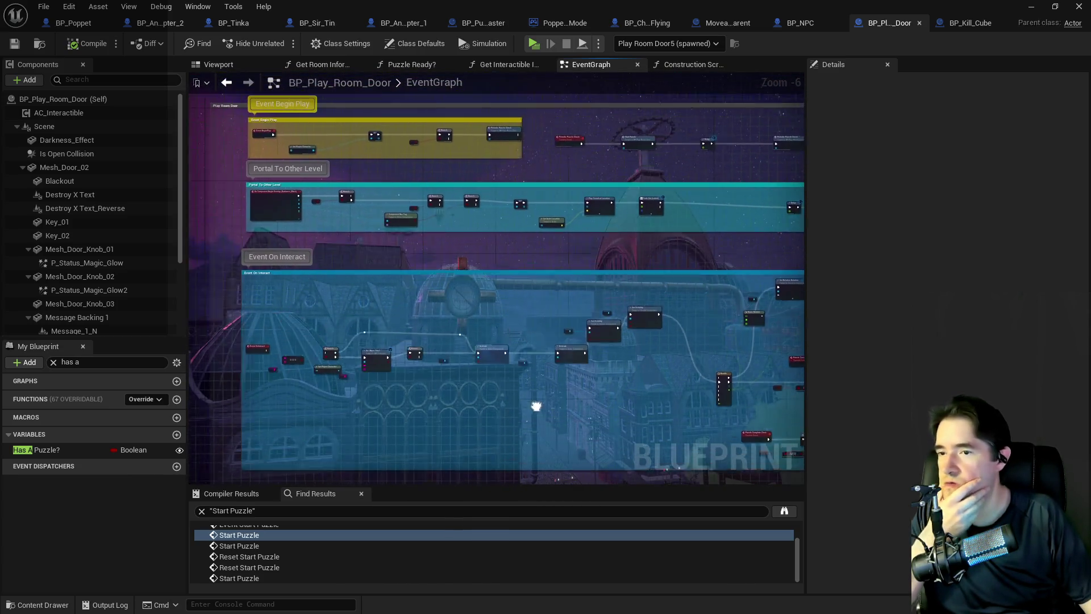
drag(536, 406, 548, 412)
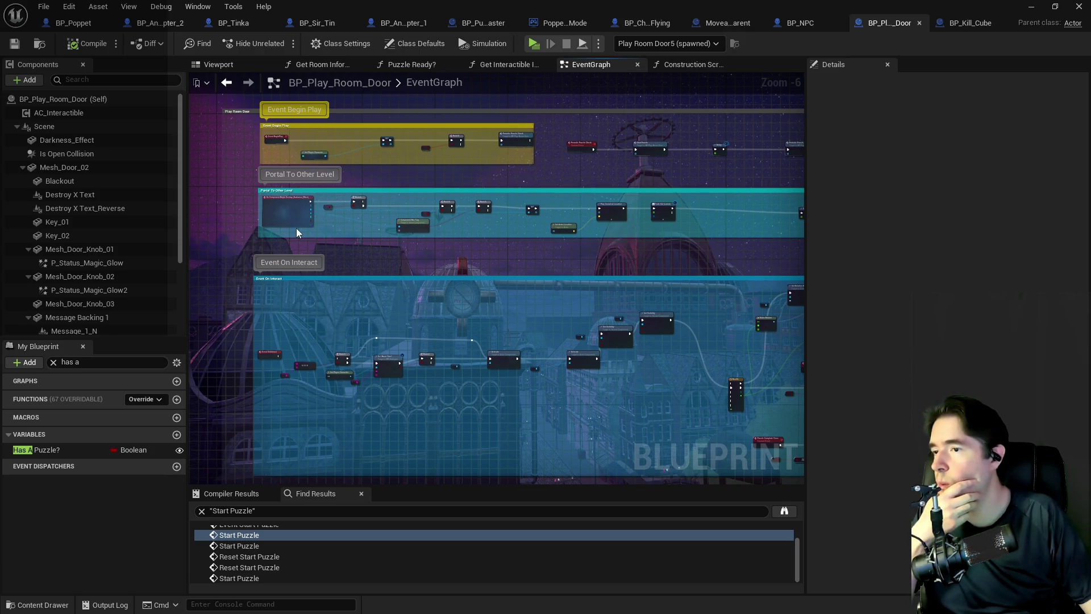
scroll(296, 228, up, 1)
drag(298, 221, 307, 371)
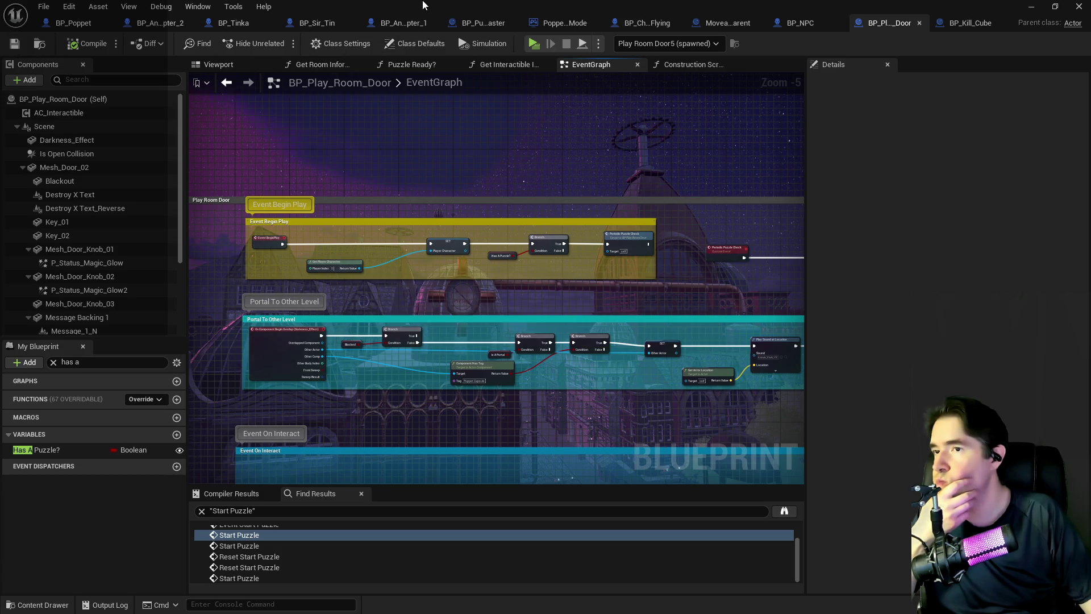
key(super+Down)
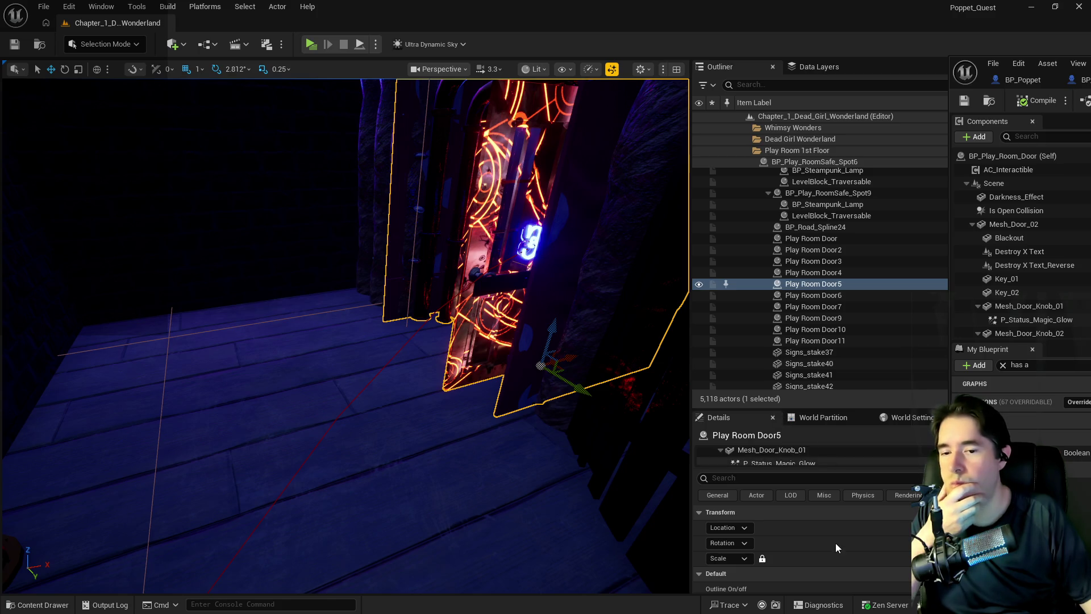
Step: Expand Play Room Door5's Item Name Array in Details, then start playing the level
scroll(836, 545, down, 3)
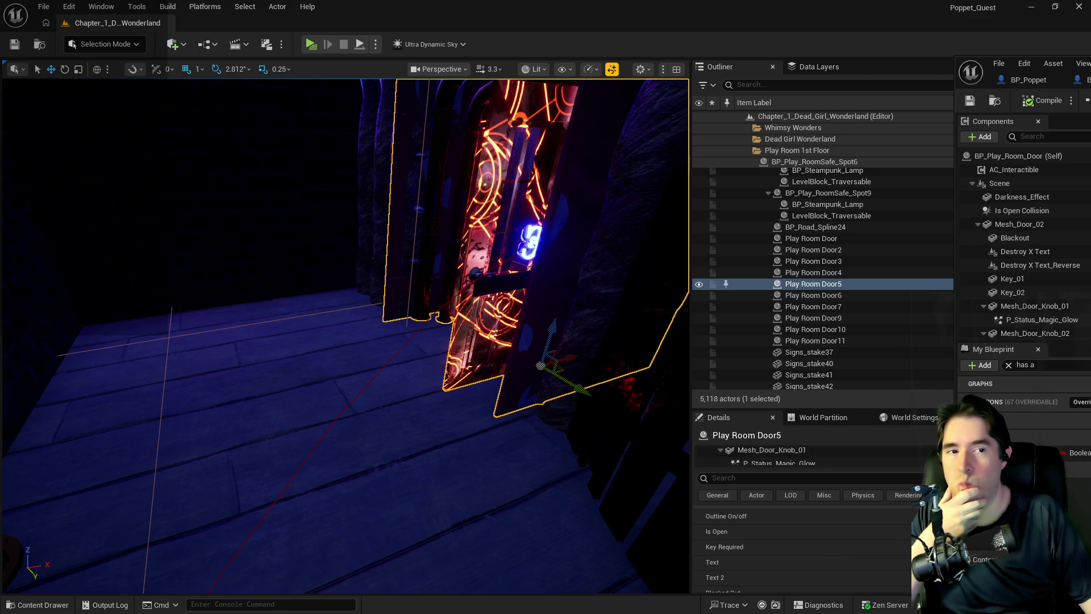
key(super+Down)
scroll(908, 573, down, 2)
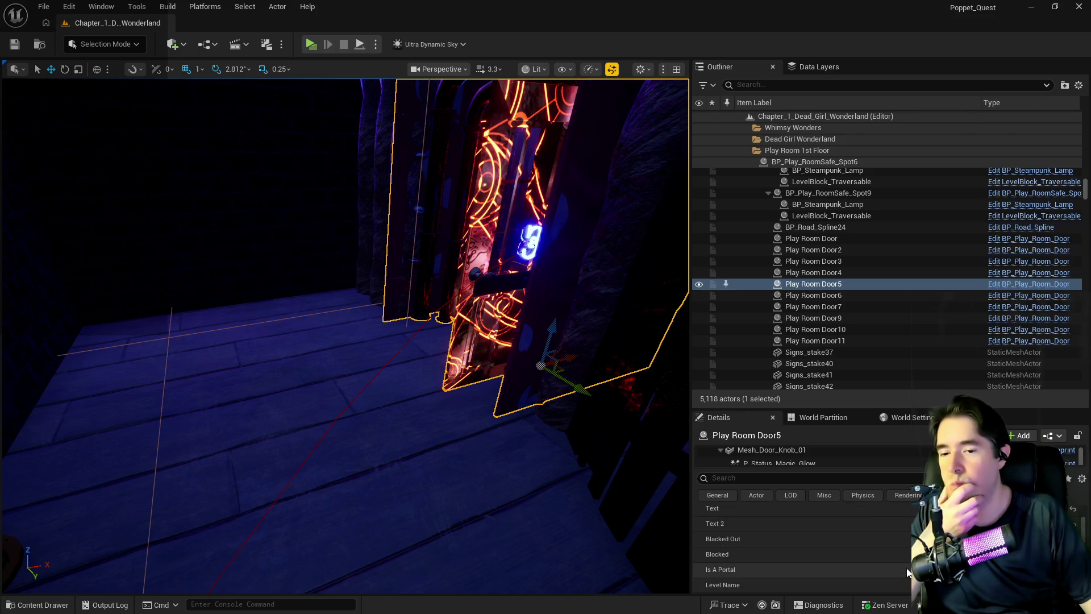
scroll(907, 572, down, 1)
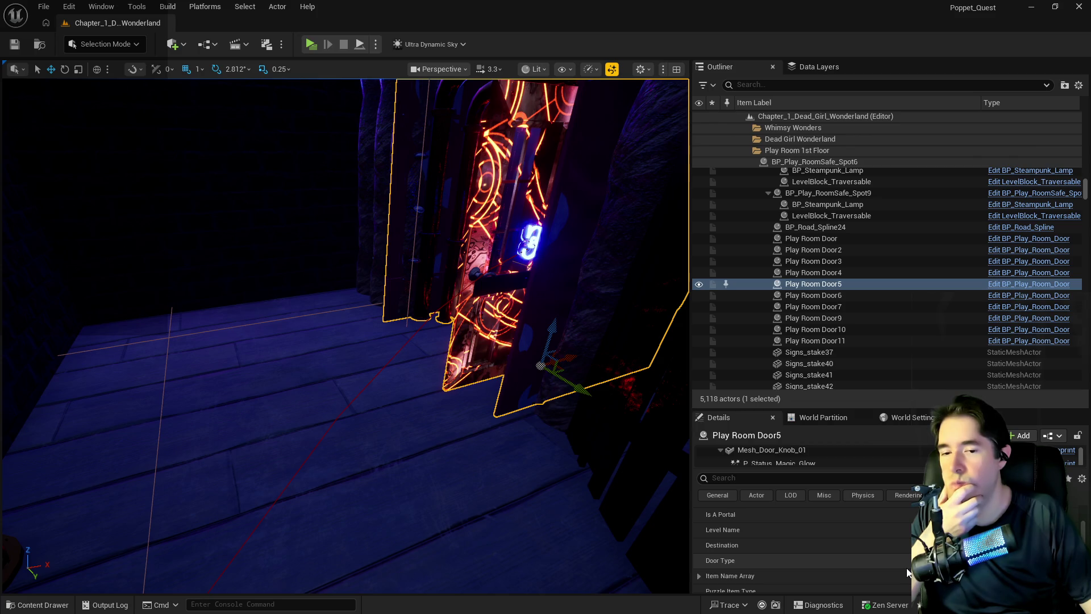
scroll(908, 572, down, 1)
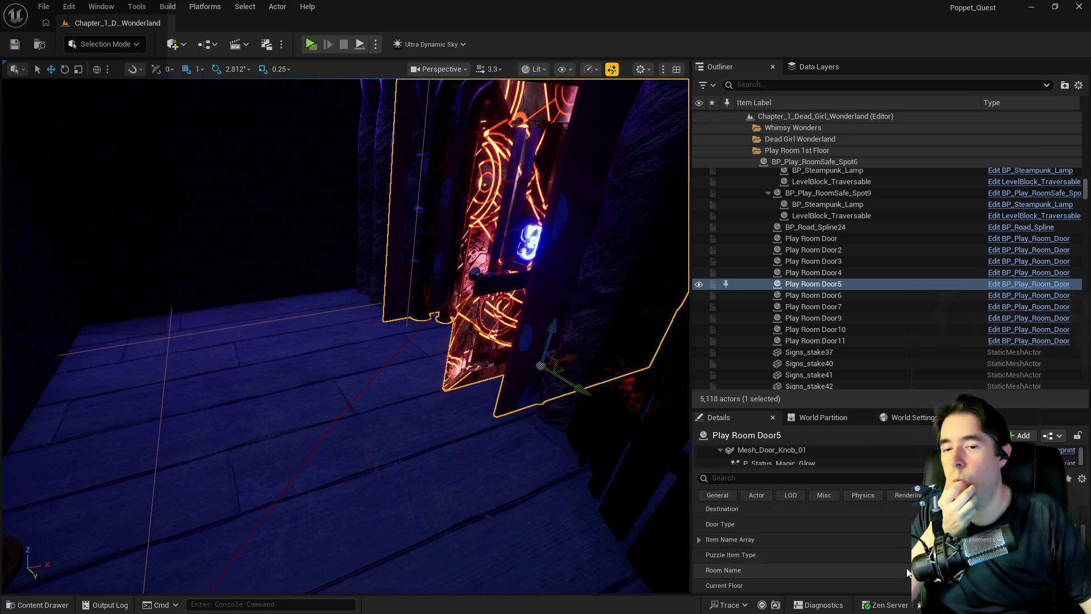
scroll(908, 572, down, 2)
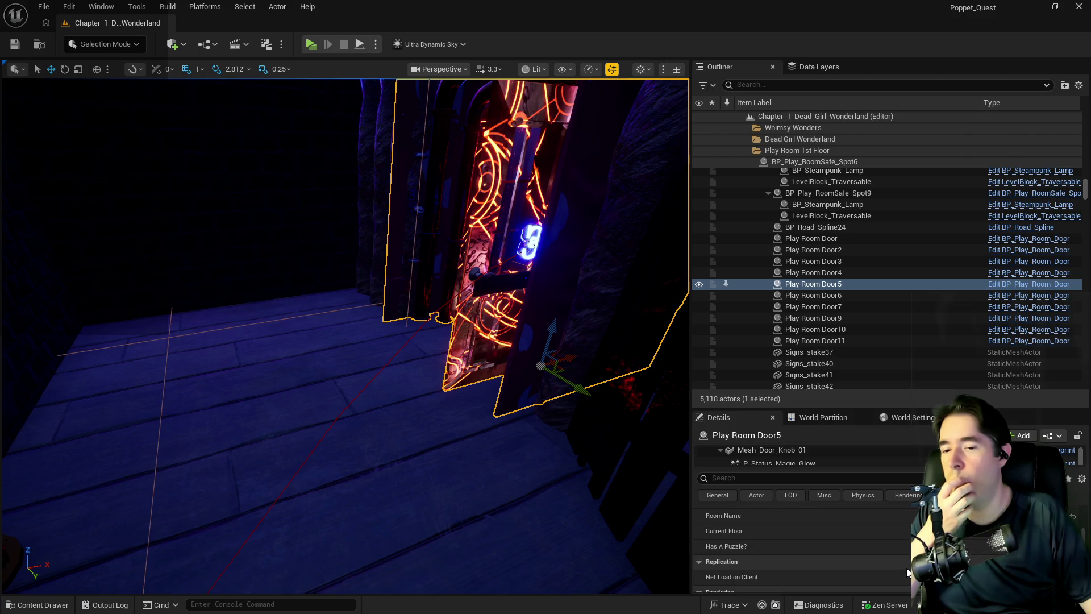
scroll(908, 572, up, 2)
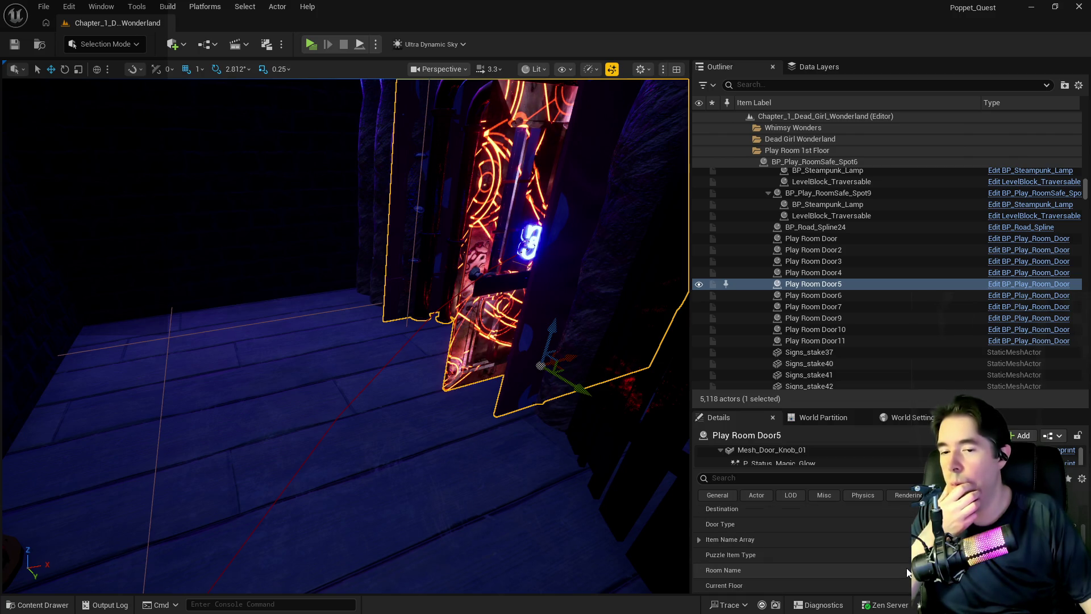
click(700, 540)
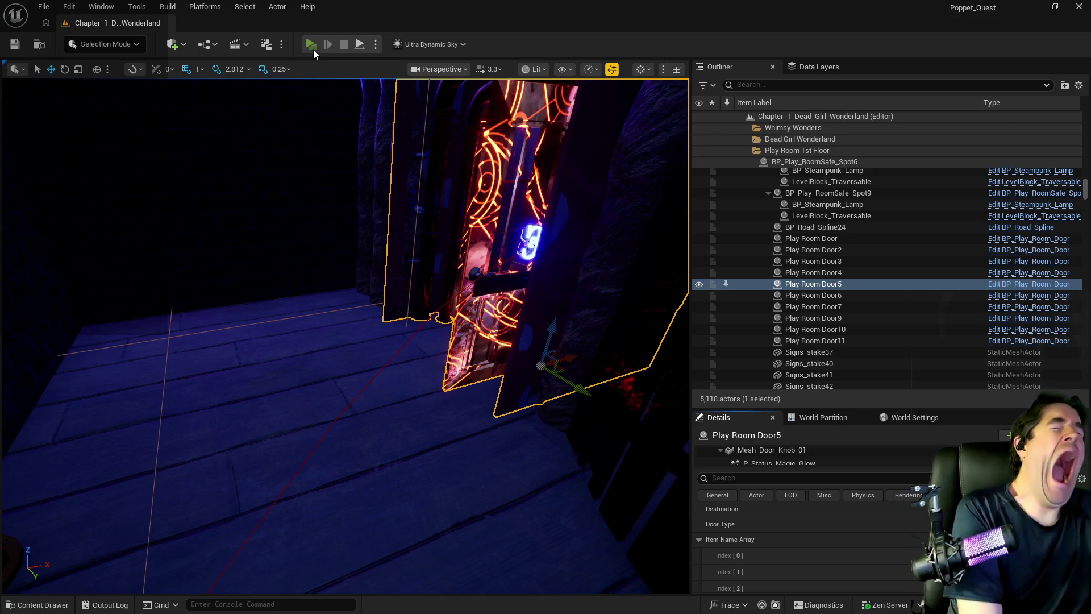
click(312, 45)
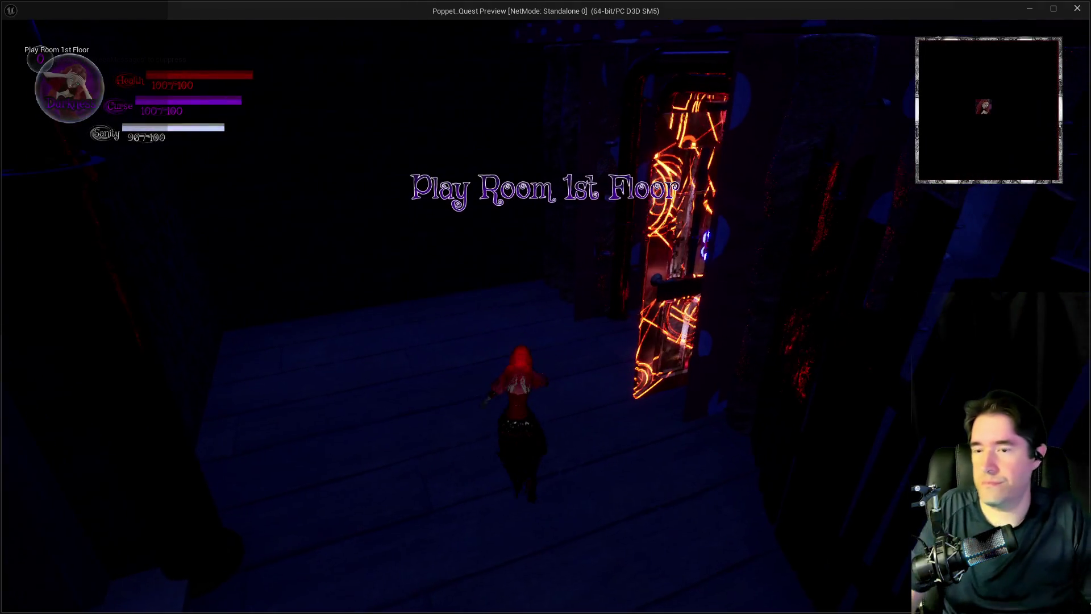
key(w)
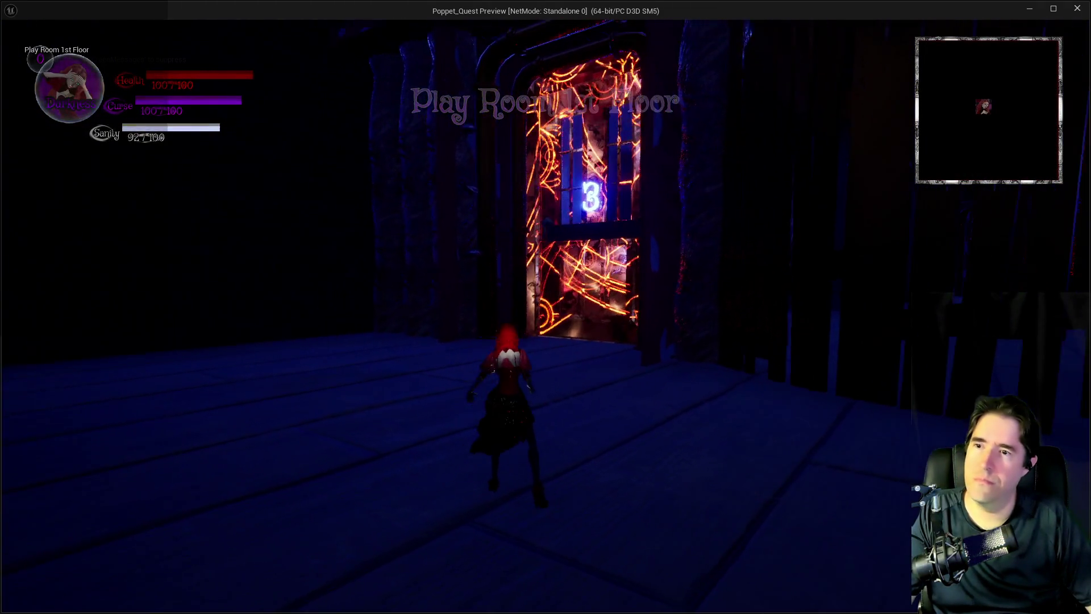
key(w)
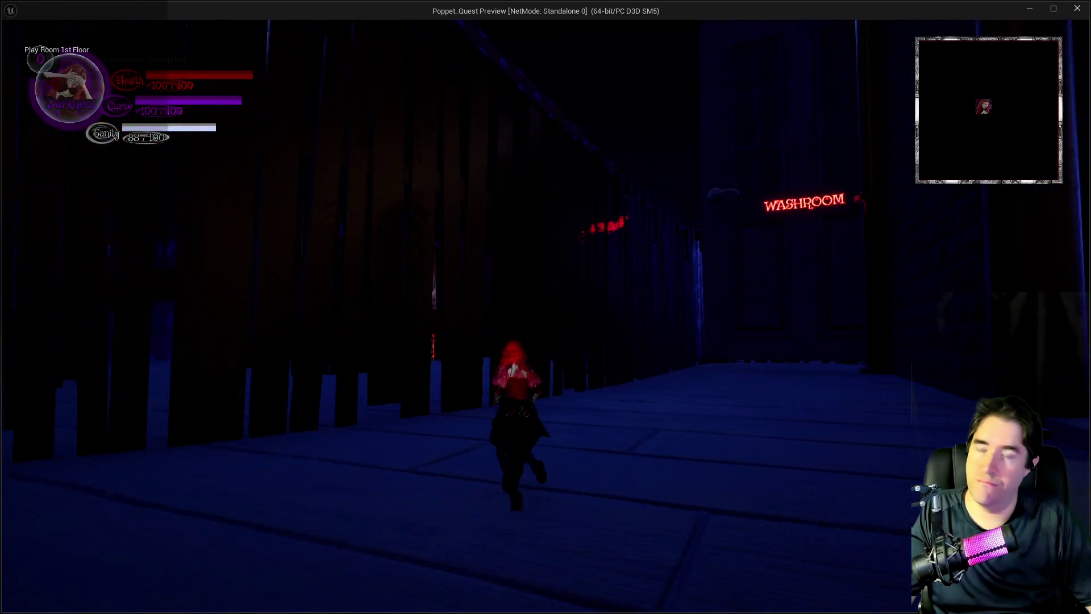
key(alt+Tab)
key(Escape)
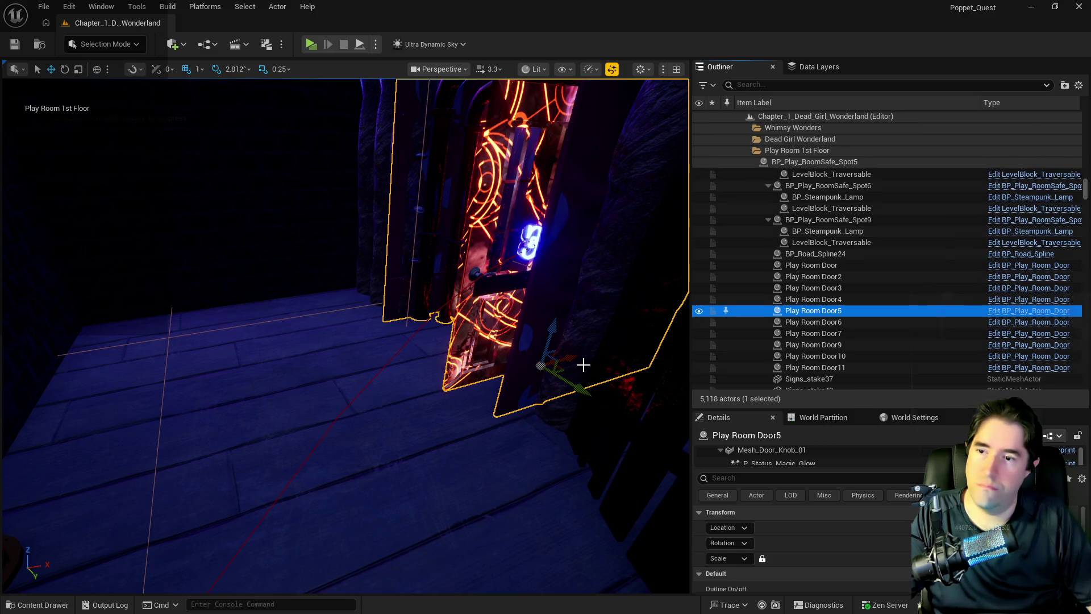
Step: Frame and select Play Room Door3 in the level viewport
drag(432, 415, 451, 393)
mouse_move(280, 454)
mouse_down()
mouse_move(267, 458)
mouse_move(287, 450)
mouse_move(286, 320)
mouse_move(299, 244)
mouse_move(284, 278)
mouse_up()
click(281, 345)
Step: Zoom in until the neon door fills the view, then select the floor piece beneath it
scroll(319, 275, up, 2)
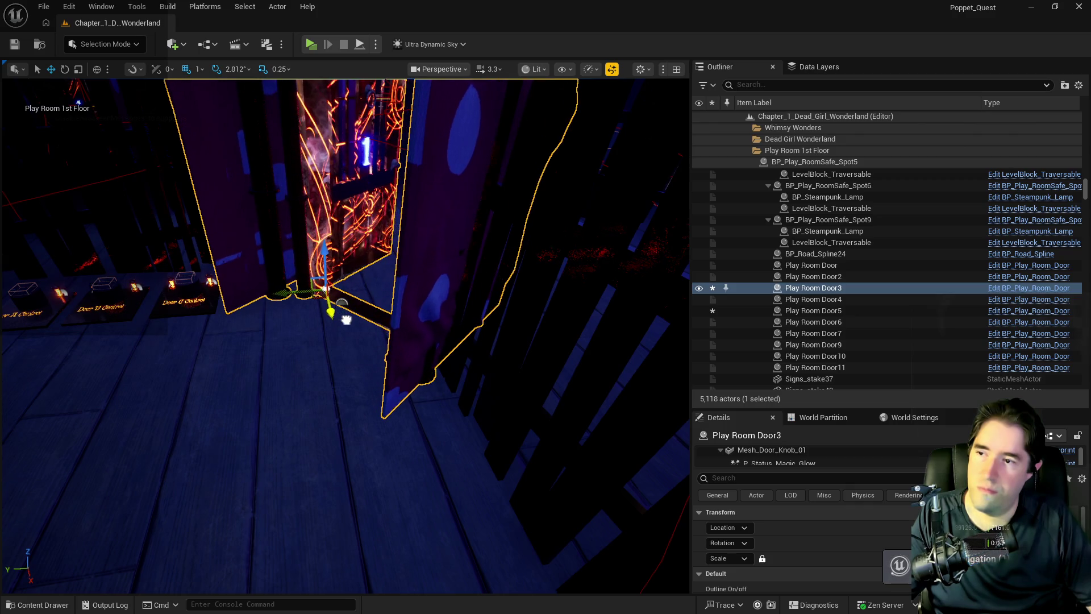
scroll(363, 398, up, 3)
scroll(437, 555, up, 5)
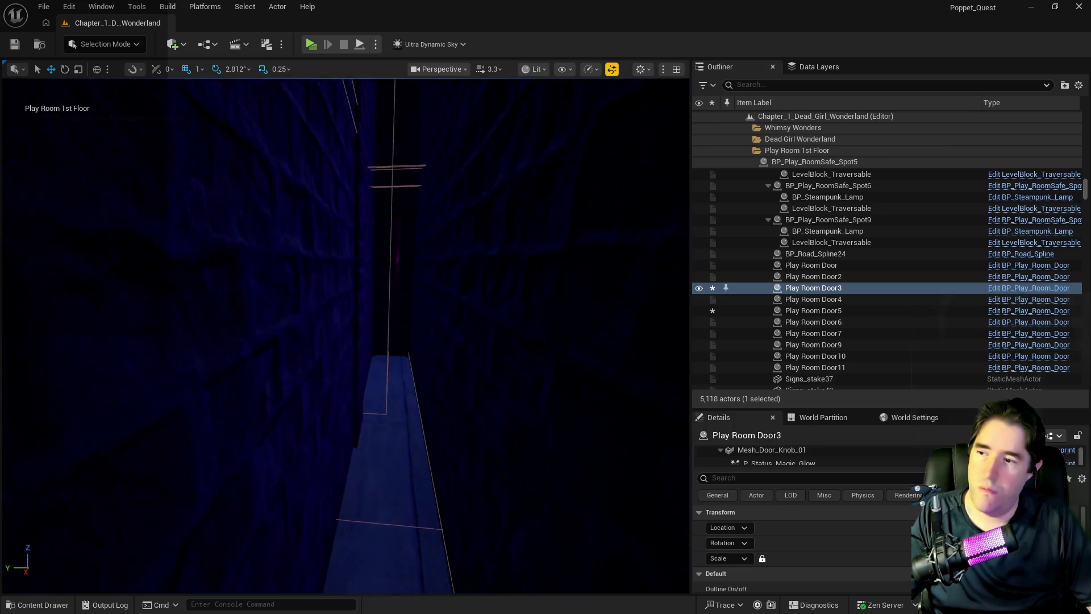
scroll(346, 336, up, 3)
scroll(345, 336, down, 5)
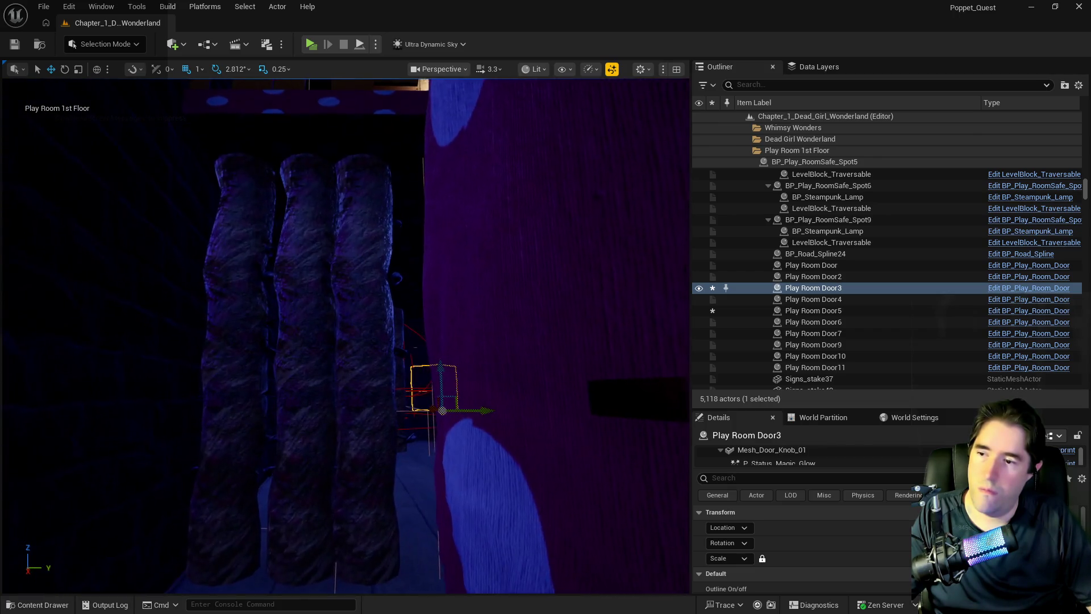
scroll(345, 335, up, 5)
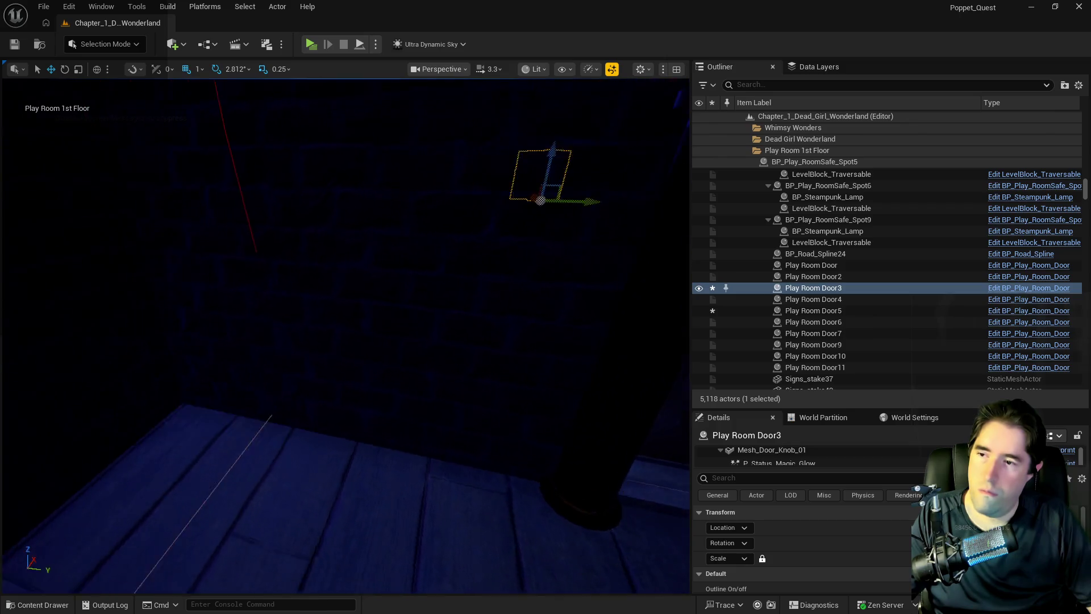
scroll(346, 335, up, 4)
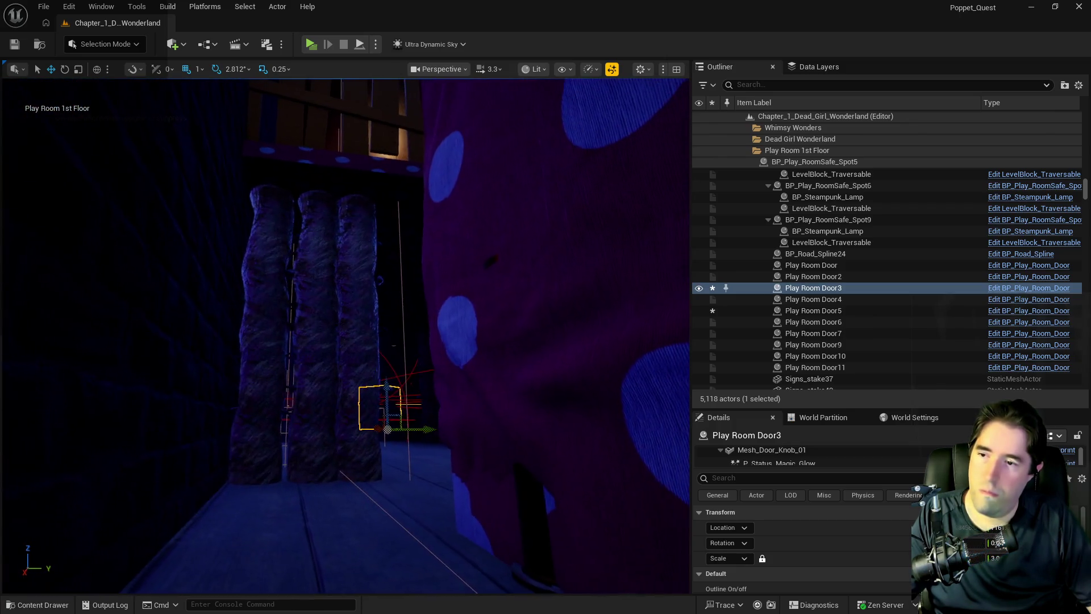
scroll(345, 335, up, 4)
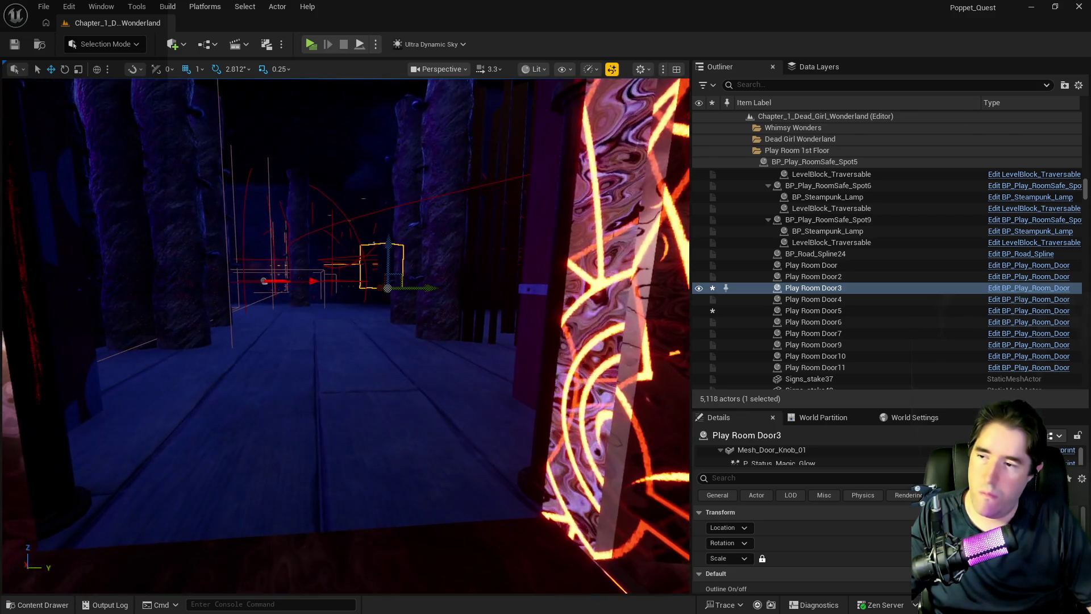
scroll(402, 463, up, 3)
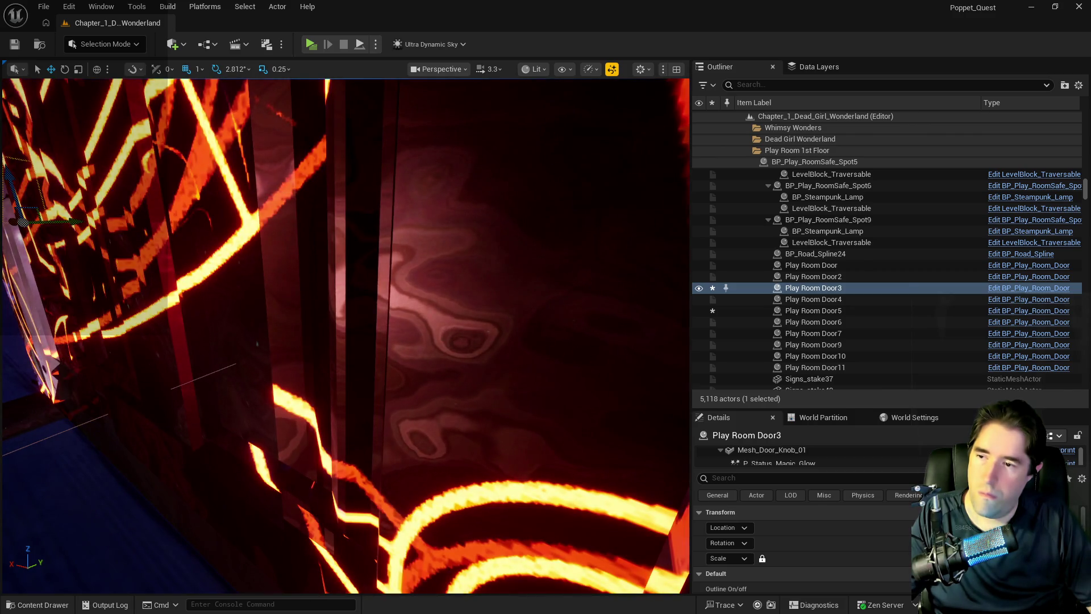
click(63, 512)
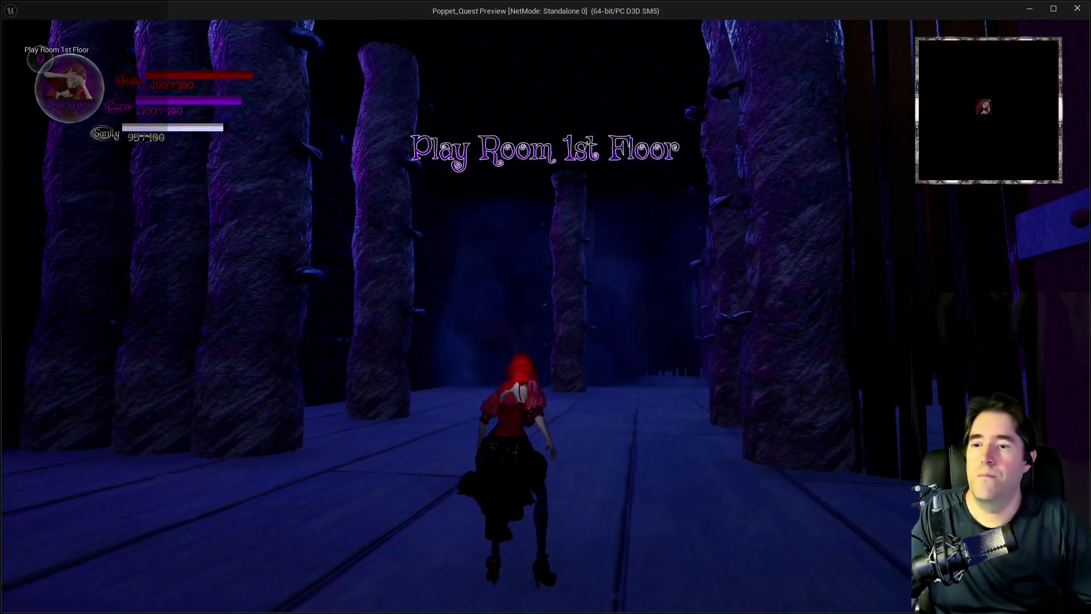
Step: Run the character between the pillars and past door 3 to the Washroom door
key(w)
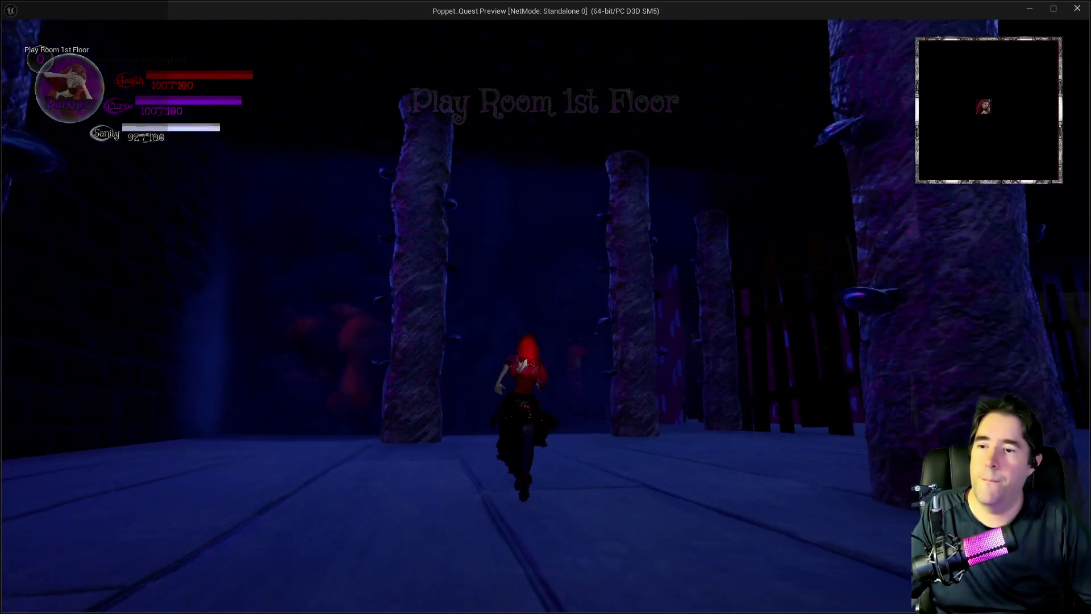
key(w)
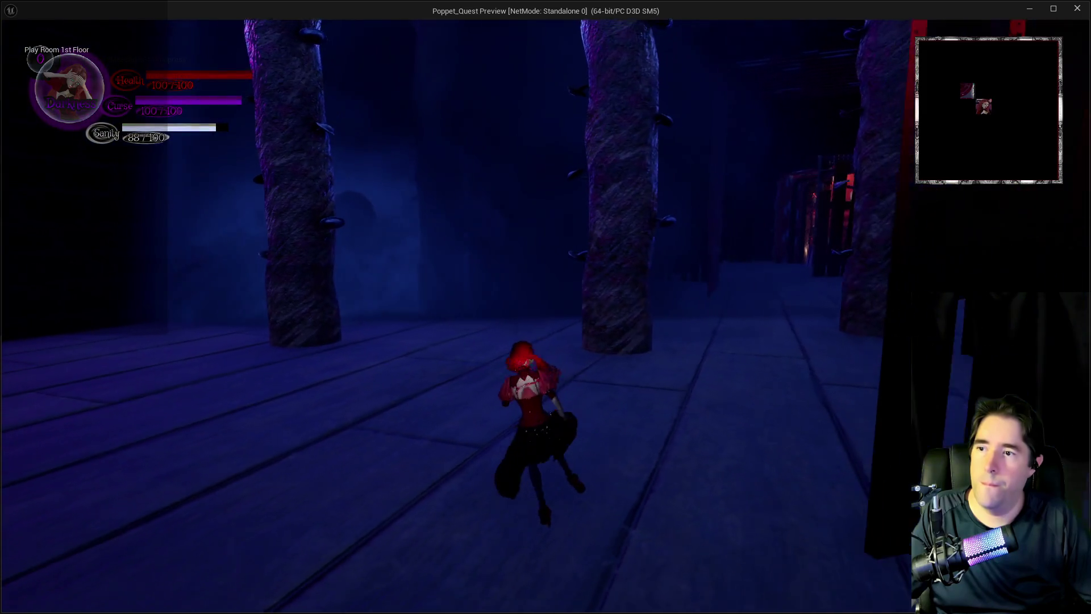
key(w)
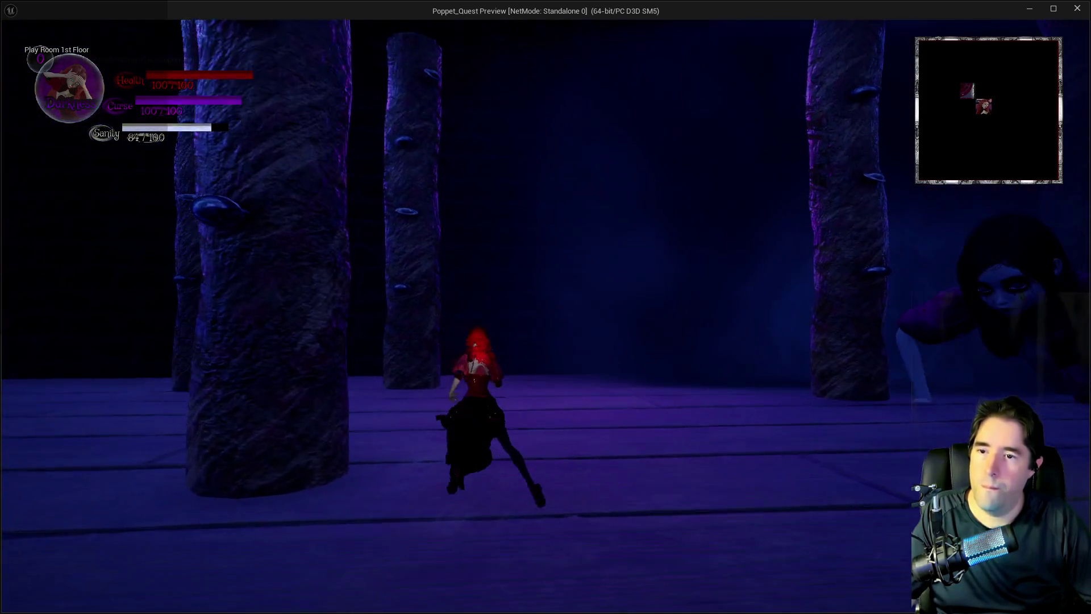
key(w)
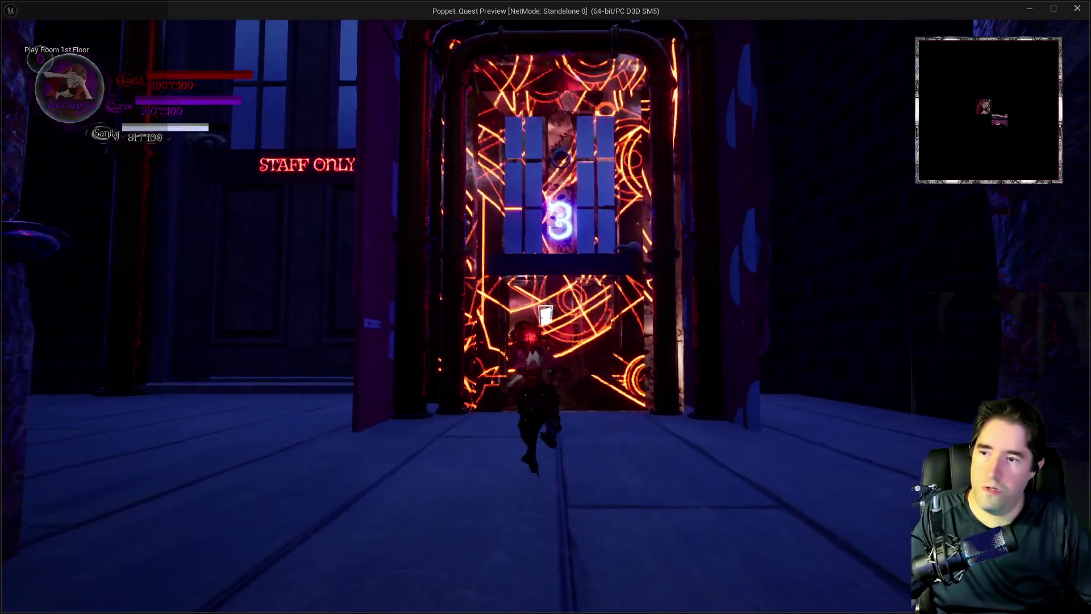
key(w)
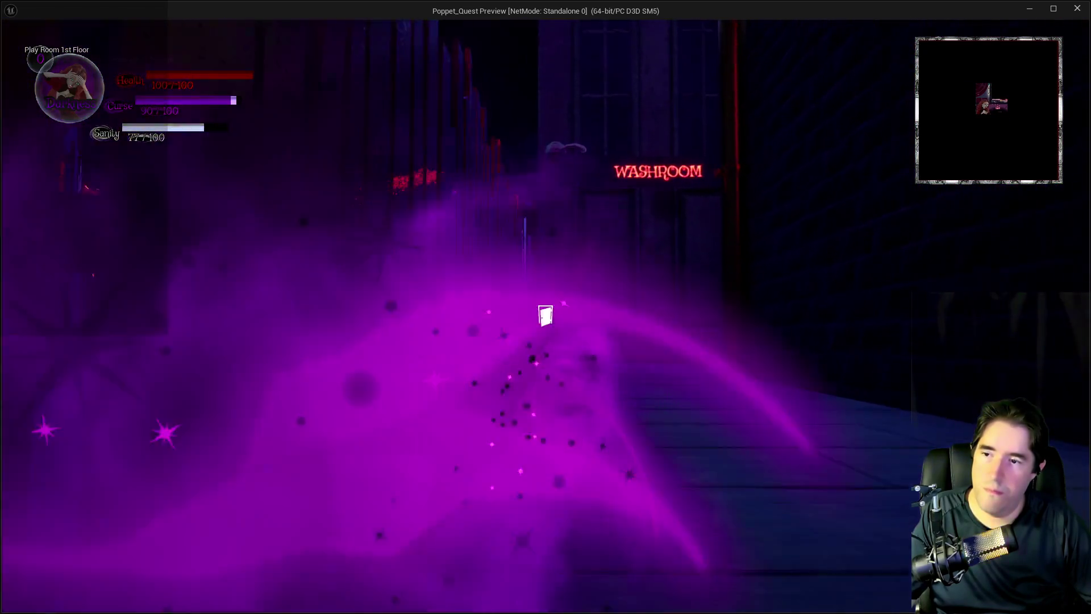
Step: Enter the Washroom while toggling the tarot card screen, ending on Tarot 17: The Star
key(Tab)
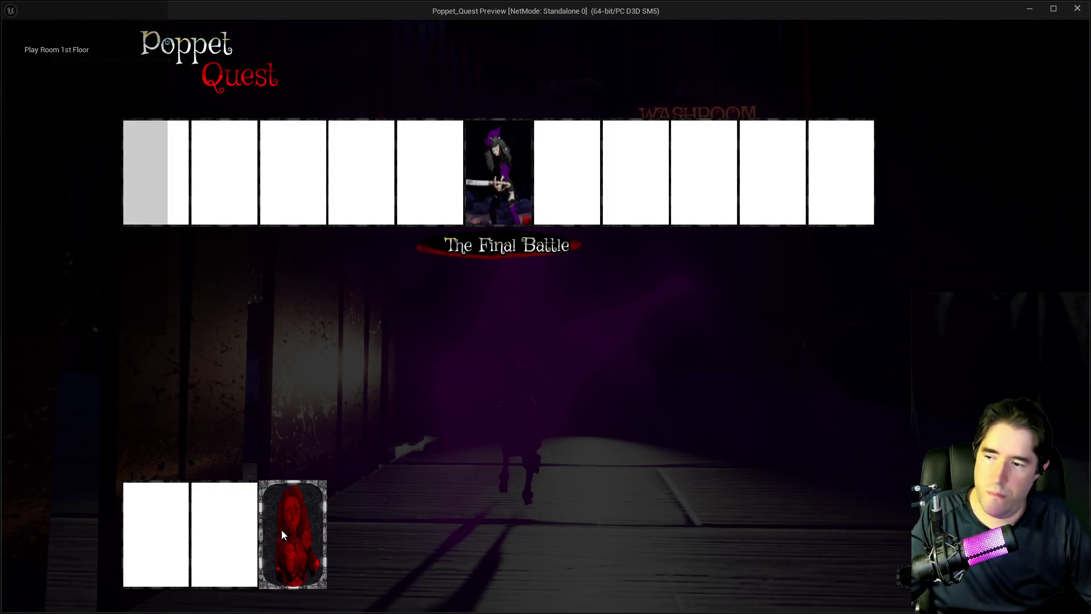
key(Tab)
key(w)
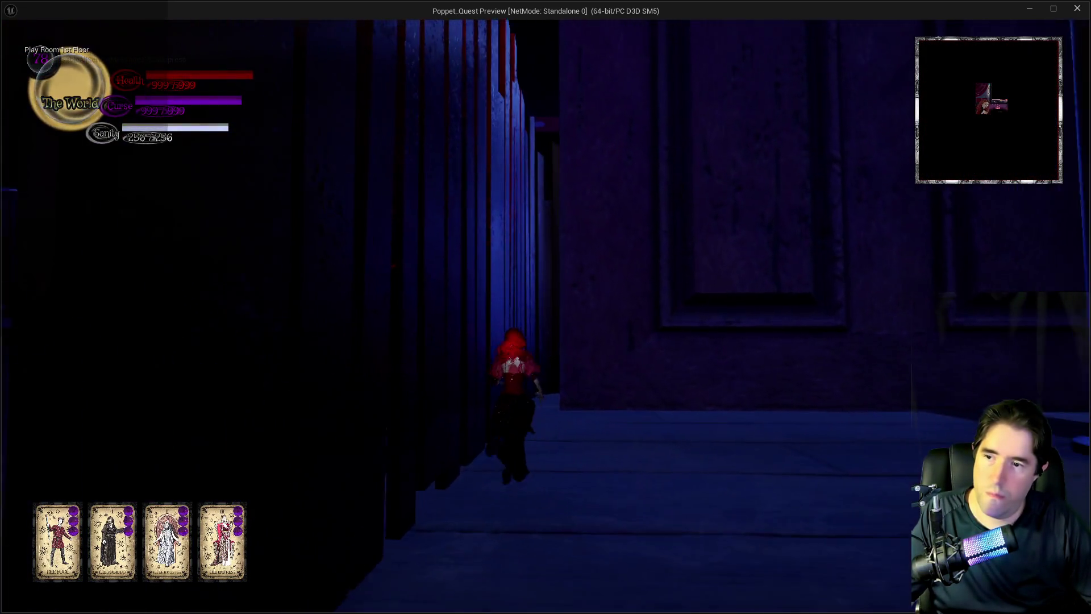
key(w)
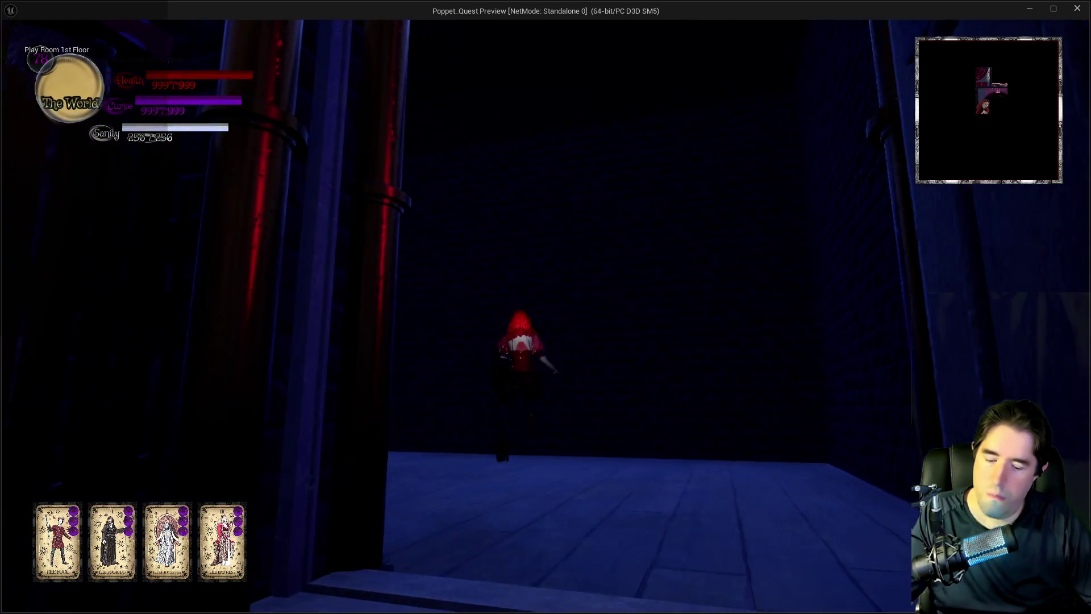
key(Tab)
key(Tab)
key(w)
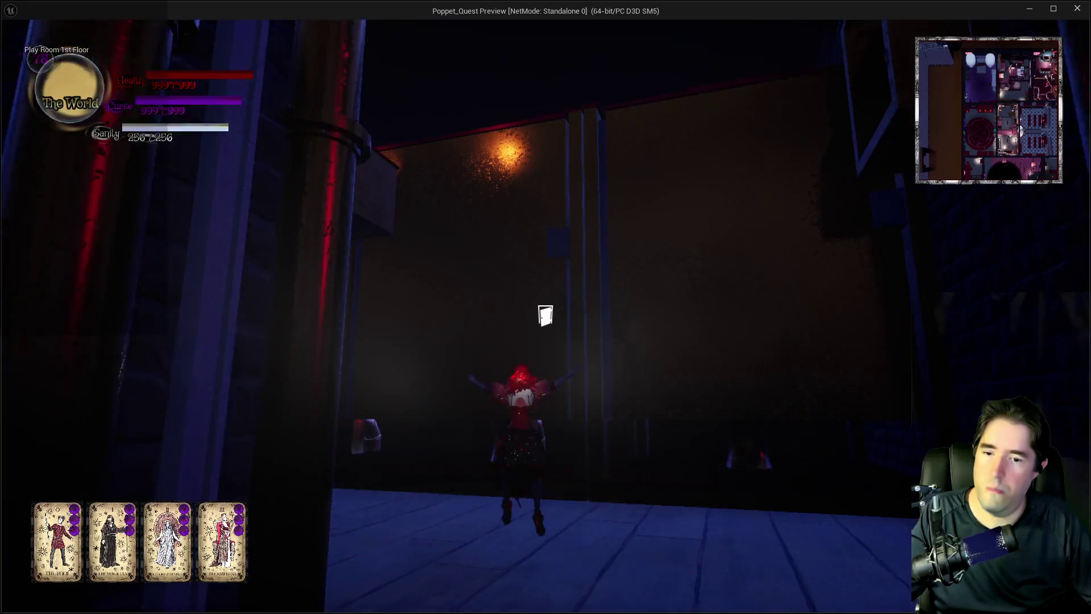
key(Tab)
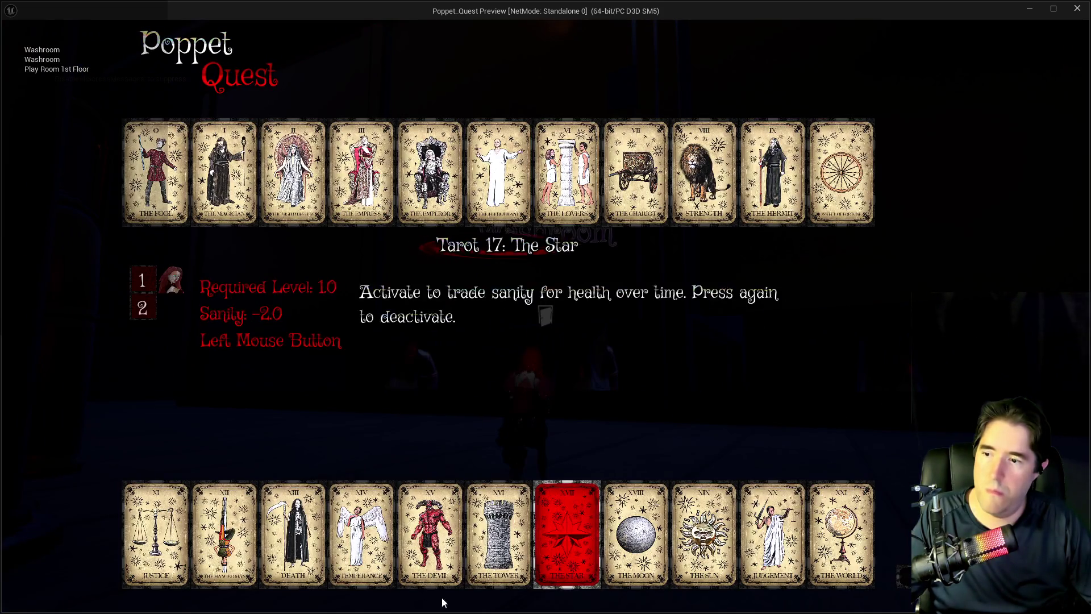
key(Tab)
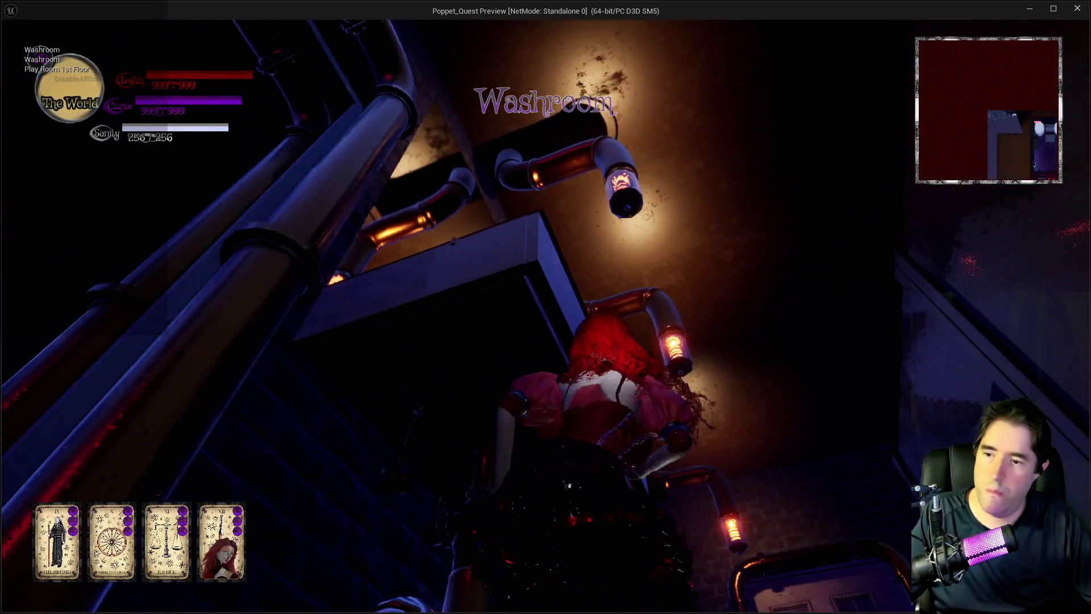
Step: Climb through the Washroom via the pole onto the ledge by the grated wall
key(w)
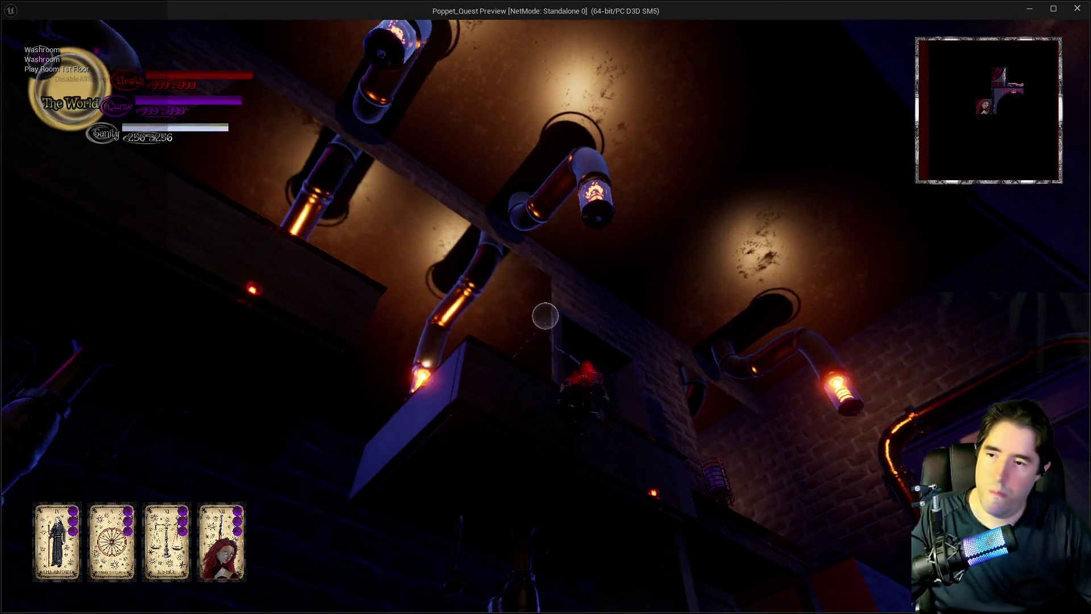
key(w)
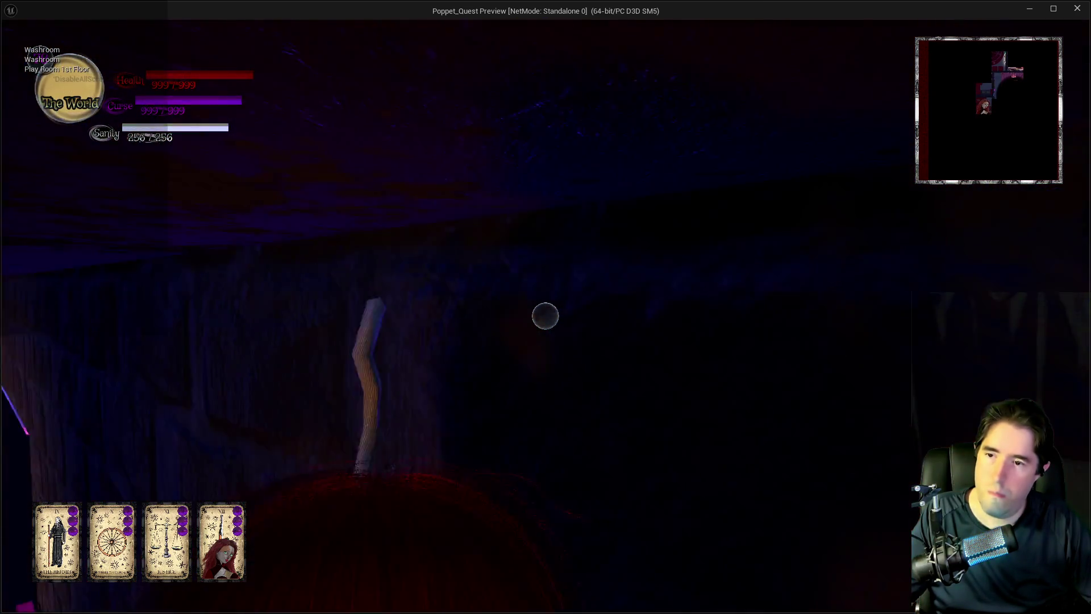
key(w)
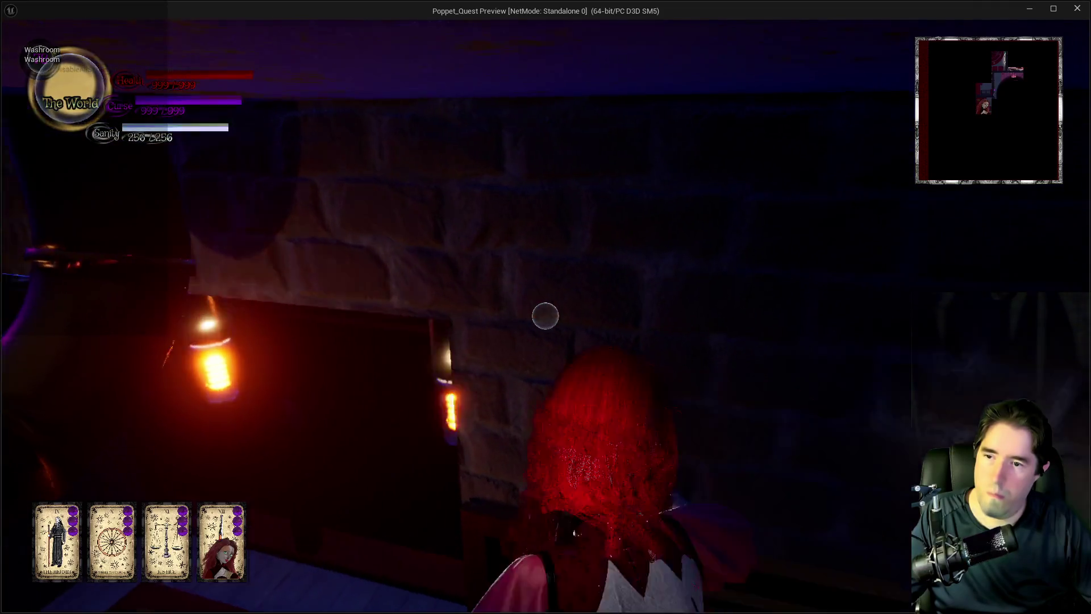
key(w)
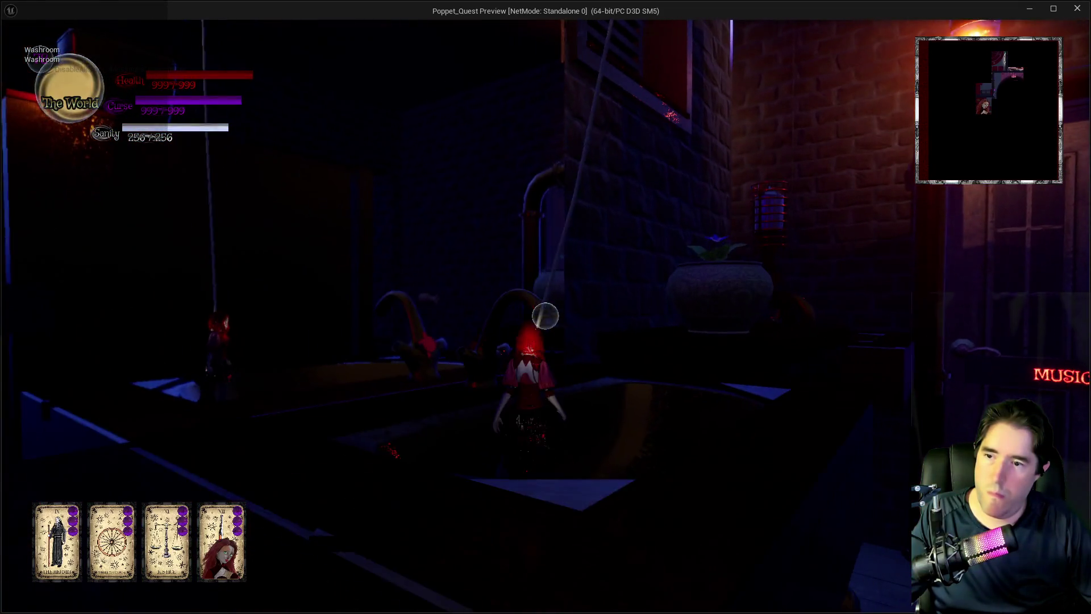
key(w)
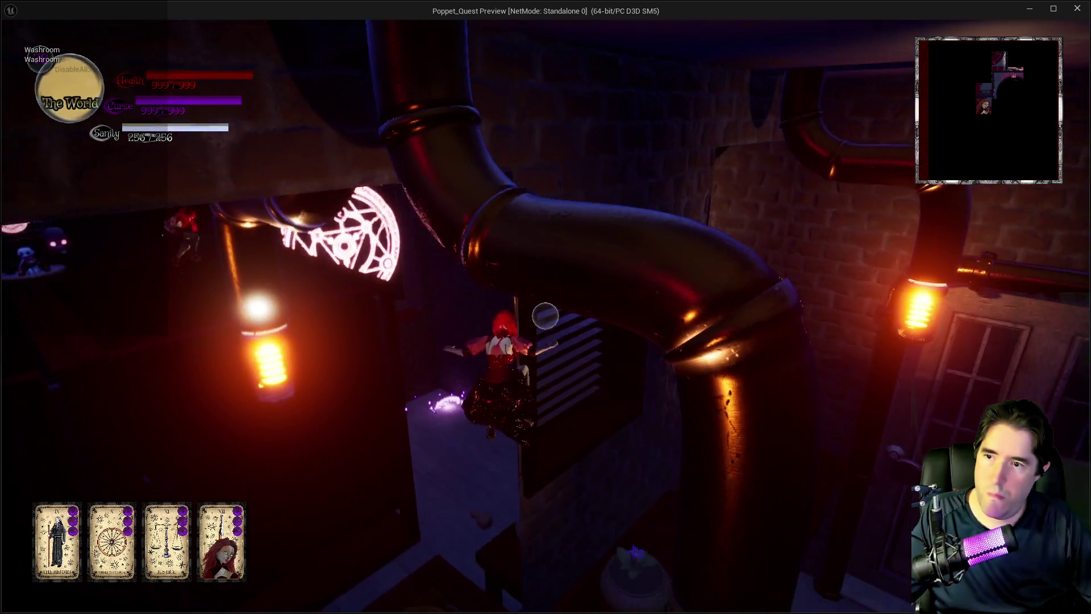
key(w)
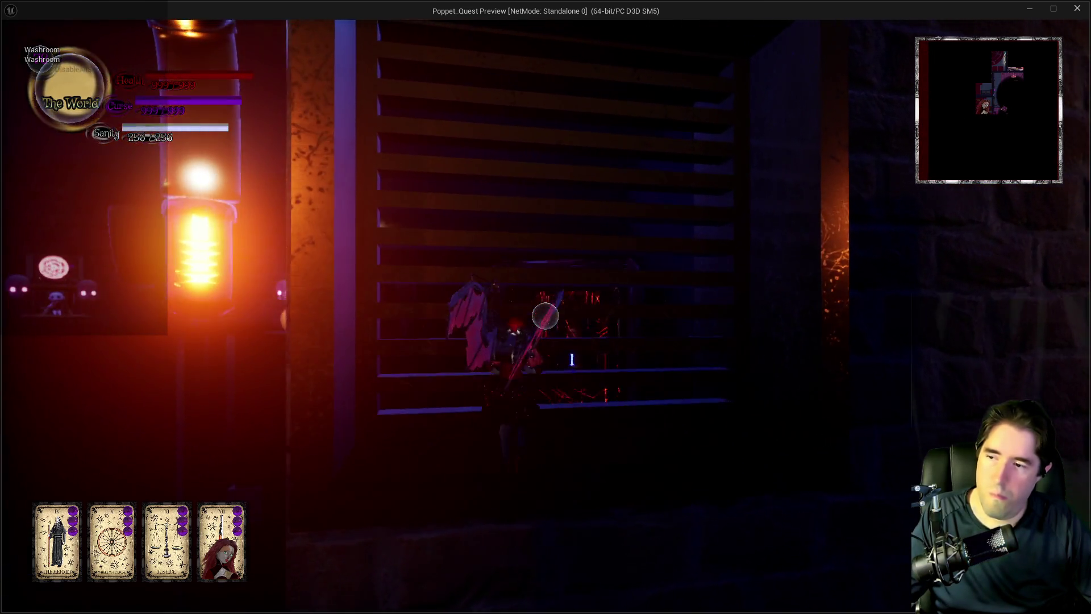
key(w)
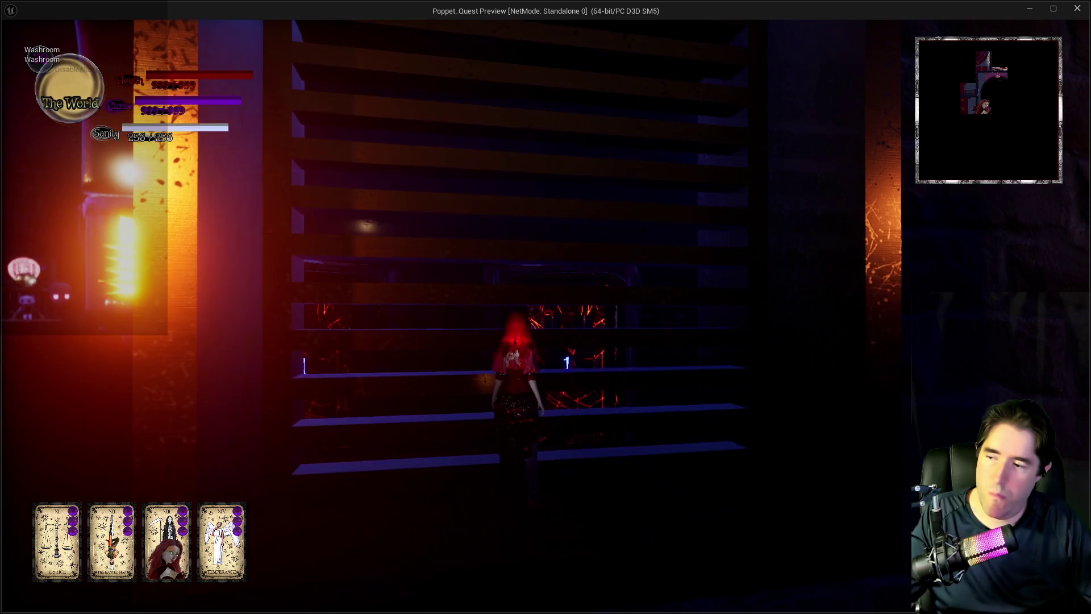
Step: Cast fireballs and slash along the grated wall, then run toward the 2nd Floor doors
key(d)
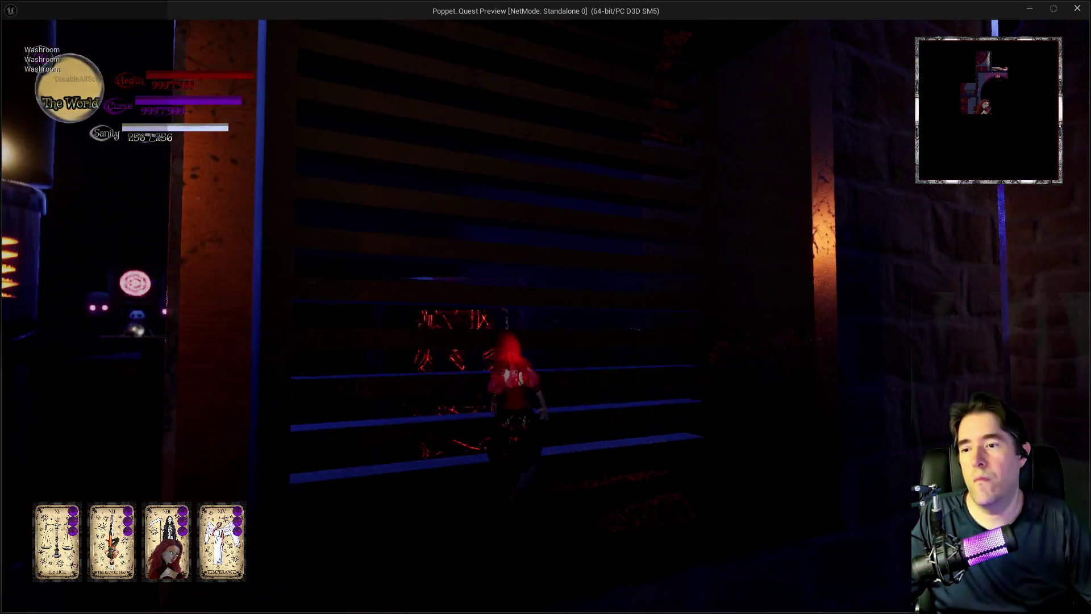
key(a)
key(s)
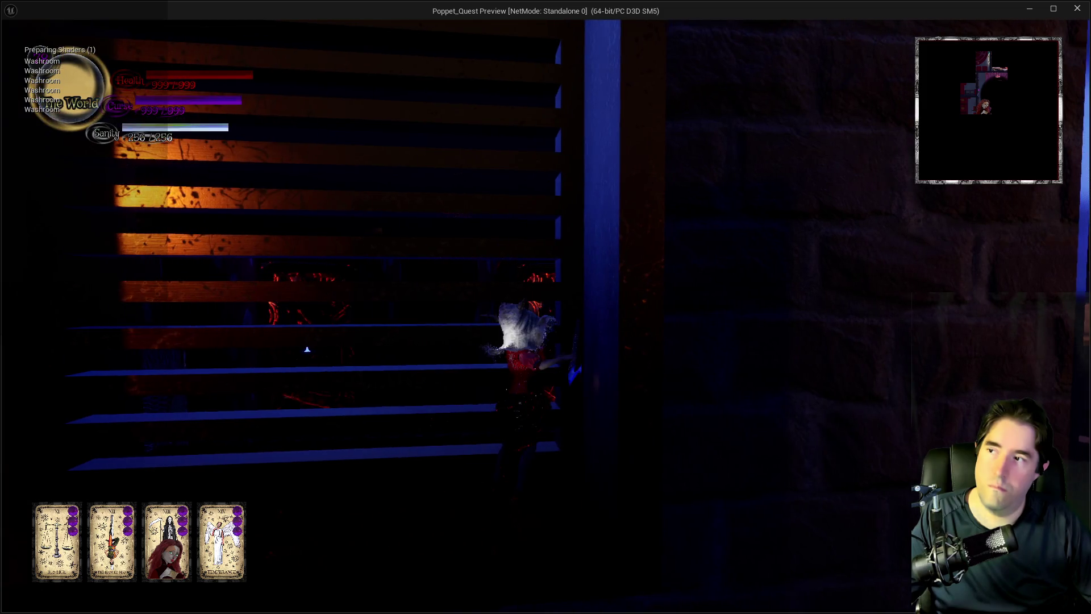
key(d)
key(w)
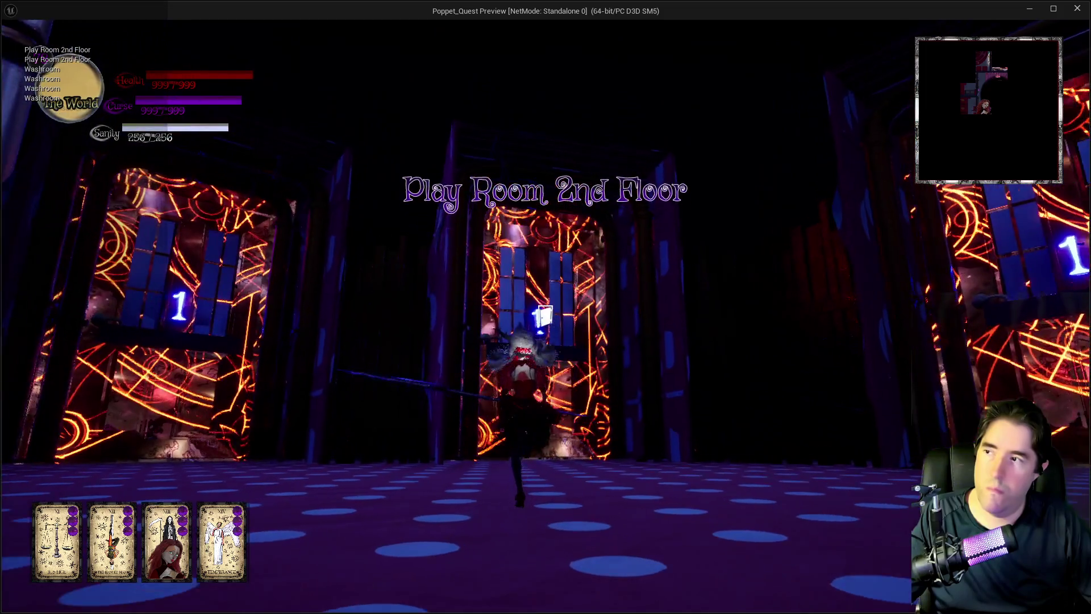
key(a)
key(w)
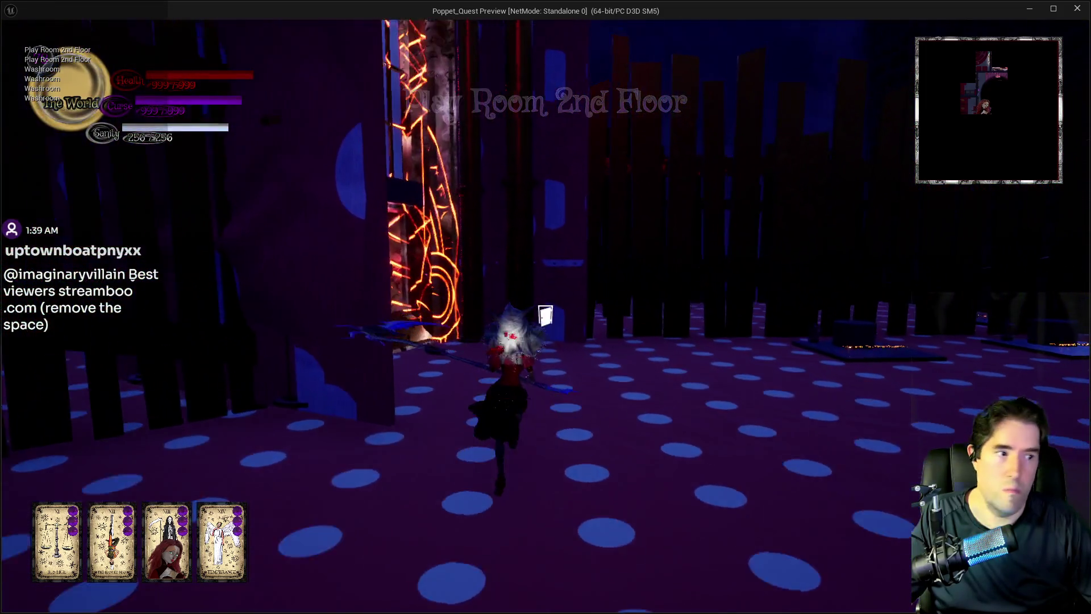
key(w)
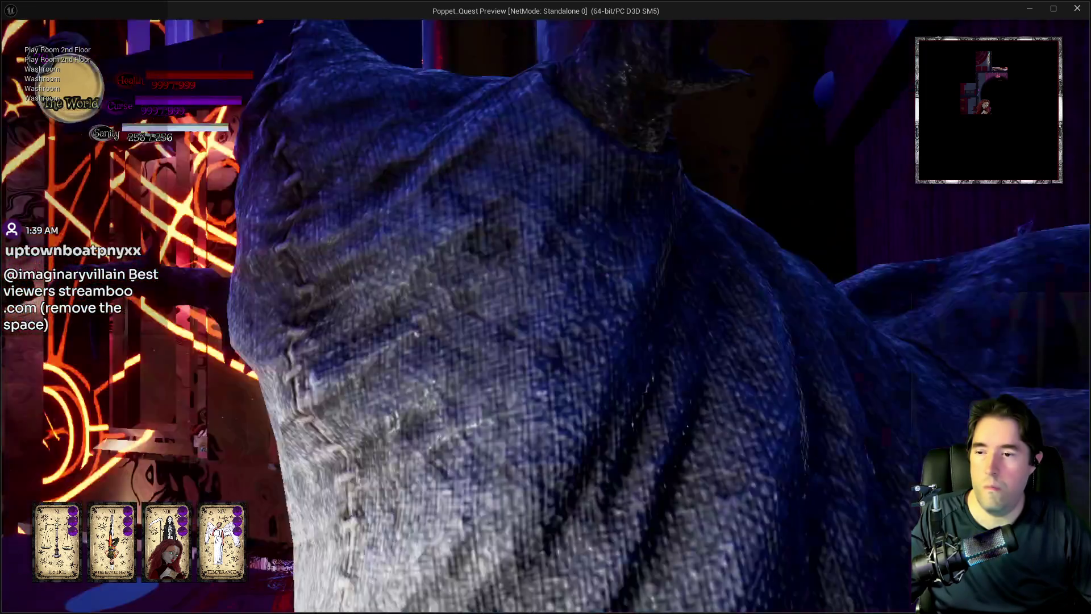
key(w)
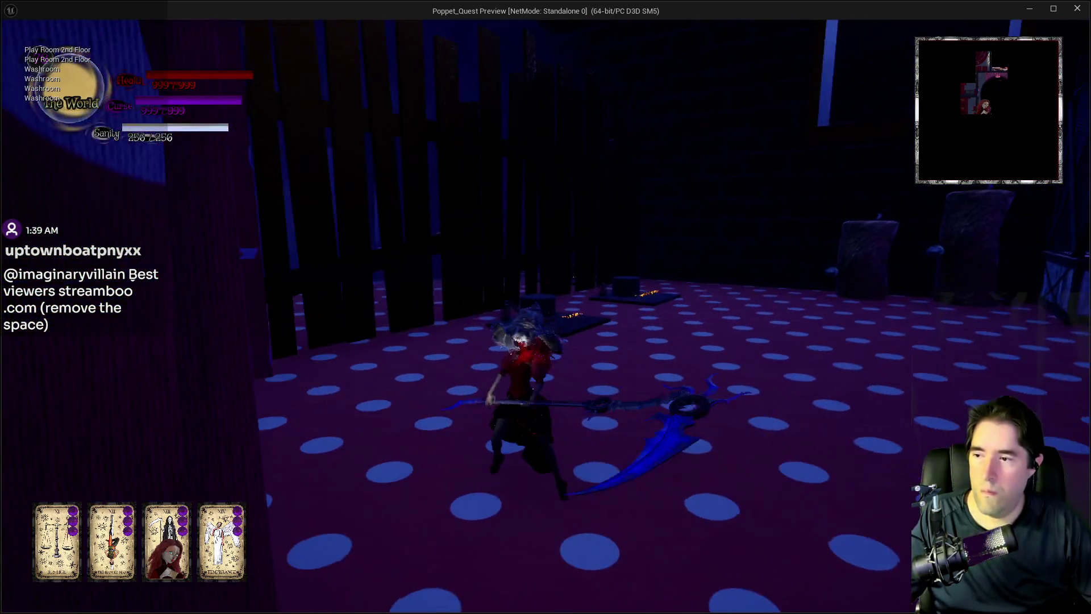
key(w)
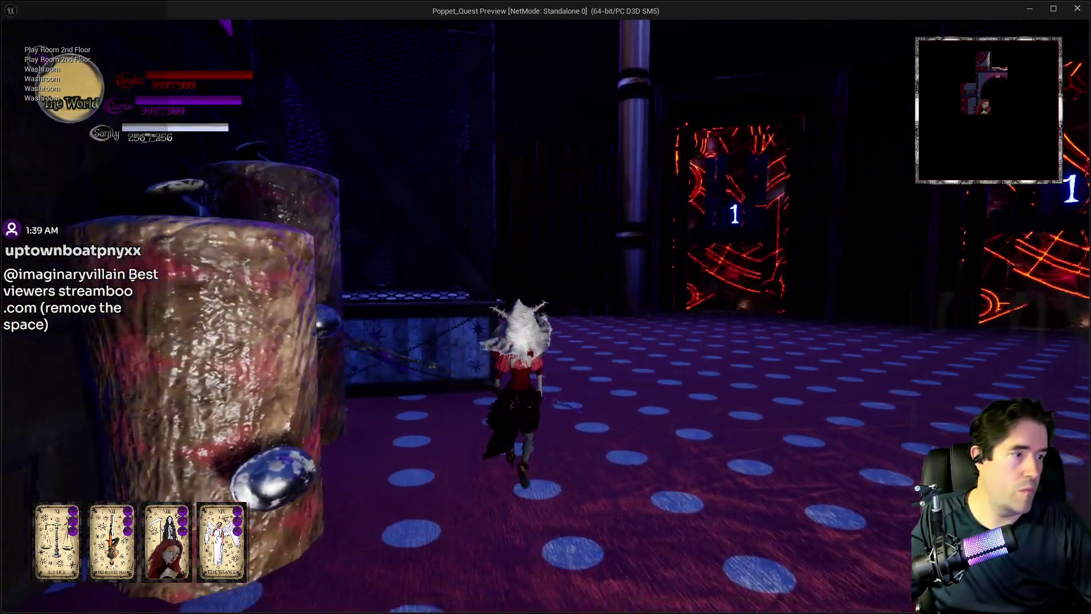
key(Escape)
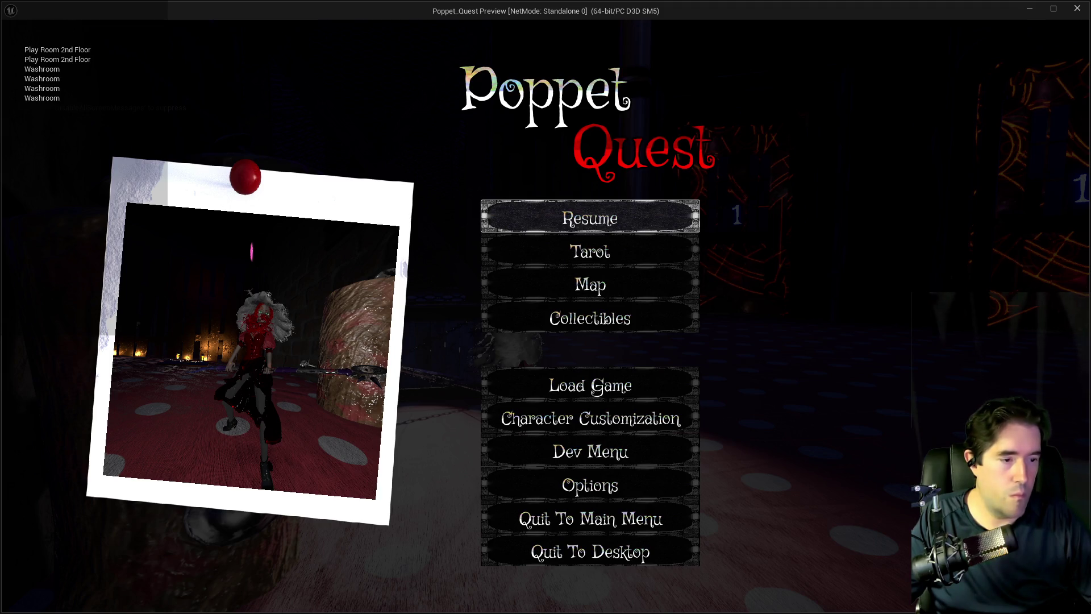
click(660, 214)
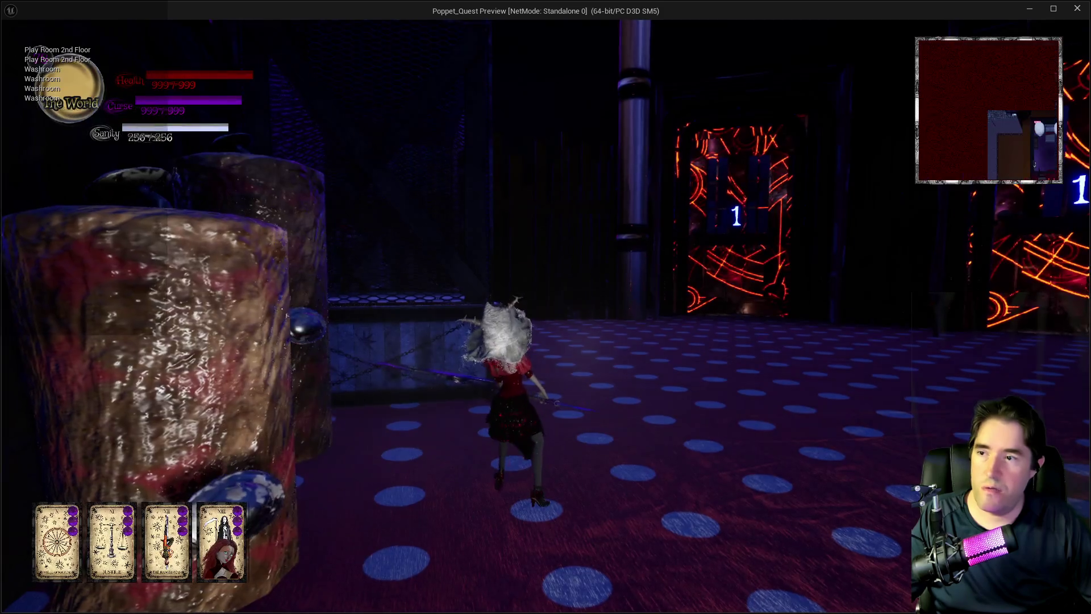
key(w)
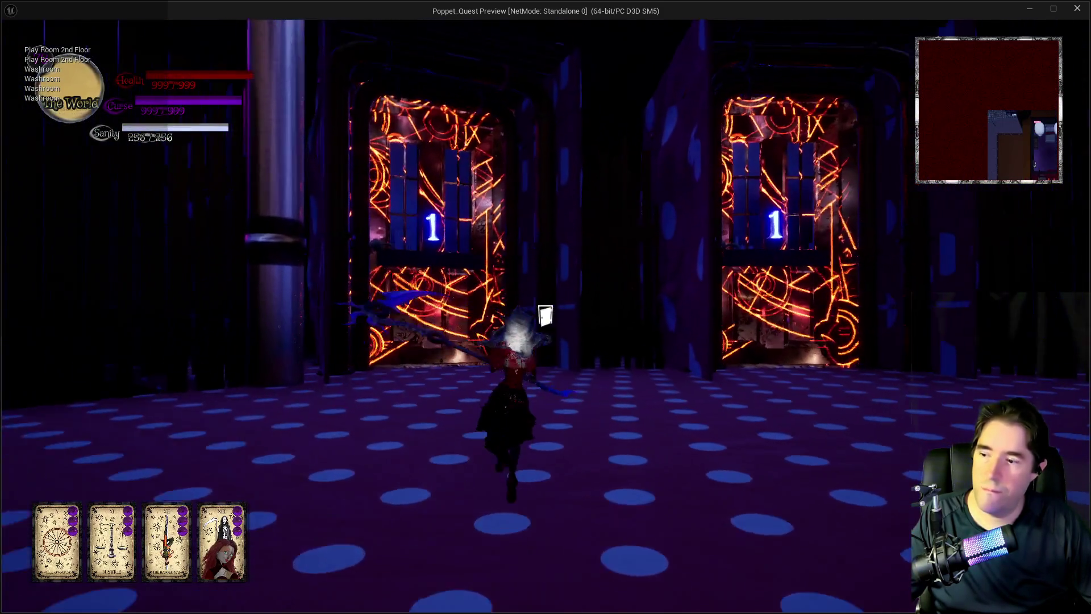
key(w)
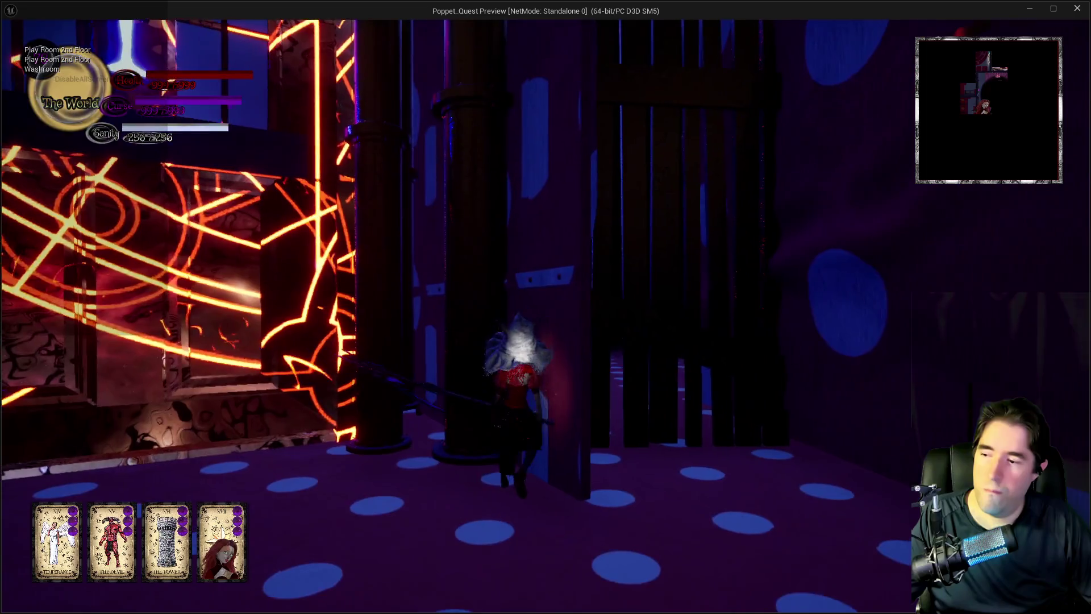
key(Tab)
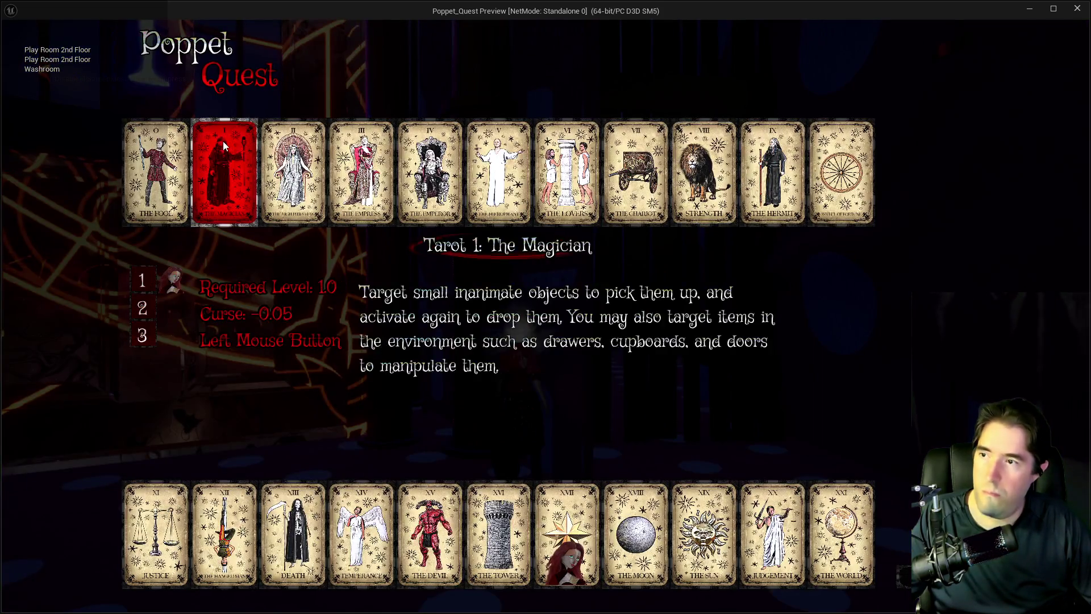
key(Tab)
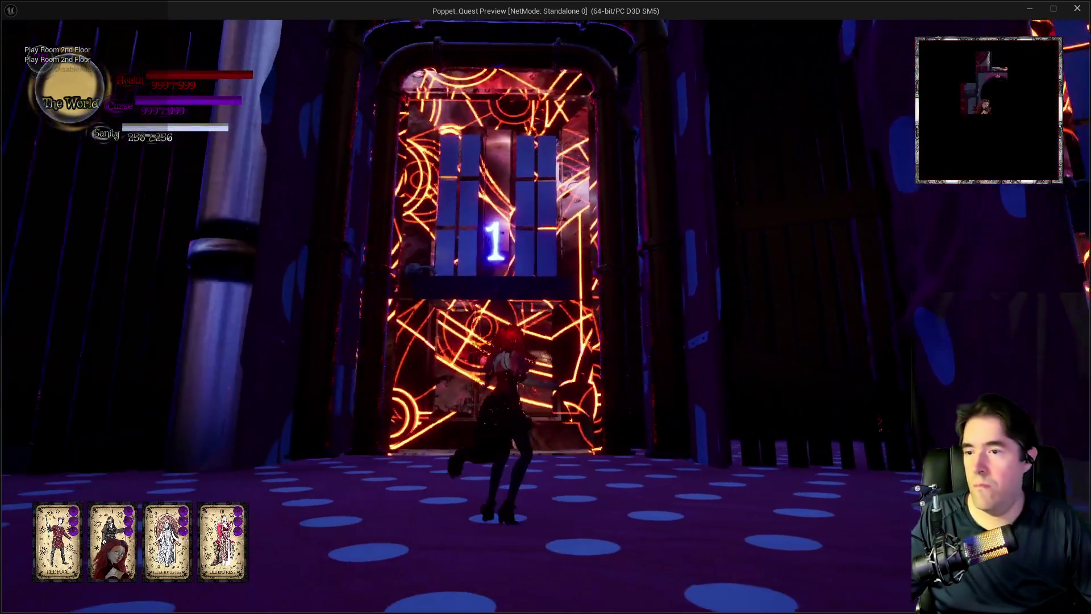
key(w)
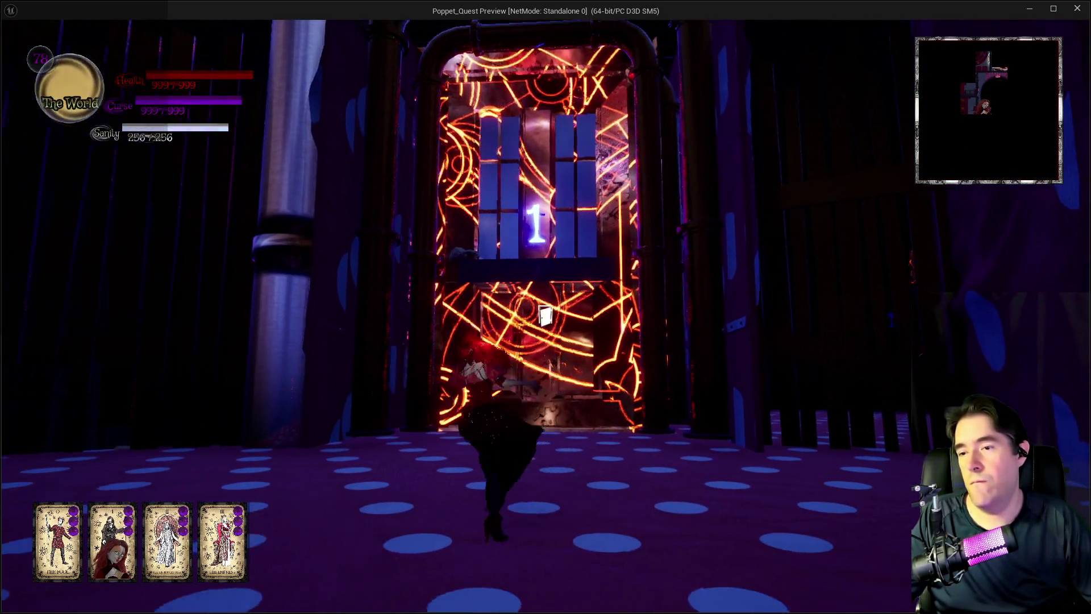
key(a)
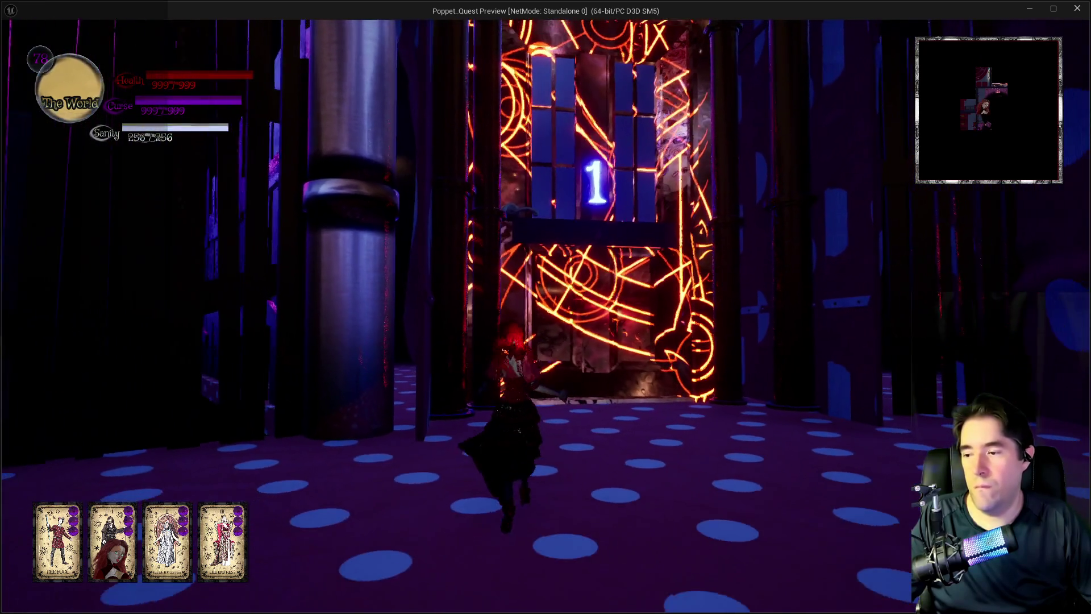
key(w)
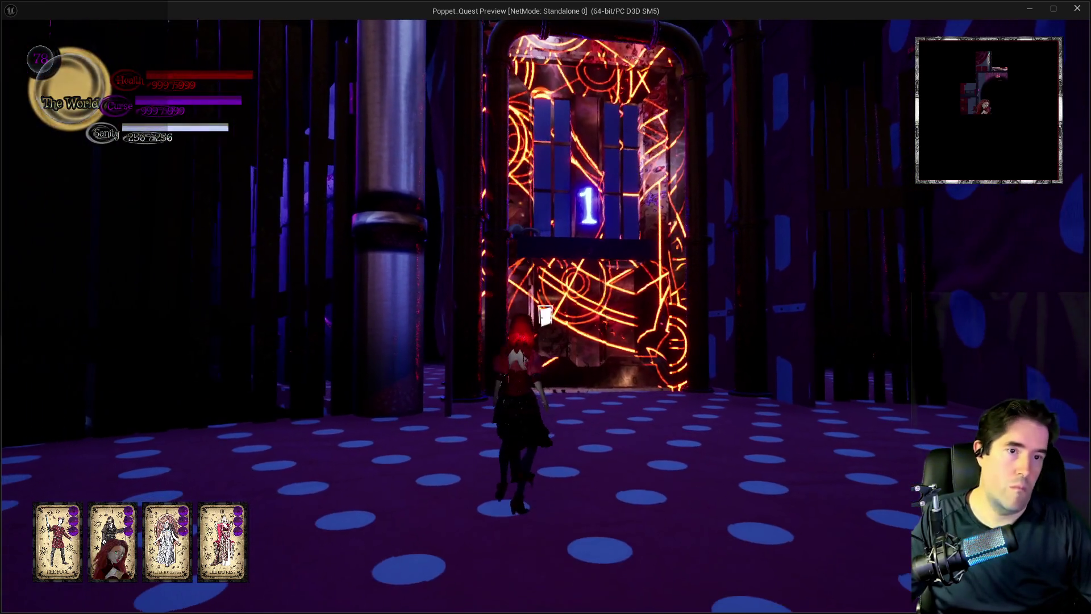
key(a)
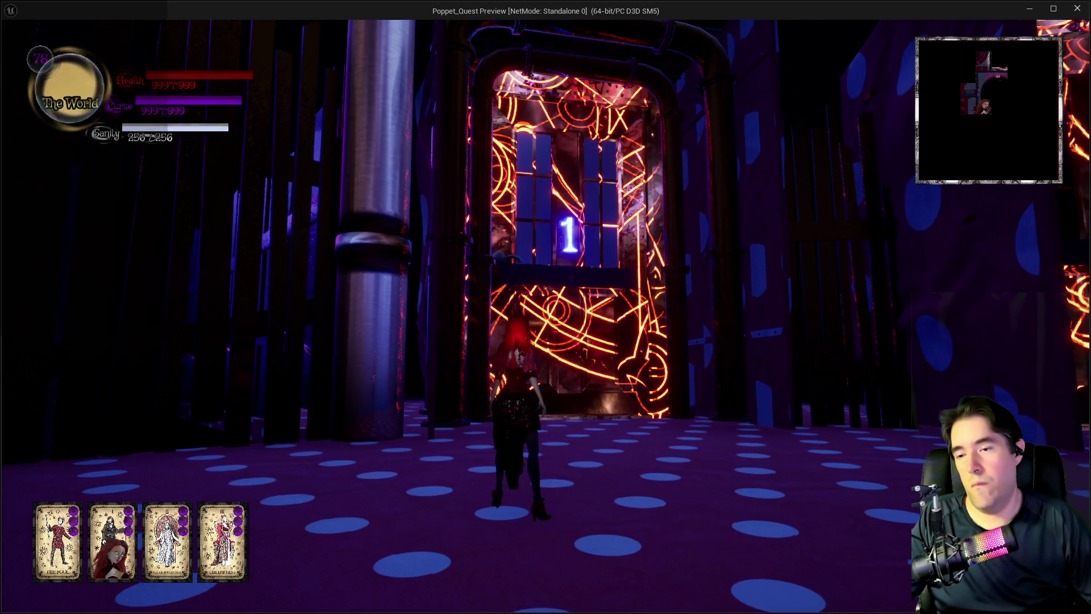
key(w)
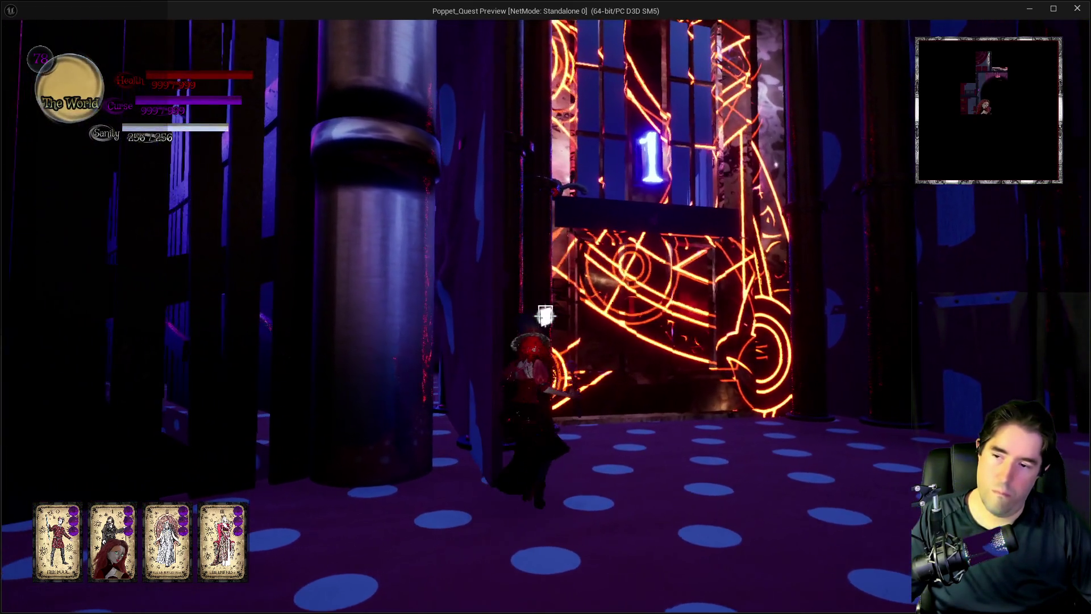
key(s)
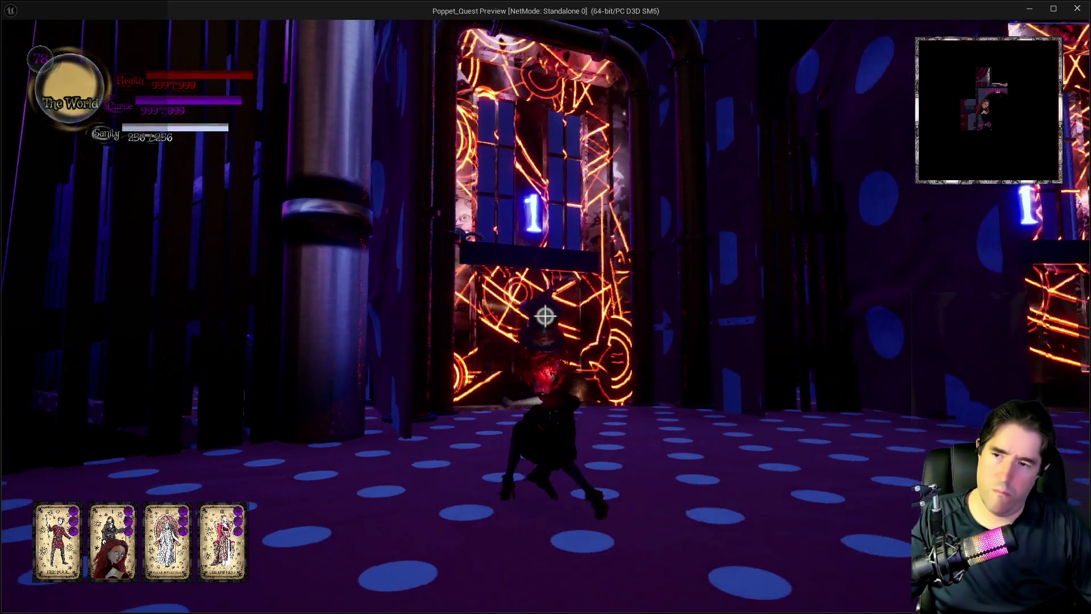
key(w)
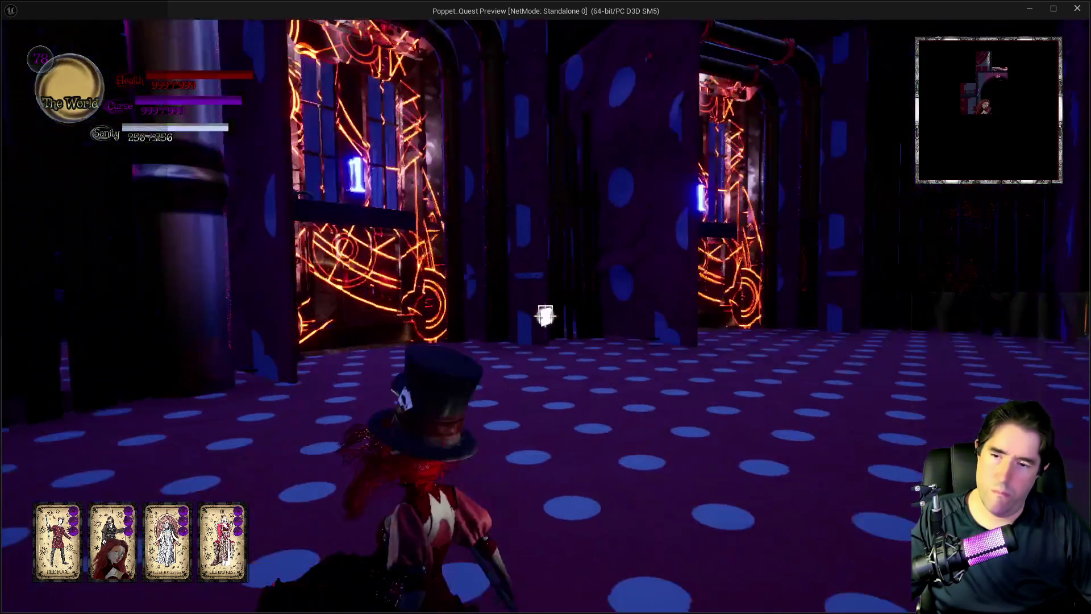
key(a)
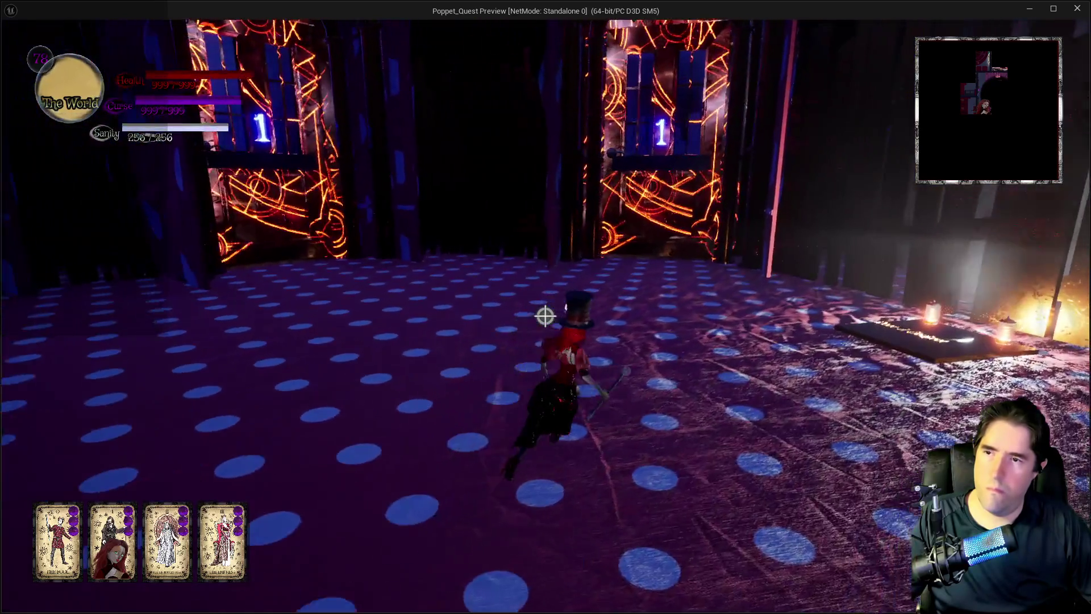
key(d)
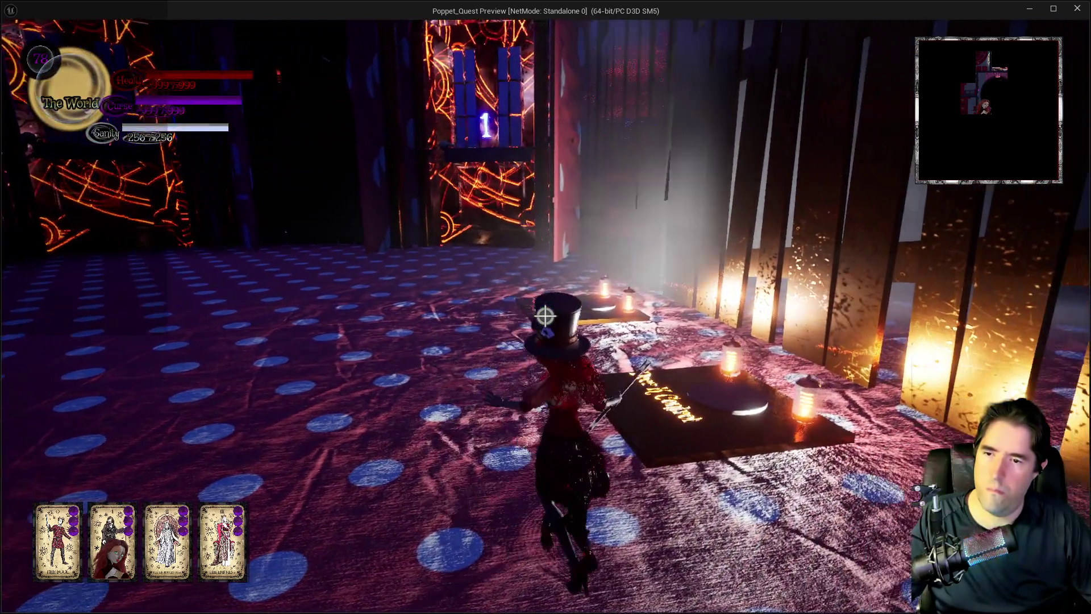
key(w)
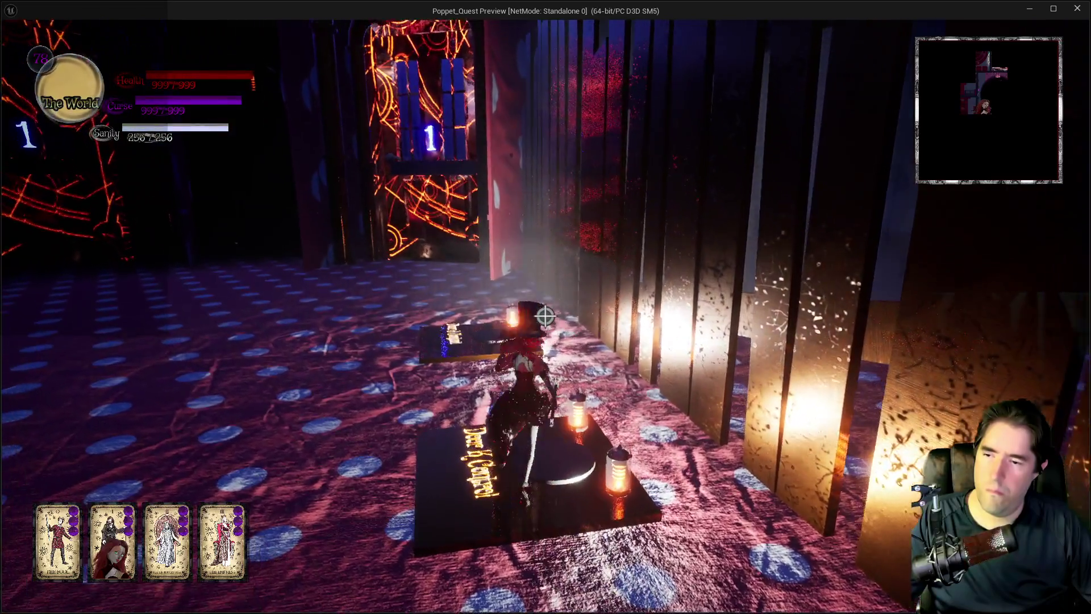
key(a)
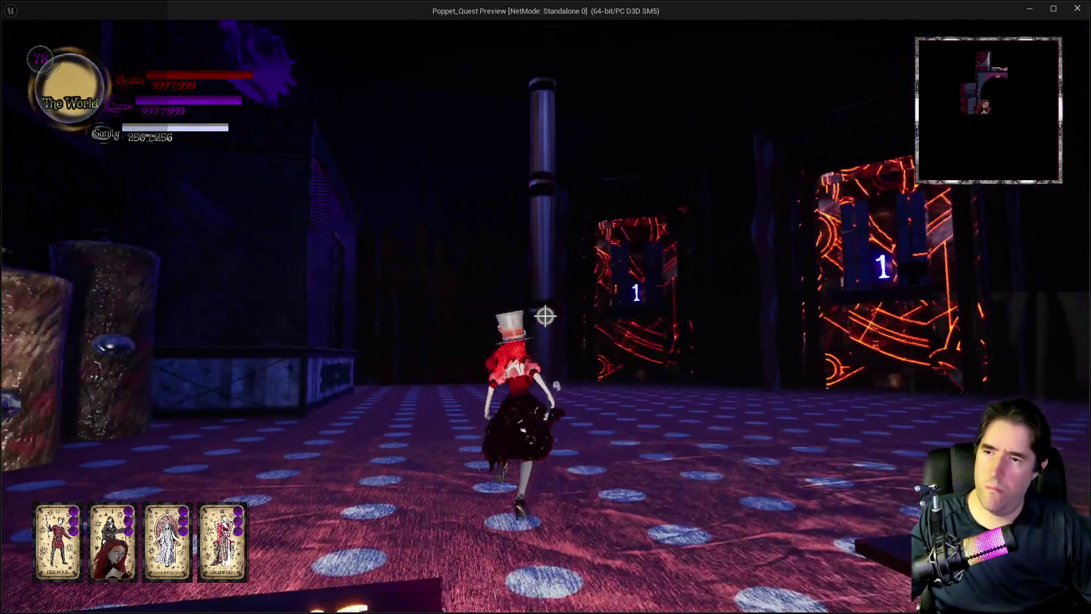
key(w)
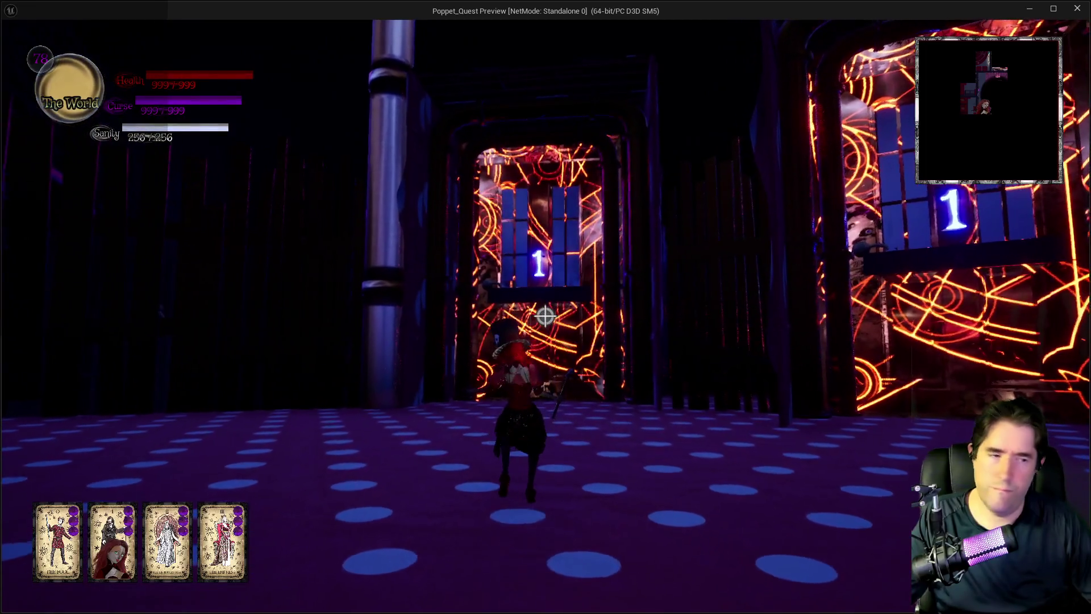
key(alt+Tab)
key(Escape)
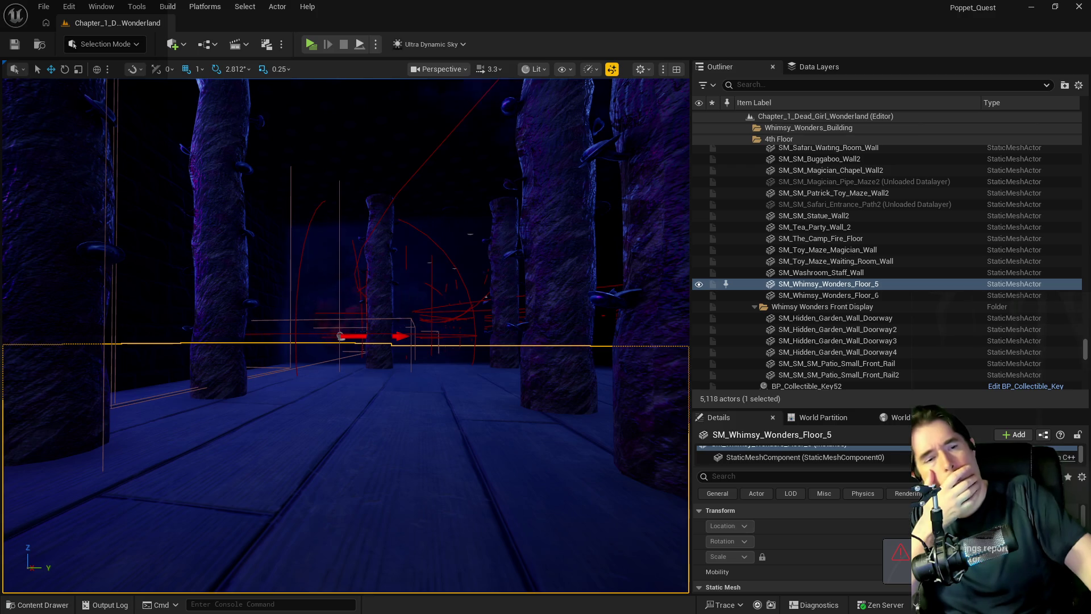
Step: Turn the view to the rune doors and select Play Room Door17
drag(492, 449, 491, 450)
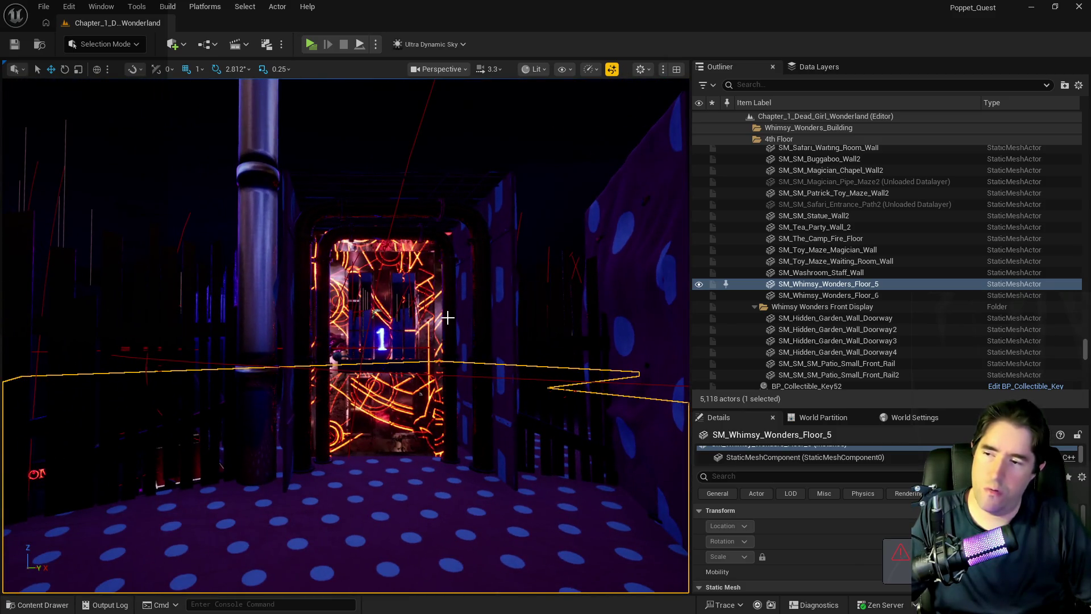
drag(448, 318, 448, 318)
drag(456, 241, 457, 241)
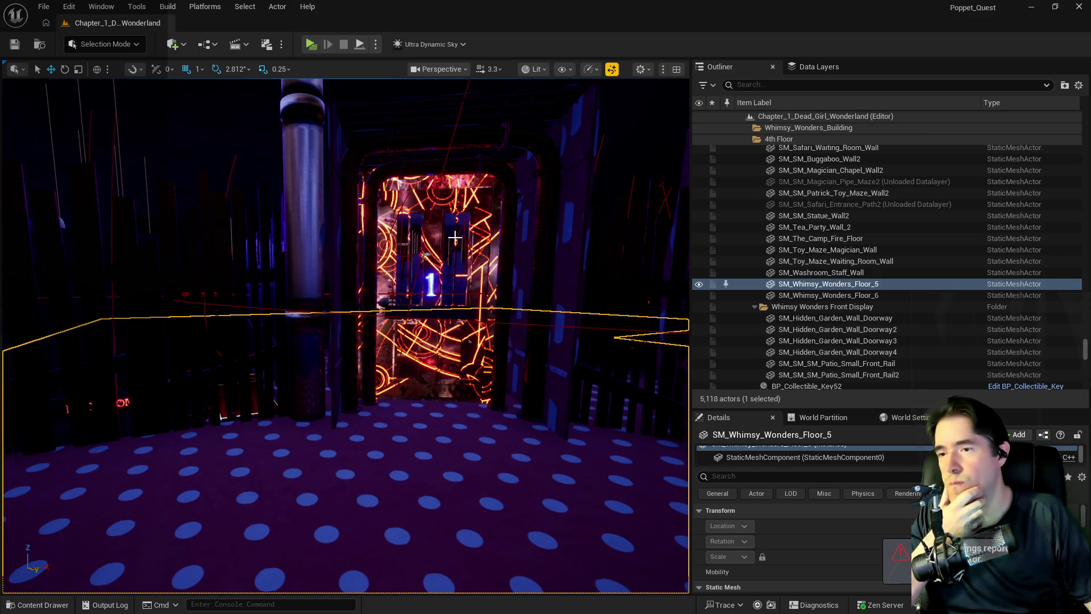
click(455, 237)
click(435, 237)
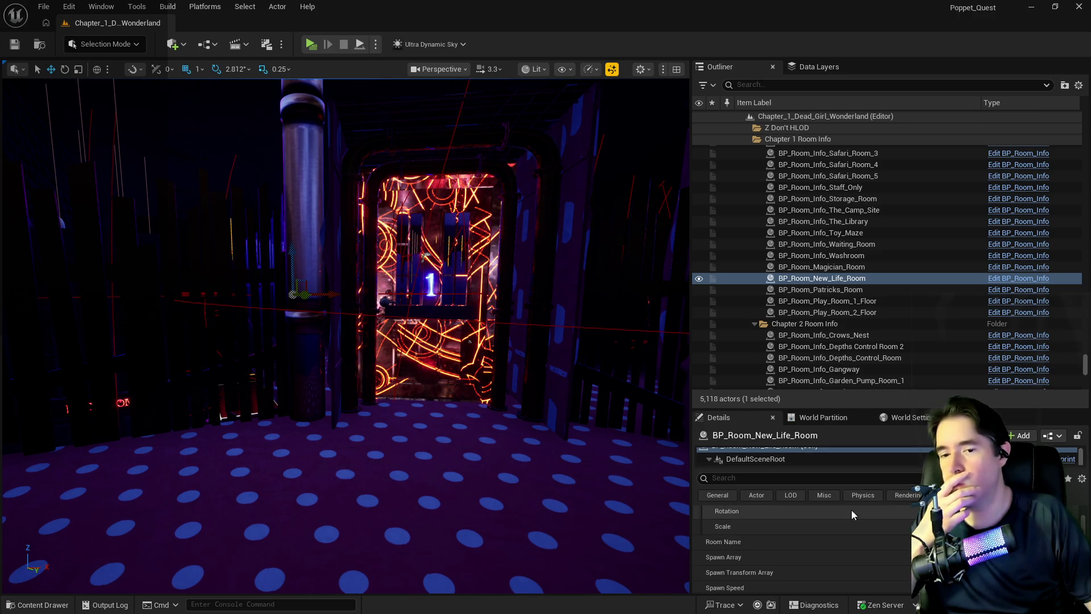
click(442, 326)
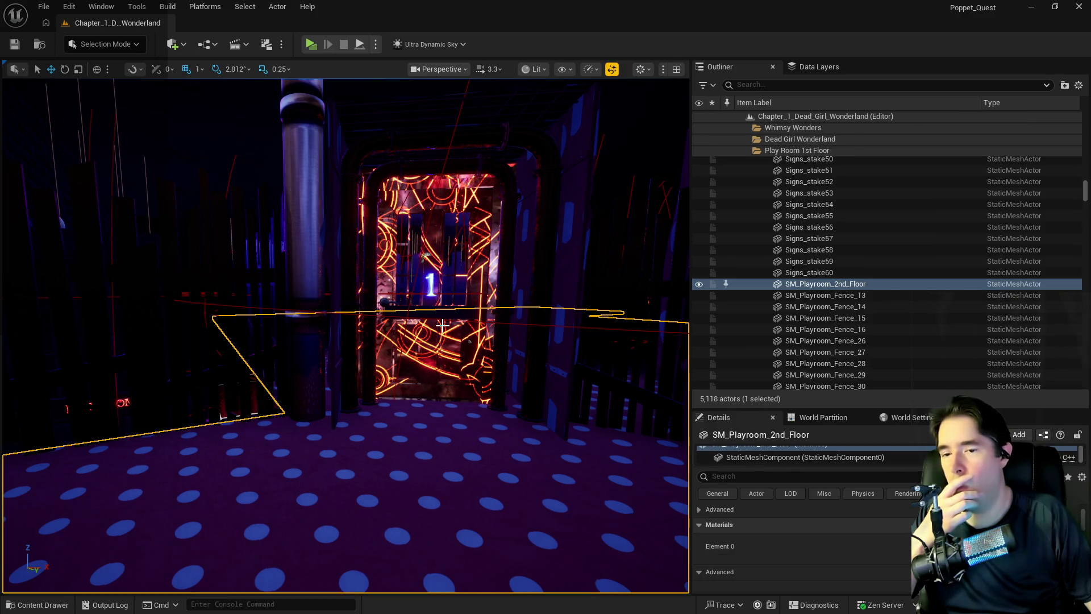
click(443, 280)
click(432, 282)
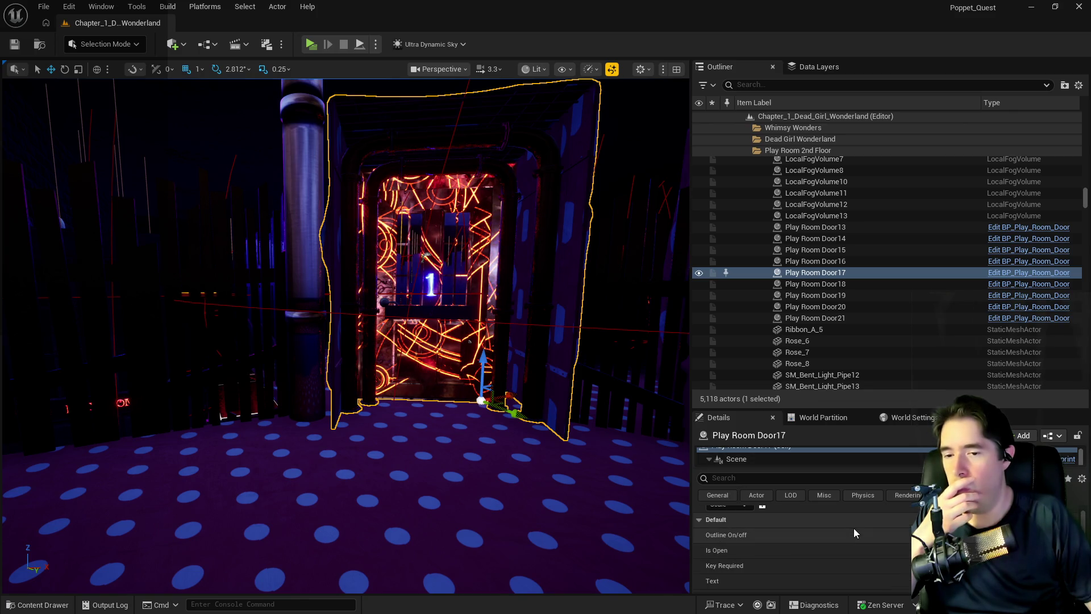
Step: Scroll Play Room Door17's Details to Has A Puzzle?, then open its Blueprint editor
scroll(854, 527, down, 2)
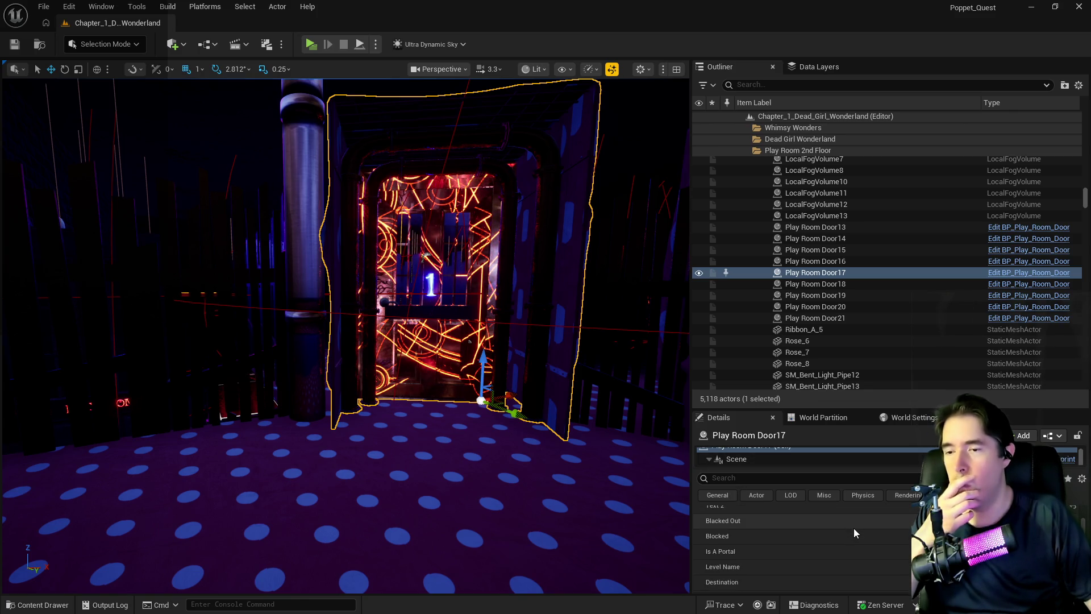
scroll(861, 537, down, 2)
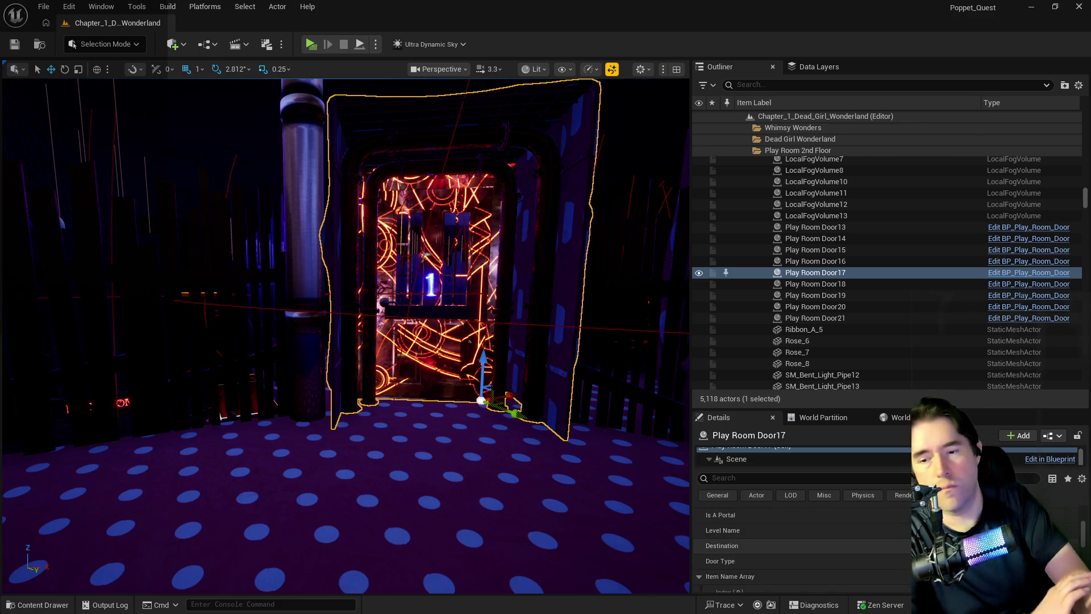
scroll(802, 546, down, 3)
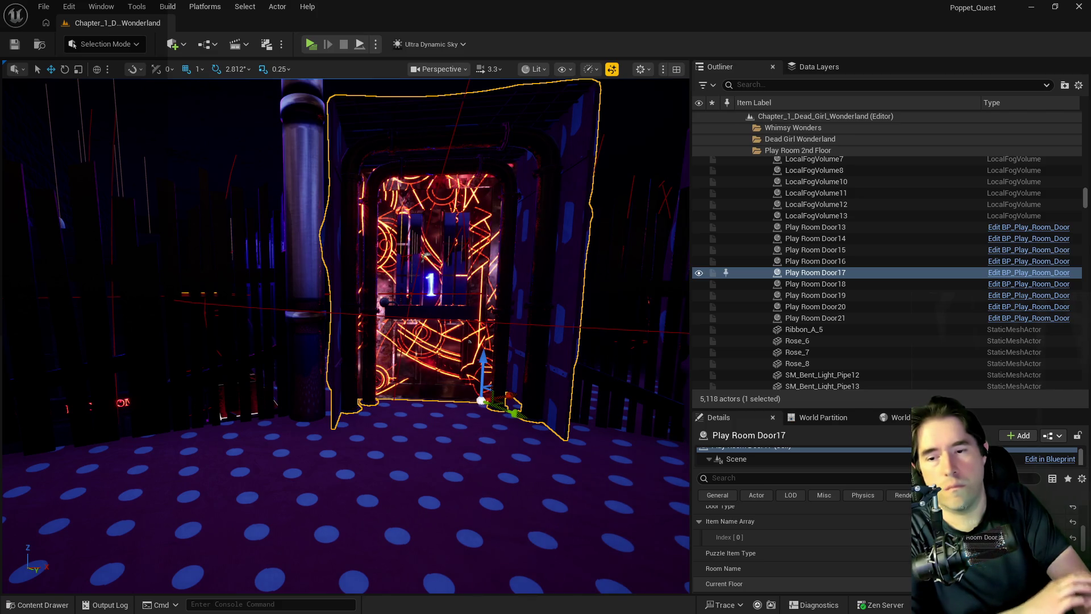
scroll(801, 545, down, 2)
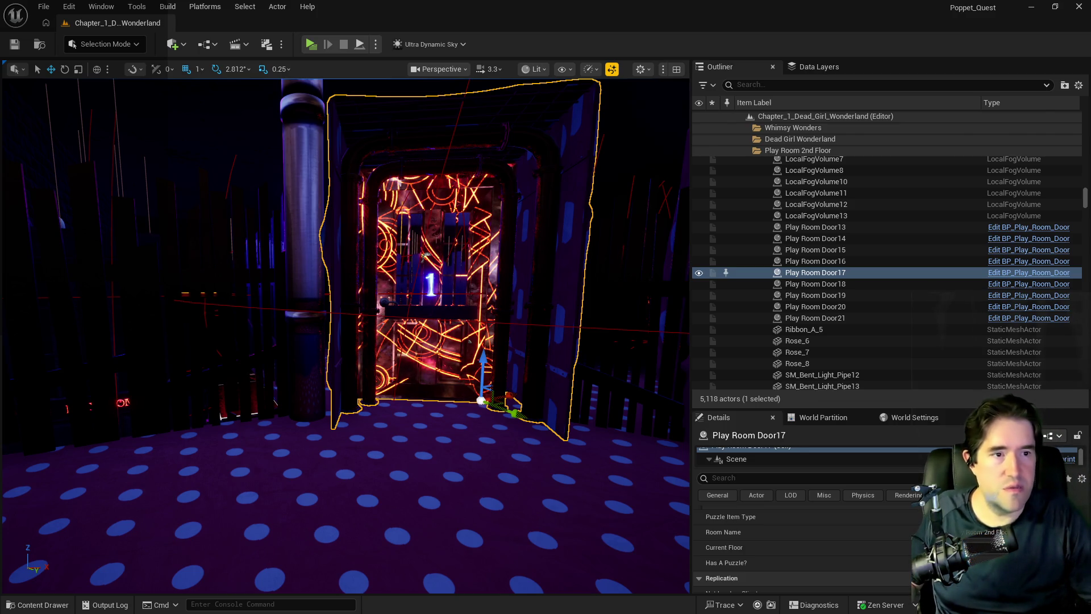
key(ctrl+e)
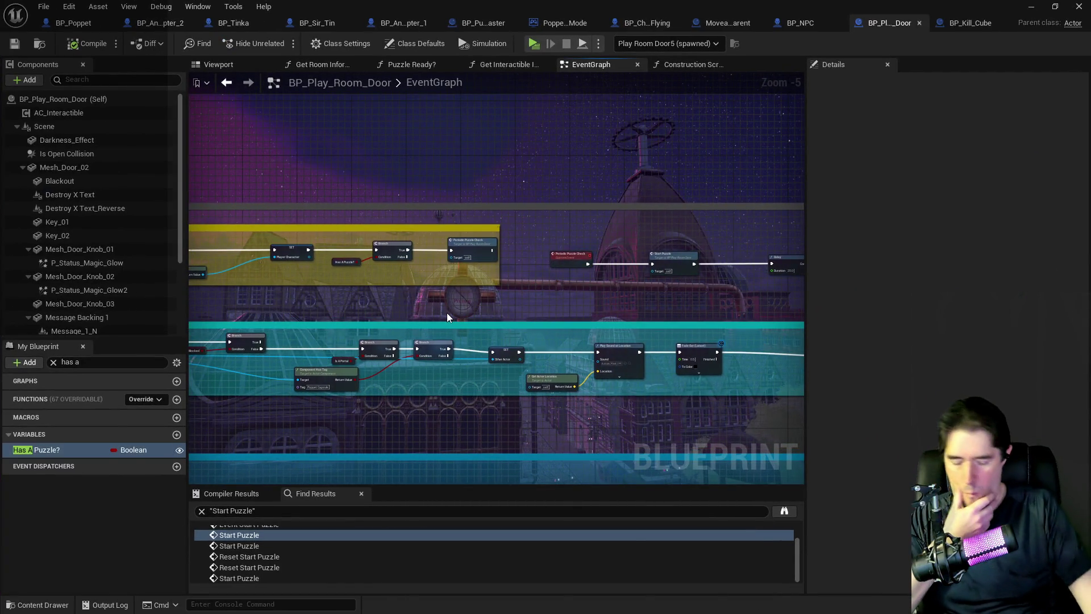
Step: Move the Branch and Has A Puzzle? nodes below the SET node, save, and start a play preview
scroll(441, 264, up, 4)
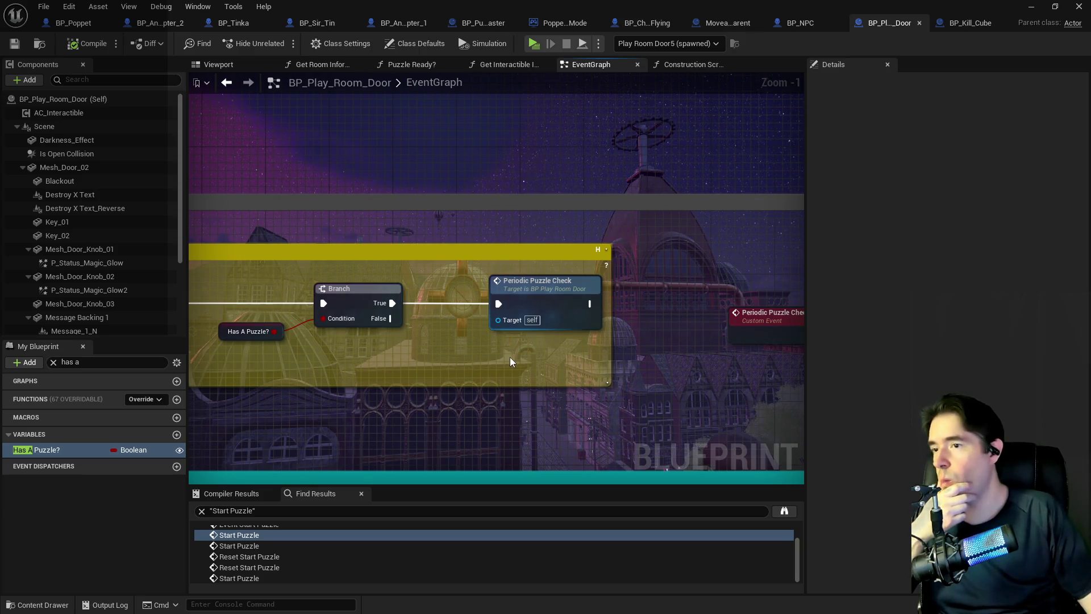
scroll(510, 356, down, 2)
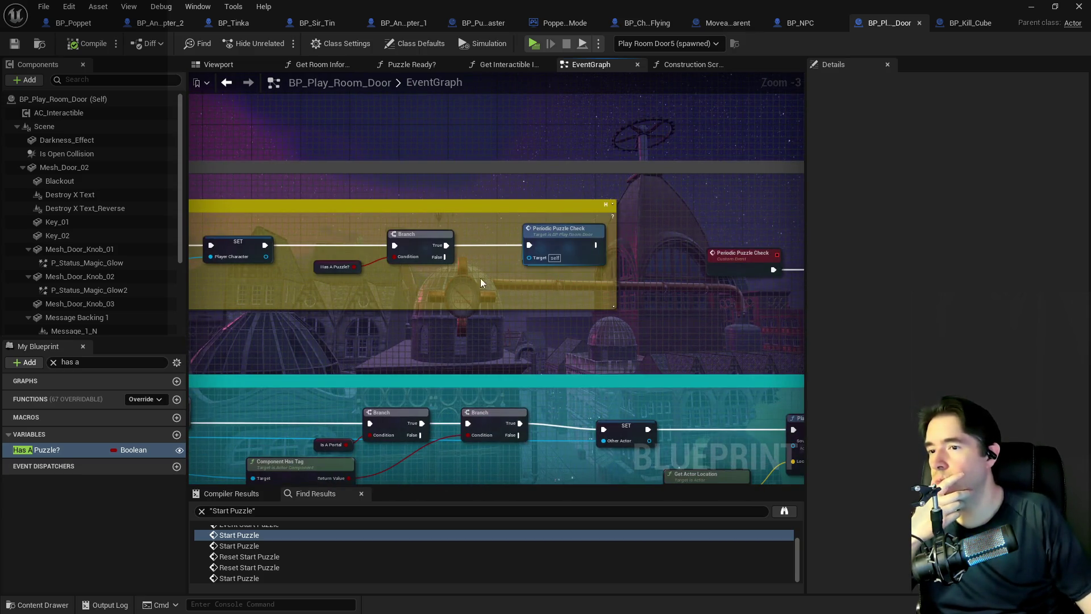
mouse_move(265, 246)
mouse_down()
mouse_move(568, 244)
mouse_move(530, 245)
mouse_up()
mouse_move(310, 279)
mouse_down()
mouse_move(422, 246)
mouse_move(417, 296)
mouse_up()
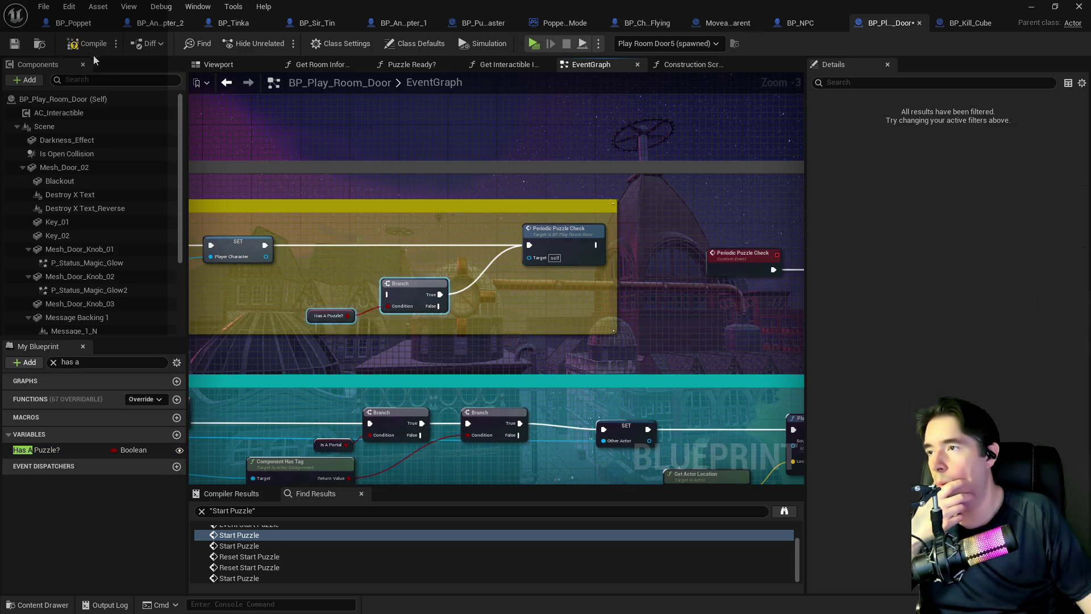
click(14, 44)
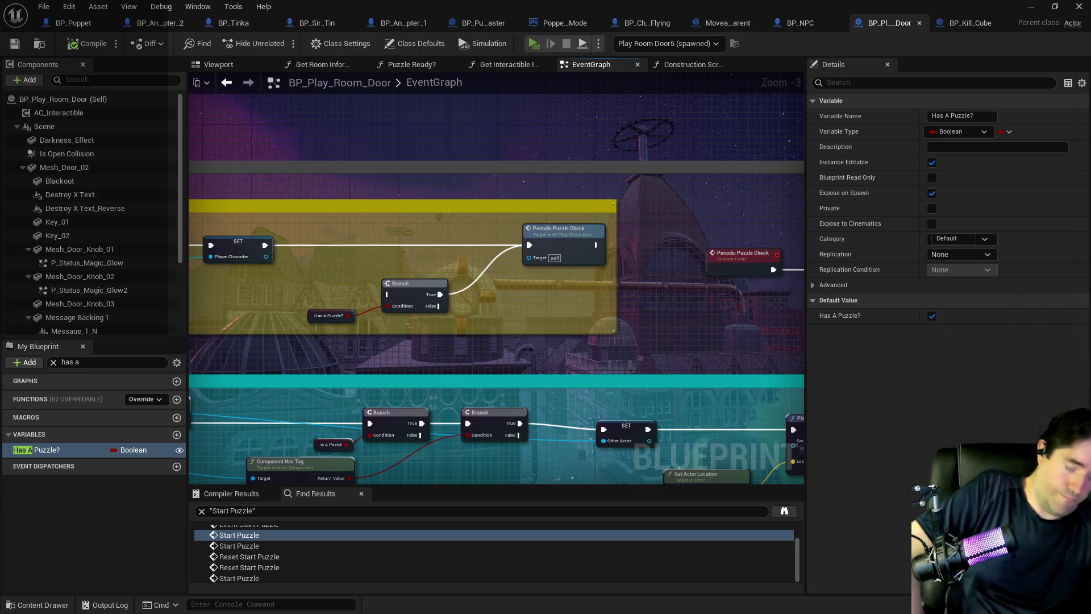
key(alt+Tab)
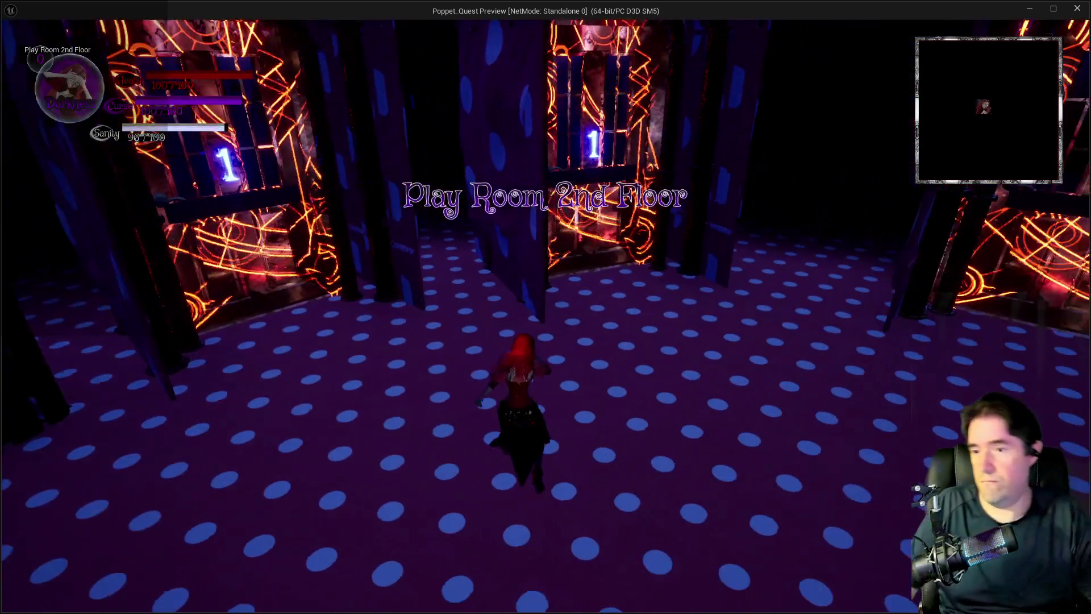
Step: Run the character toward the glowing 1 doors and toggle the Poppet Quest card overlay
key(w)
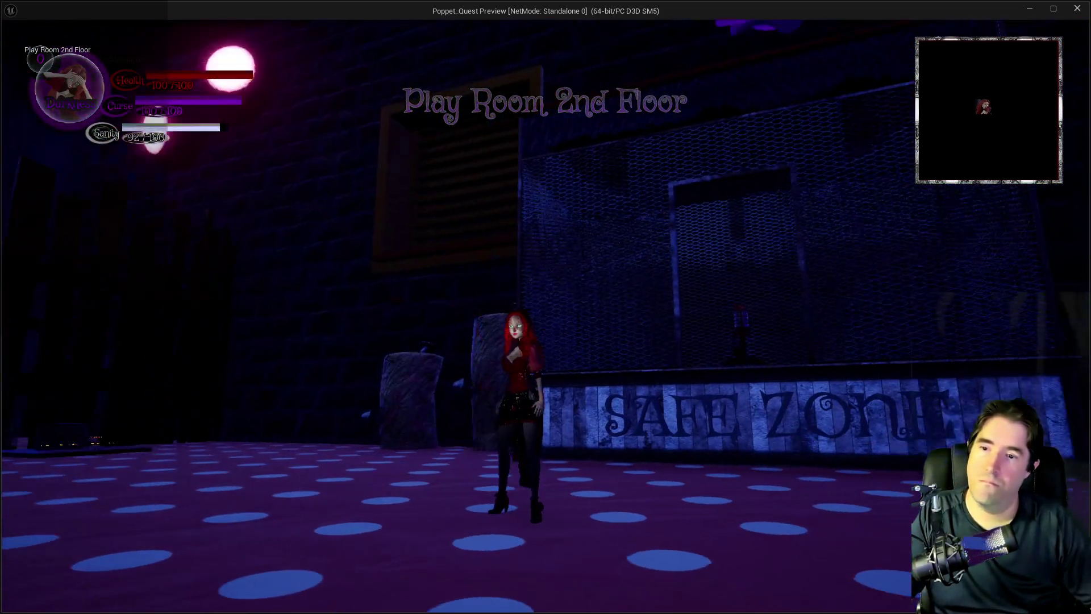
key(w)
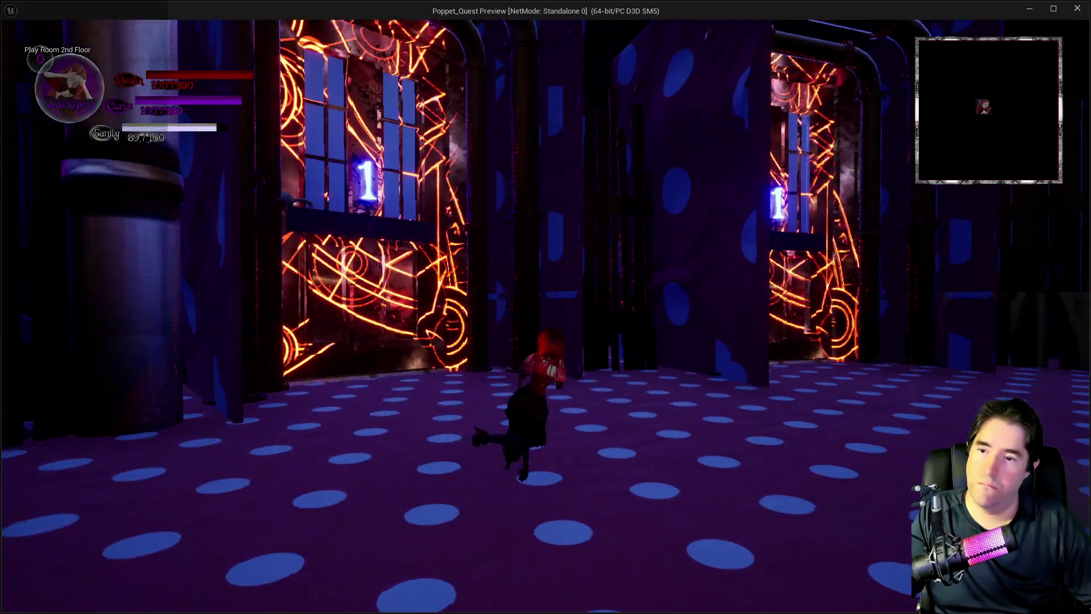
key(Tab)
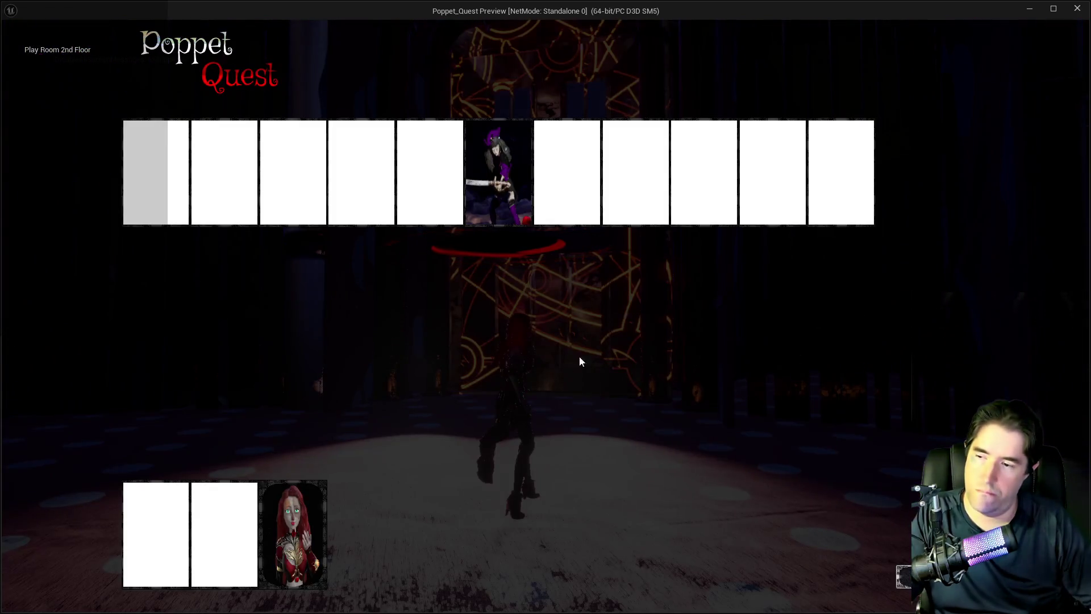
key(Tab)
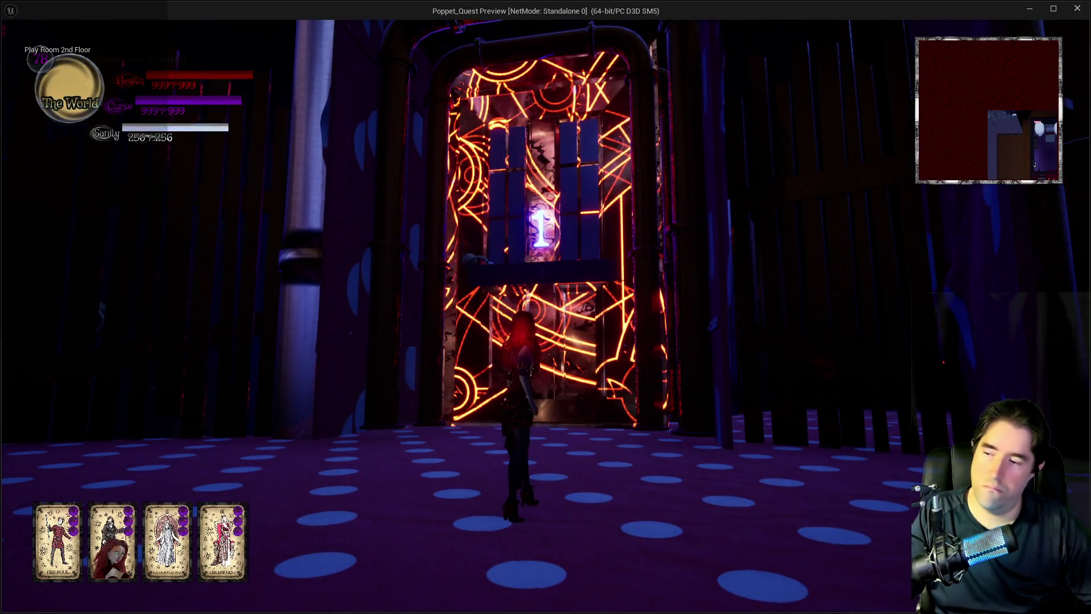
Step: Run across the Door Control floor pads and up to the glowing doorway
key(w)
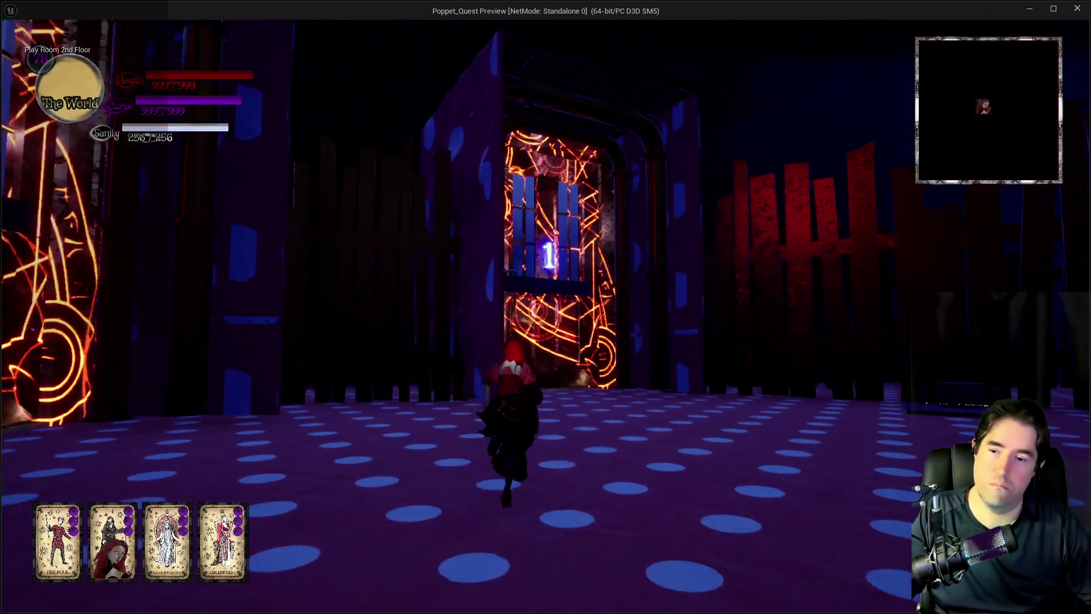
key(w)
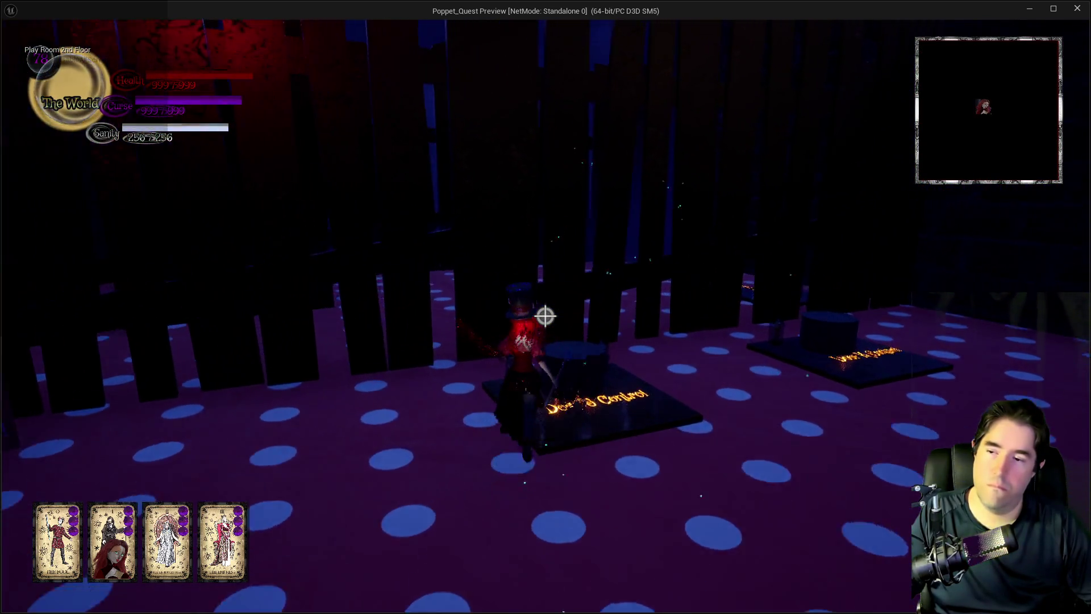
key(w)
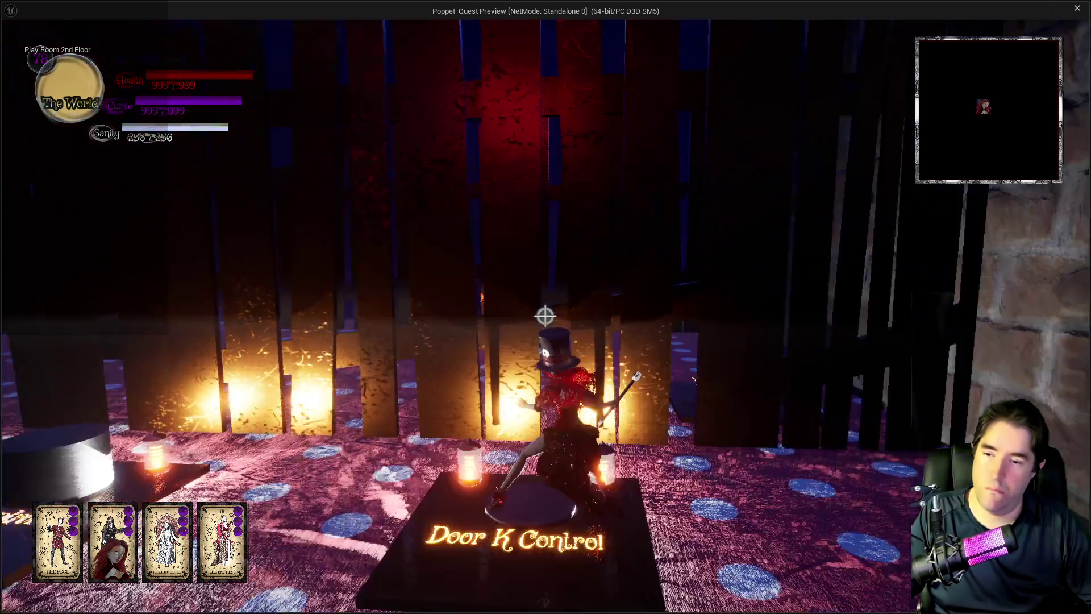
key(w)
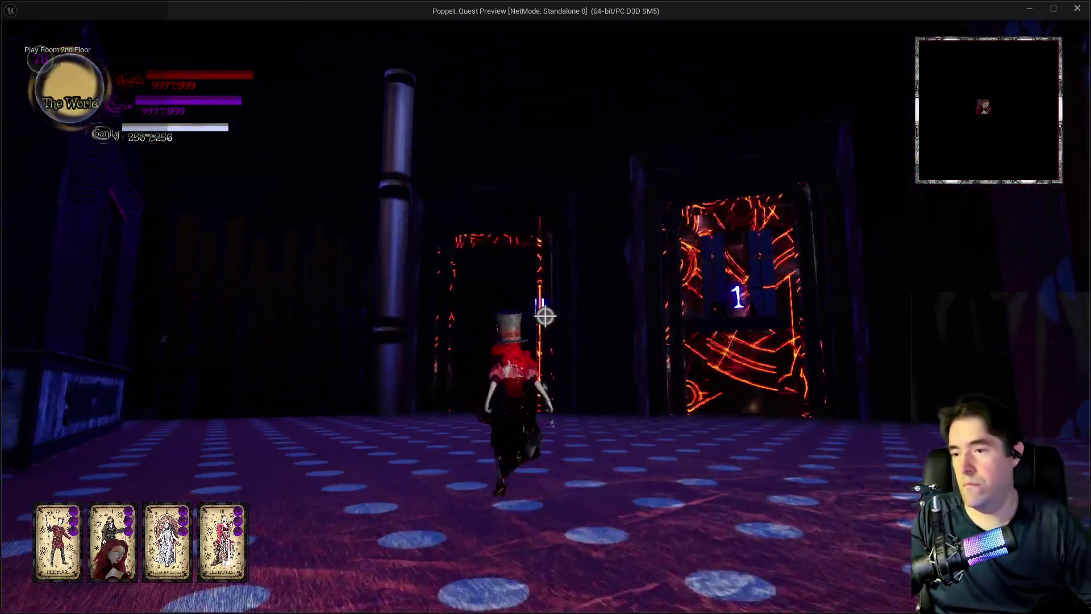
key(w)
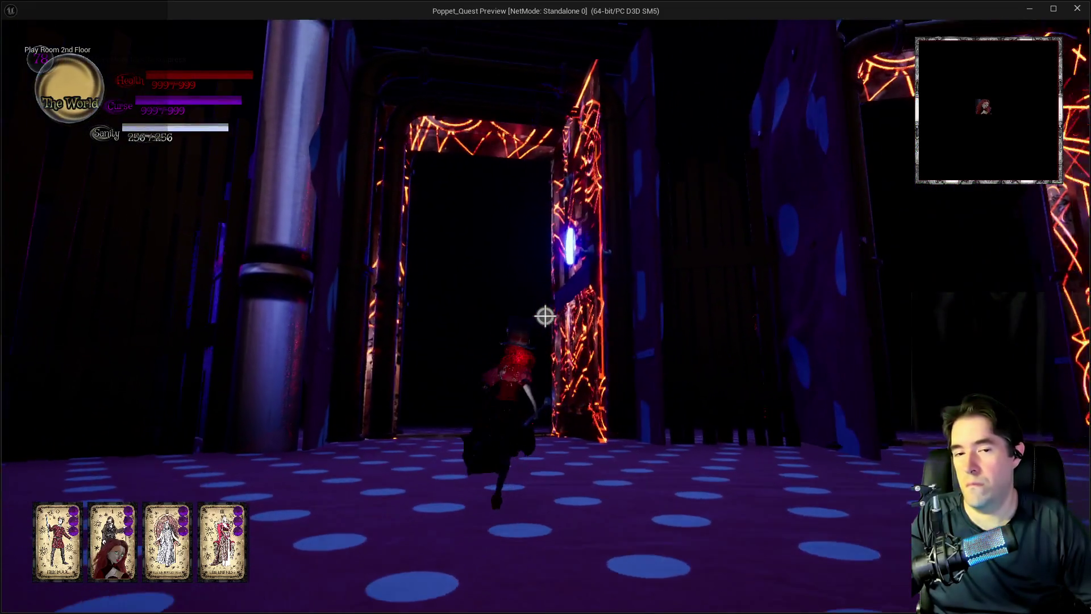
Step: Walk through the glowing doorway into the next room, then leave the play preview
key(w)
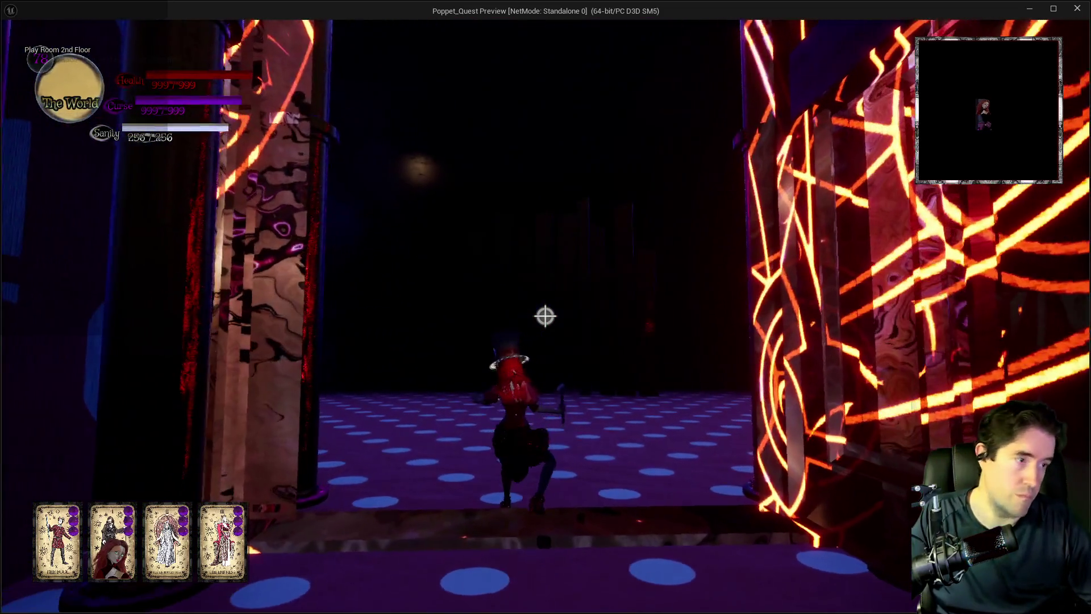
key(w)
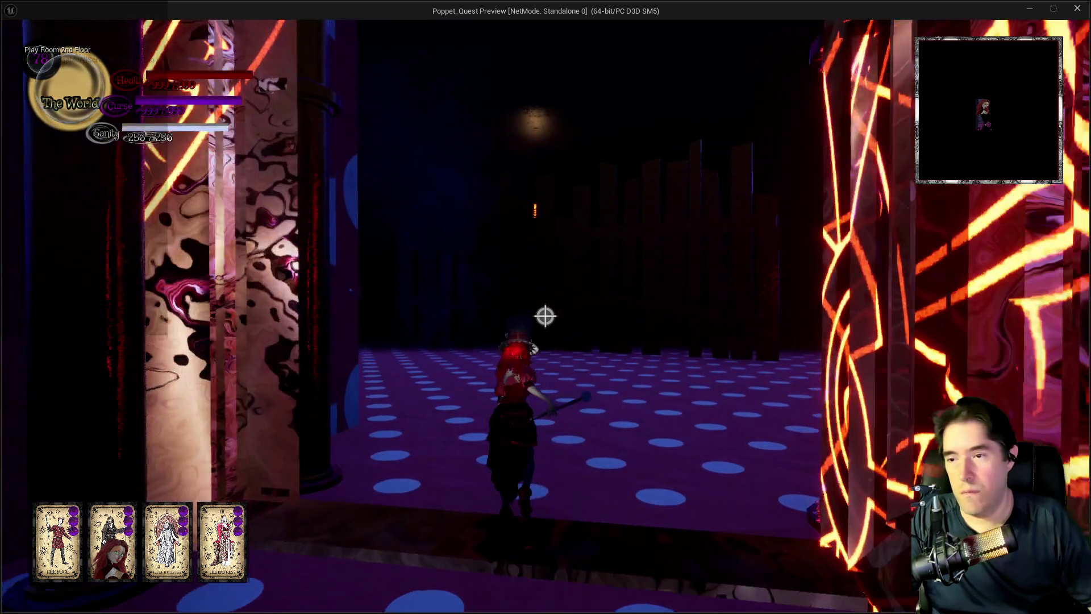
key(w)
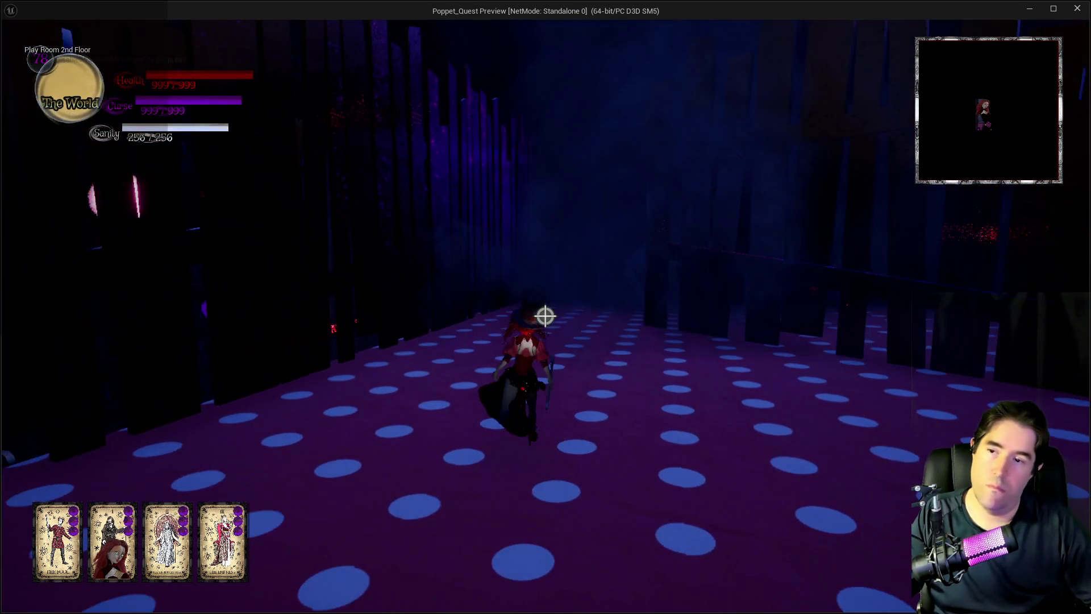
key(alt+Tab)
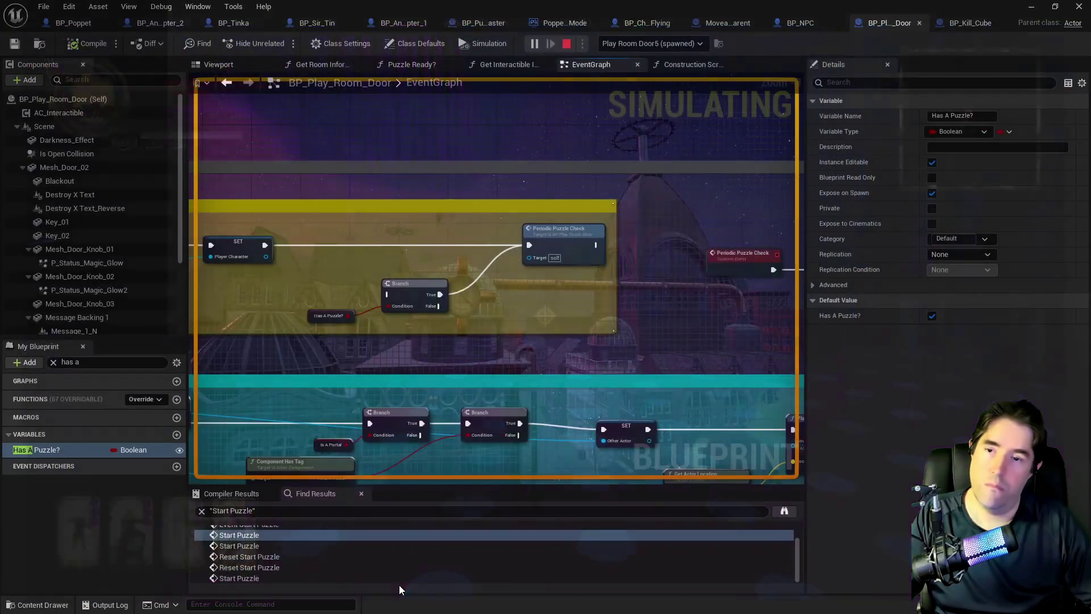
Step: Return to the level editor and fly the viewport toward the Play Room 2nd Floor's red polka-dot wall
key(alt+Tab)
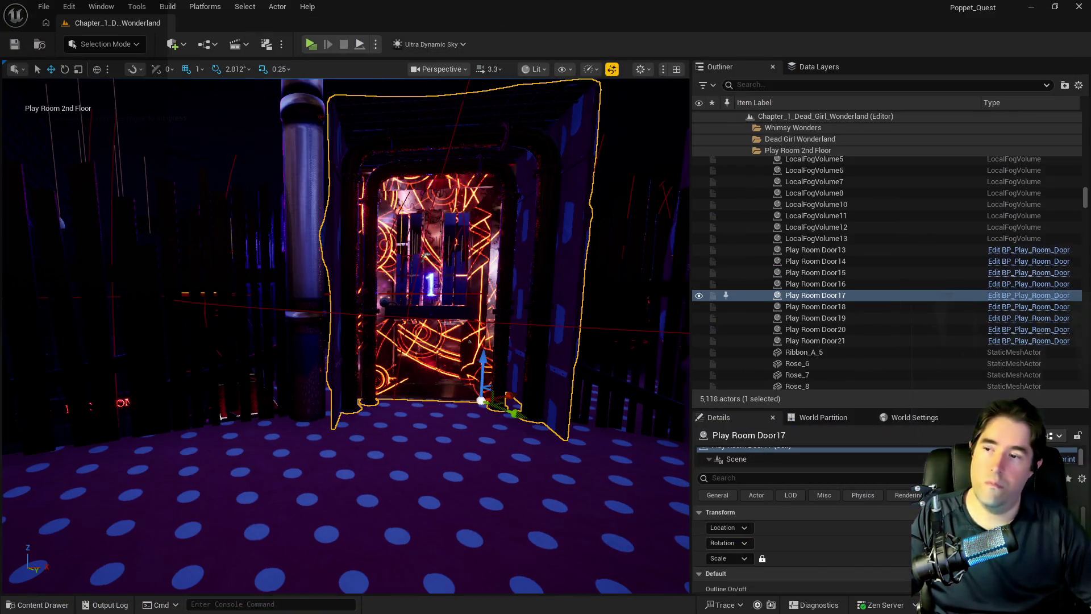
mouse_move(91, 299)
mouse_down()
mouse_move(204, 284)
mouse_move(165, 304)
mouse_move(183, 367)
mouse_move(193, 330)
mouse_move(199, 341)
mouse_move(504, 379)
mouse_up()
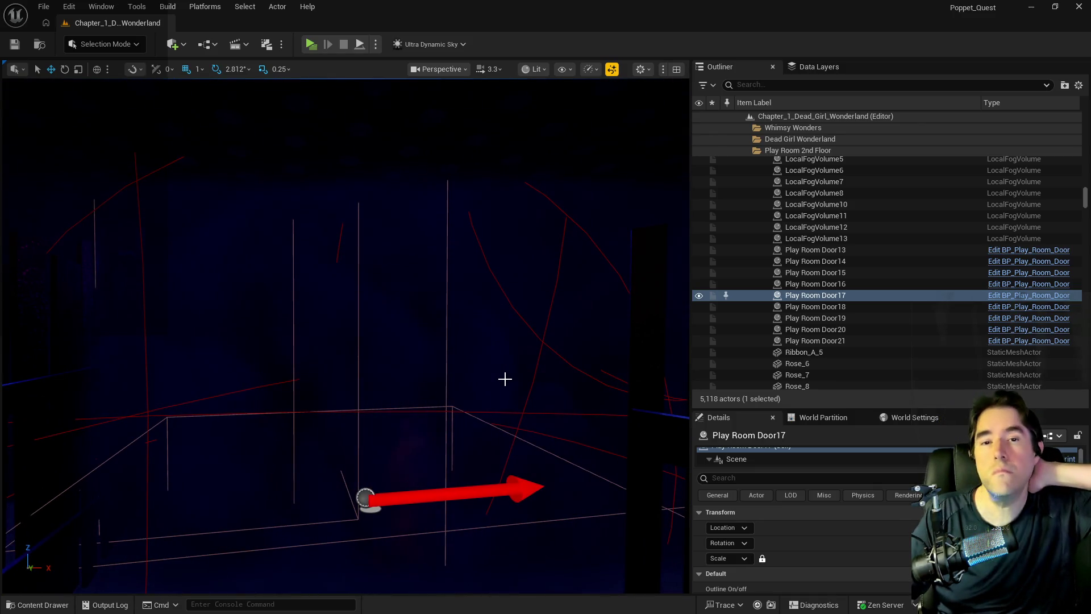
mouse_move(460, 407)
mouse_down()
mouse_move(440, 383)
mouse_move(523, 402)
mouse_up()
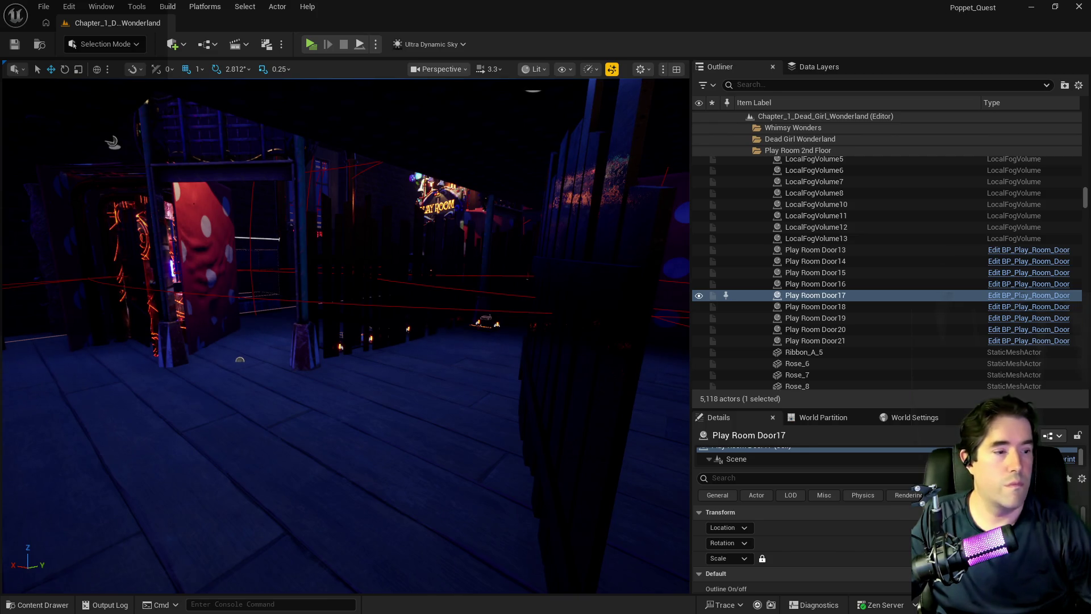